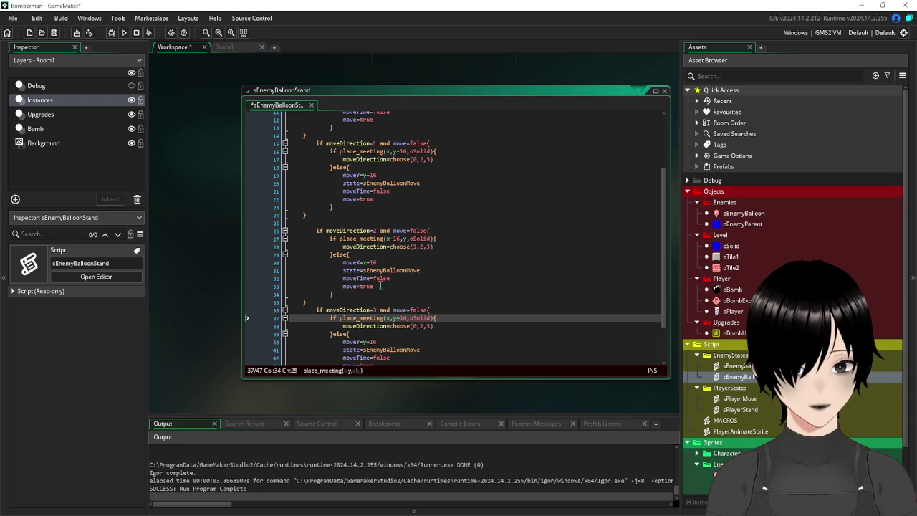
# Step: Make the leftward move on line 30 and the upward move on line 19 subtract 16
pyautogui.click(369, 262)
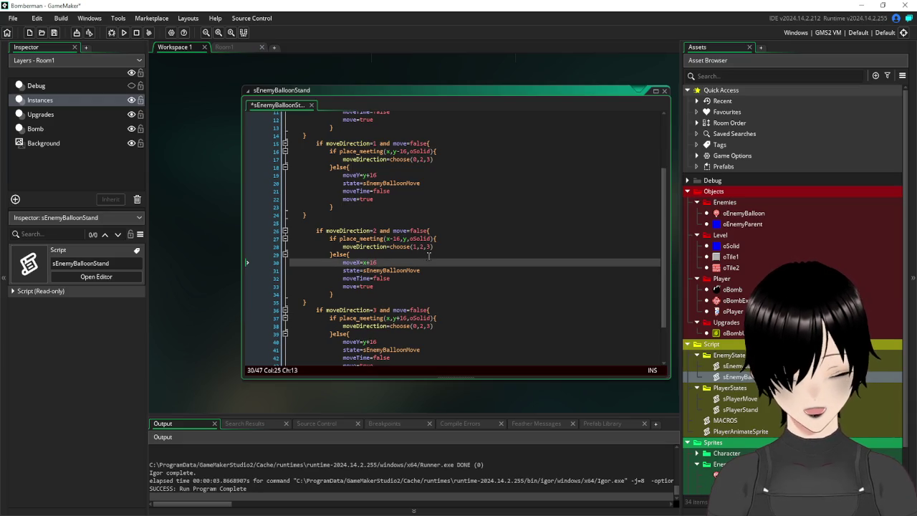
pyautogui.press('BackSpace')
pyautogui.write('-')
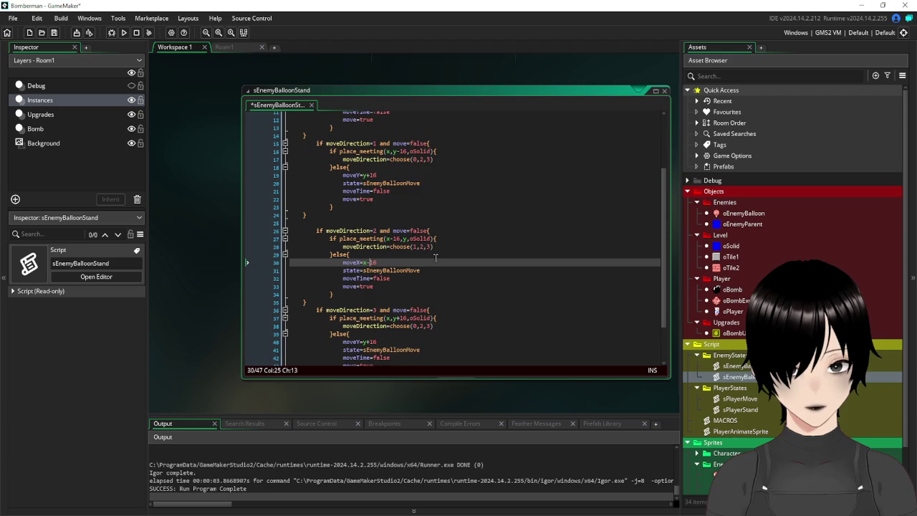
pyautogui.scroll(2, 435, 258)
pyautogui.scroll(2, 435, 258)
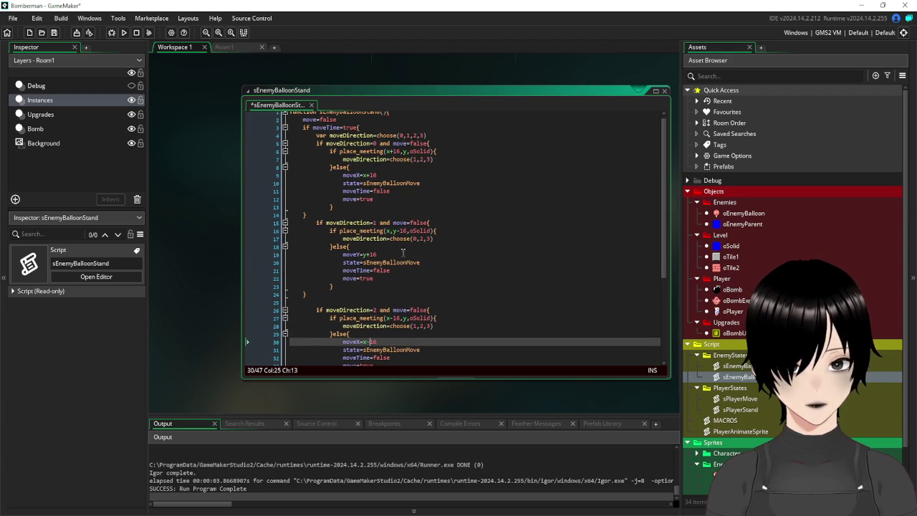
pyautogui.click(371, 255)
pyautogui.press('BackSpace')
pyautogui.write('-')
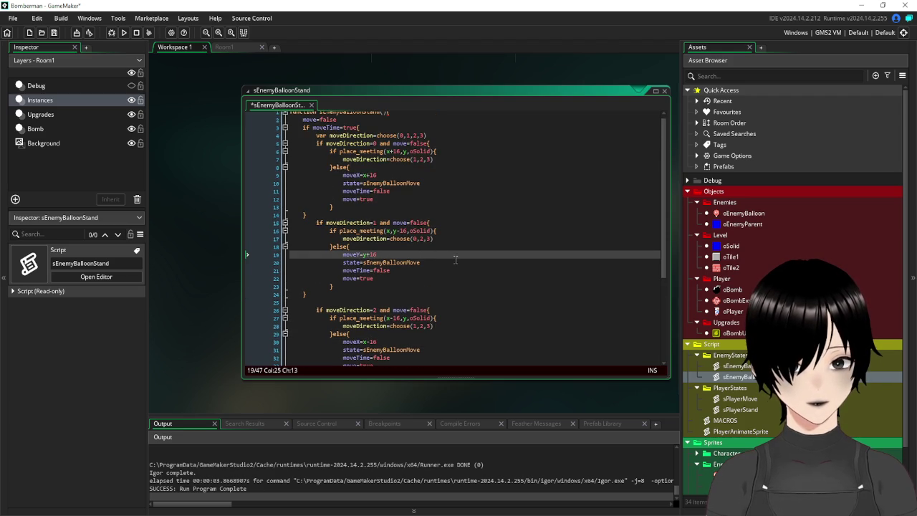
pyautogui.scroll(-3, 539, 267)
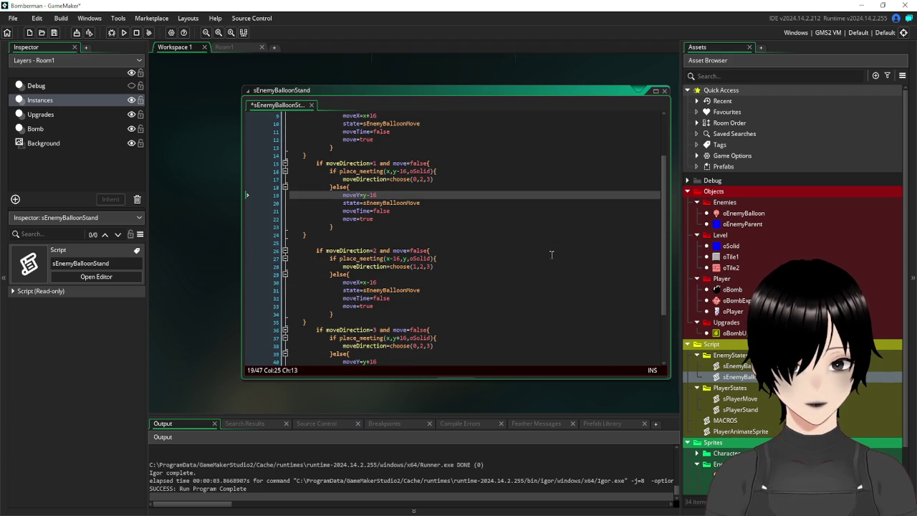
pyautogui.scroll(1, 494, 237)
pyautogui.scroll(-1, 488, 235)
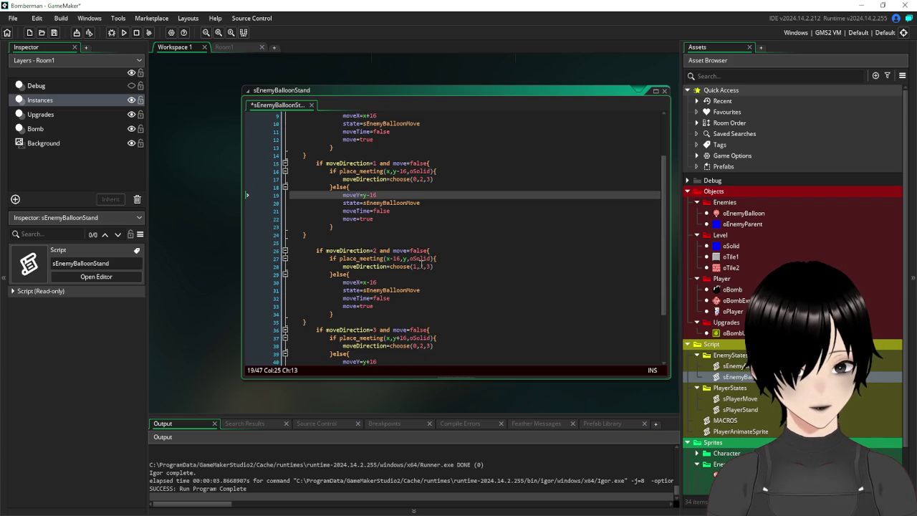
# Step: Edit the choose() fallback direction values on lines 28 and 38, then save and run
pyautogui.click(422, 266)
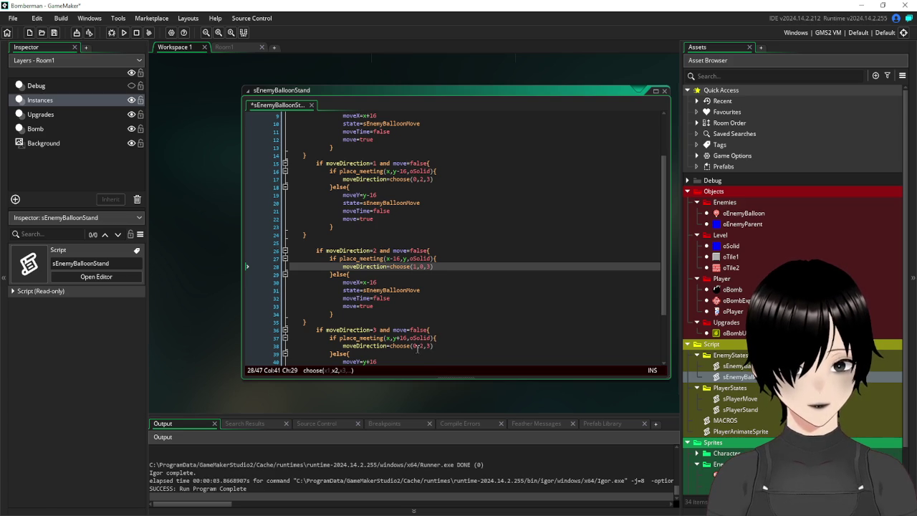
pyautogui.click(416, 347)
pyautogui.write('1')
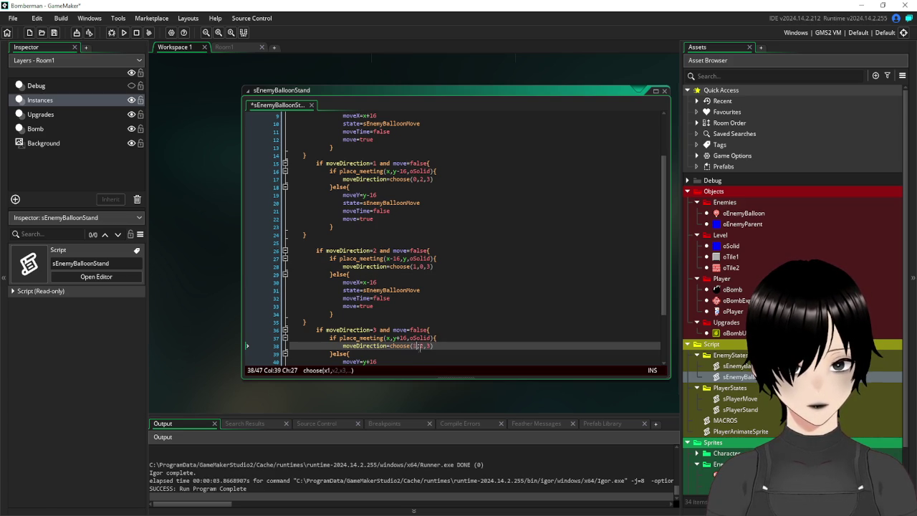
pyautogui.click(429, 347)
pyautogui.press('BackSpace')
pyautogui.write('0')
pyautogui.click(519, 320)
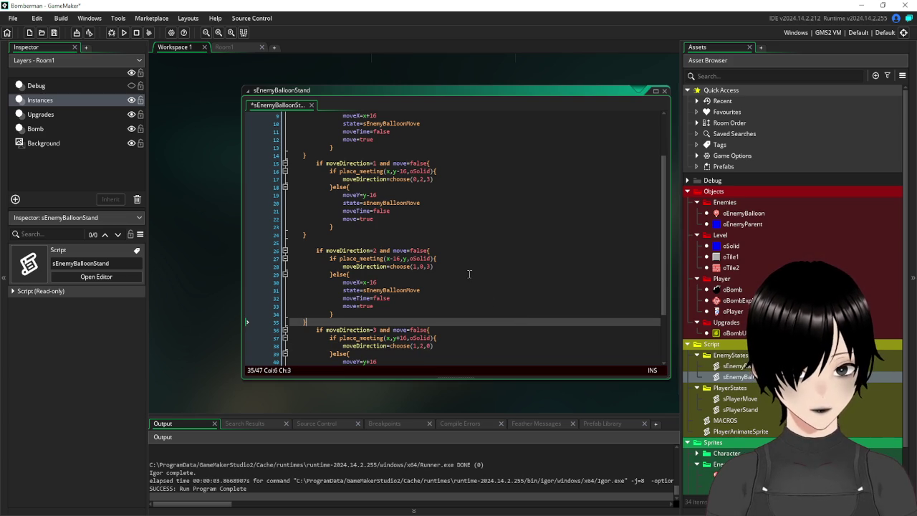
pyautogui.scroll(3, 470, 274)
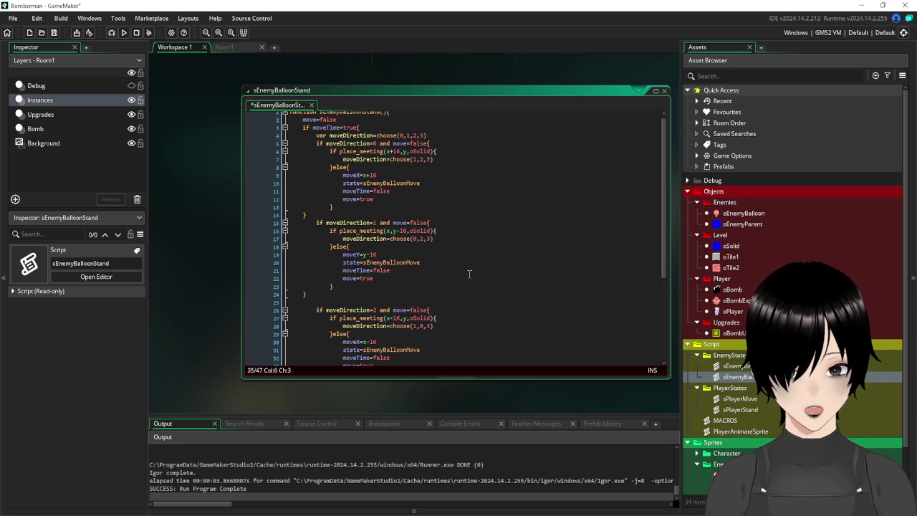
pyautogui.scroll(-6, 469, 274)
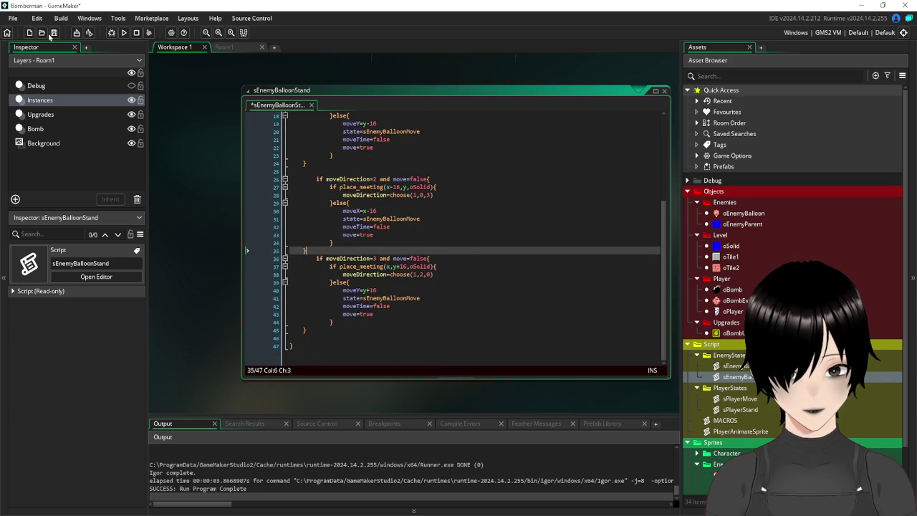
pyautogui.click(54, 33)
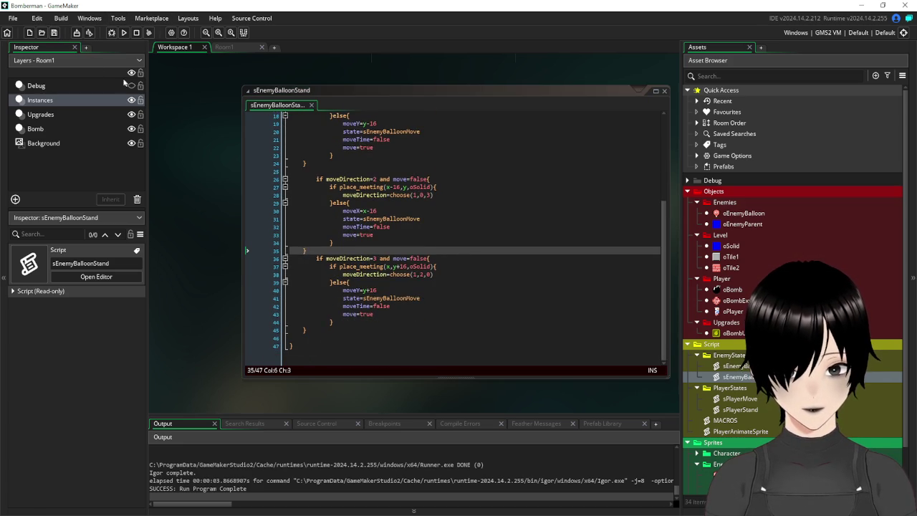
pyautogui.click(124, 33)
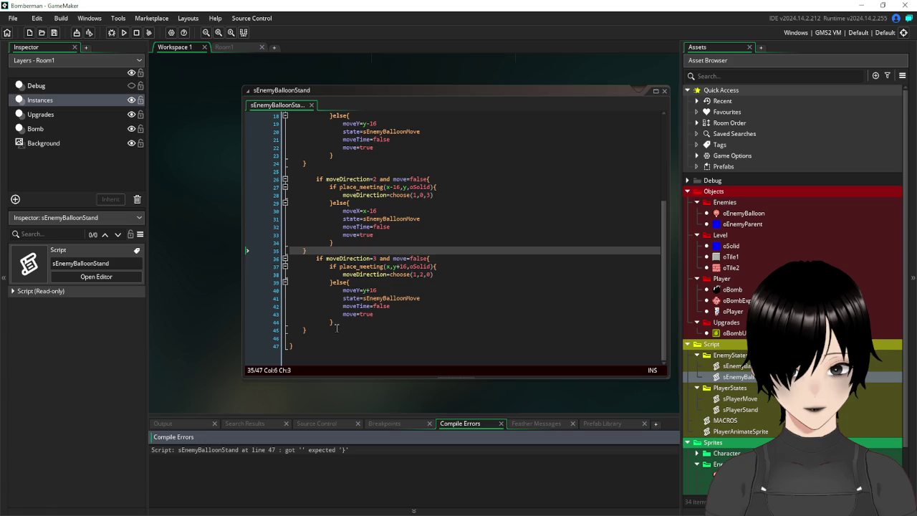
# Step: Insert a closing brace after line 14 and trace the direction blocks' brace pairing
pyautogui.click(337, 327)
pyautogui.scroll(6, 351, 215)
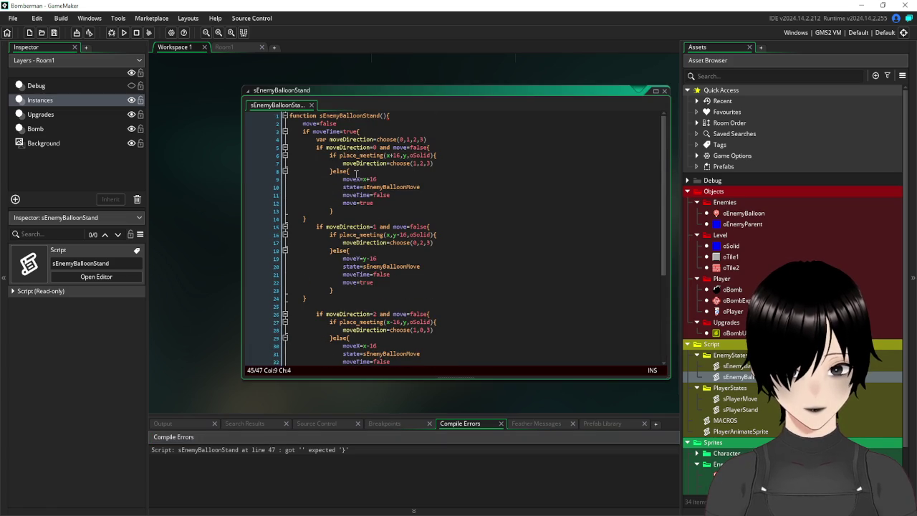
pyautogui.click(358, 132)
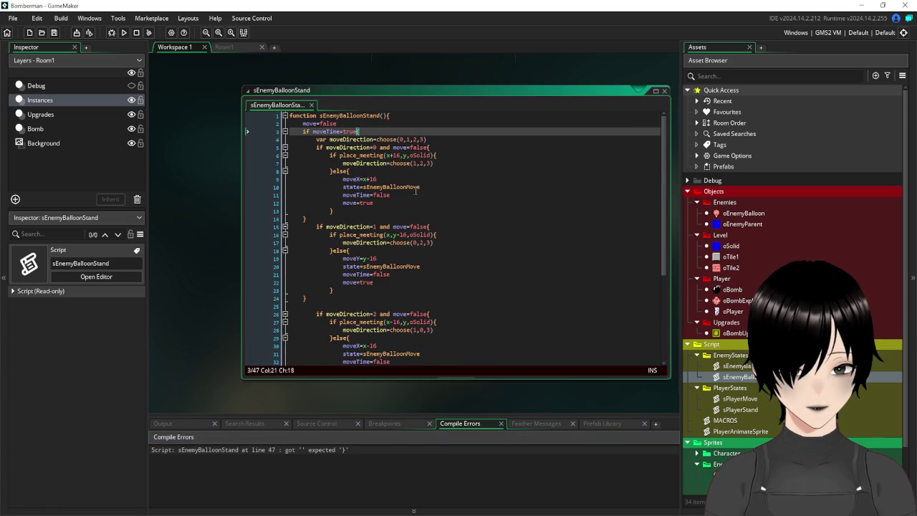
pyautogui.click(334, 217)
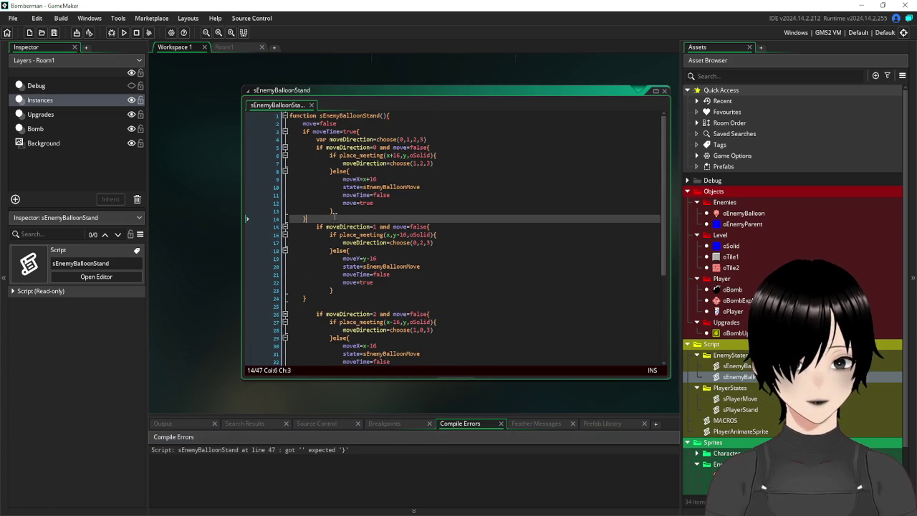
pyautogui.press('Return')
pyautogui.write('}')
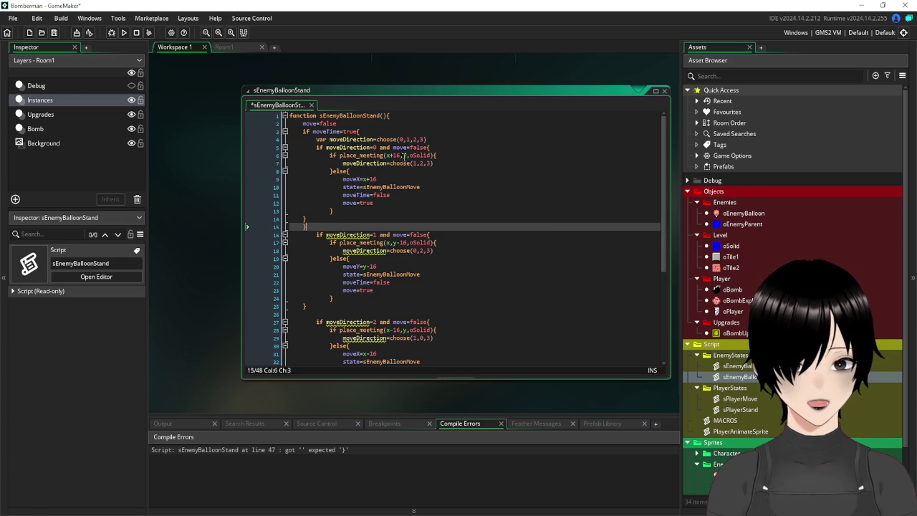
pyautogui.click(389, 114)
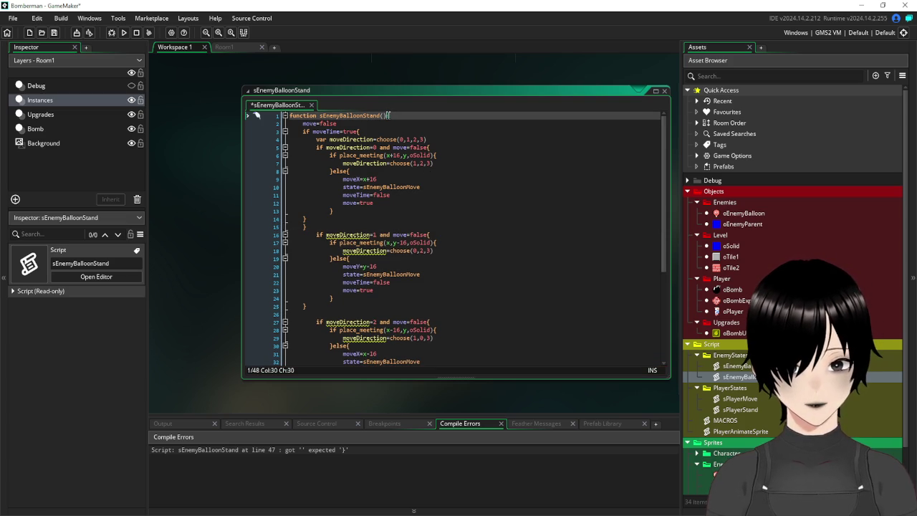
pyautogui.scroll(-6, 396, 194)
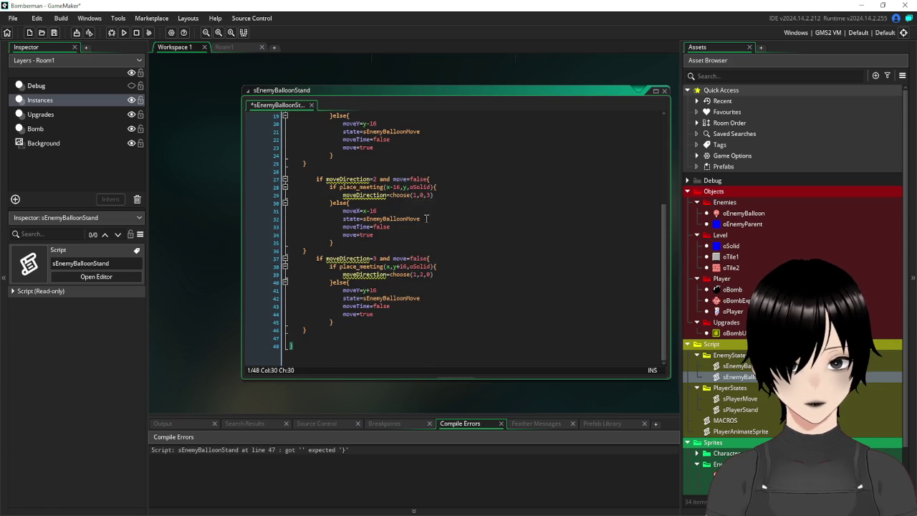
pyautogui.scroll(6, 451, 249)
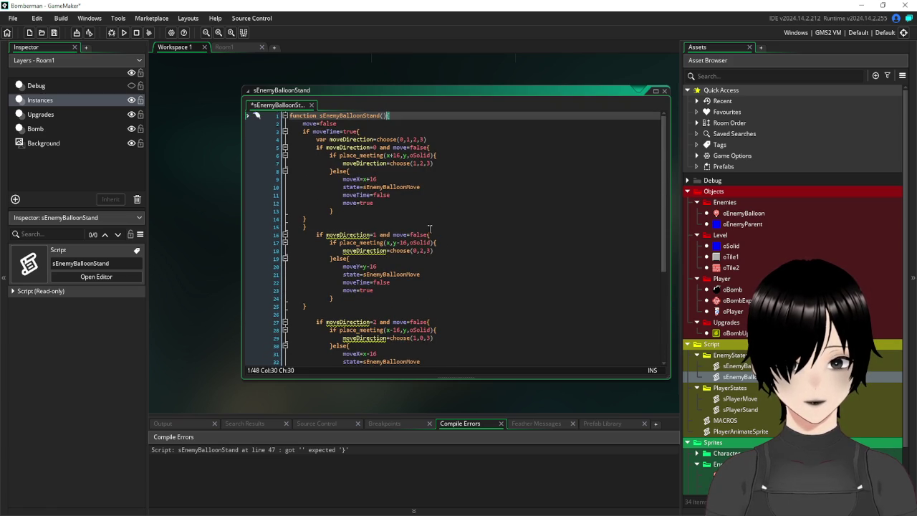
pyautogui.click(428, 235)
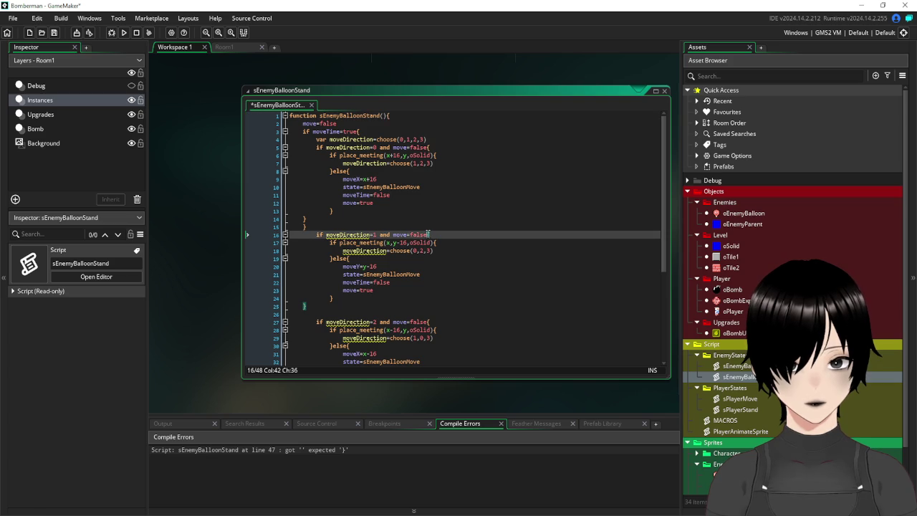
pyautogui.click(429, 147)
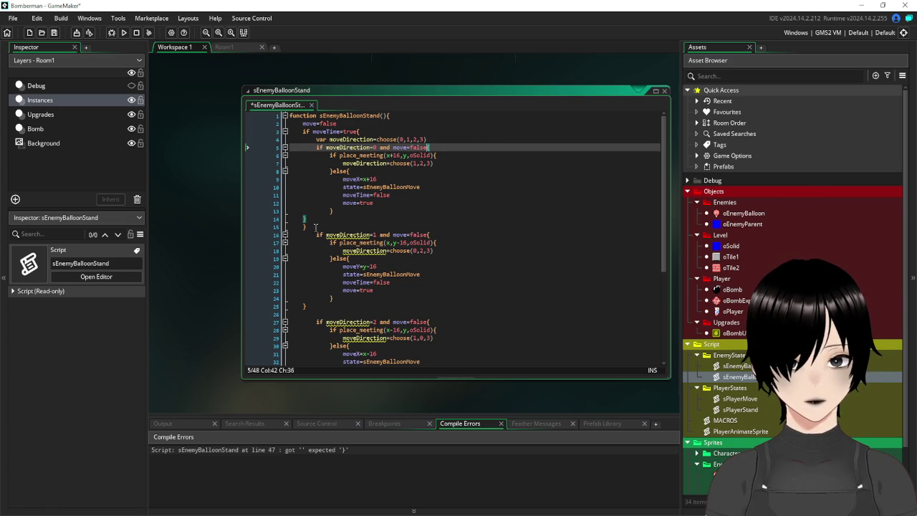
# Step: Remove the misplaced brace on line 15, add one before the function's final brace, and save
pyautogui.click(315, 227)
pyautogui.press('BackSpace')
pyautogui.press('BackSpace')
pyautogui.press('BackSpace')
pyautogui.scroll(-3, 440, 223)
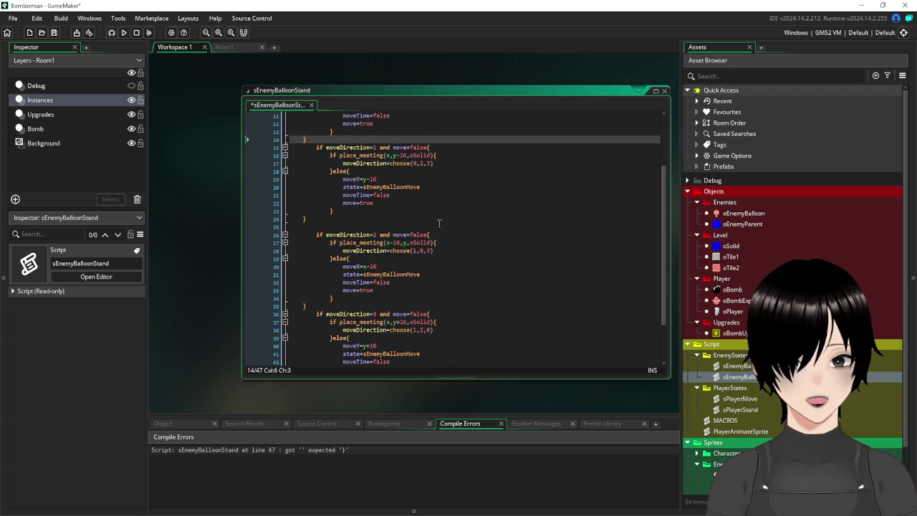
pyautogui.scroll(-2, 440, 224)
pyautogui.click(333, 327)
pyautogui.press('Return')
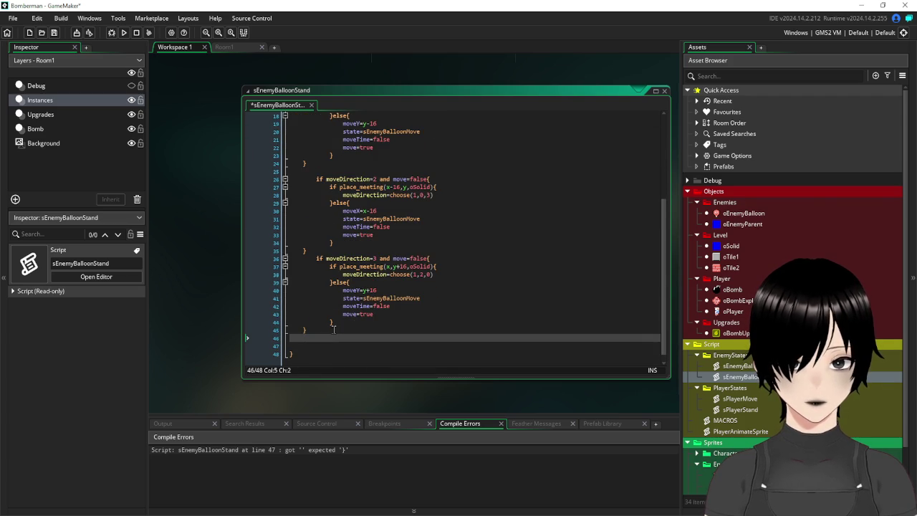
pyautogui.press('Tab')
pyautogui.write('}')
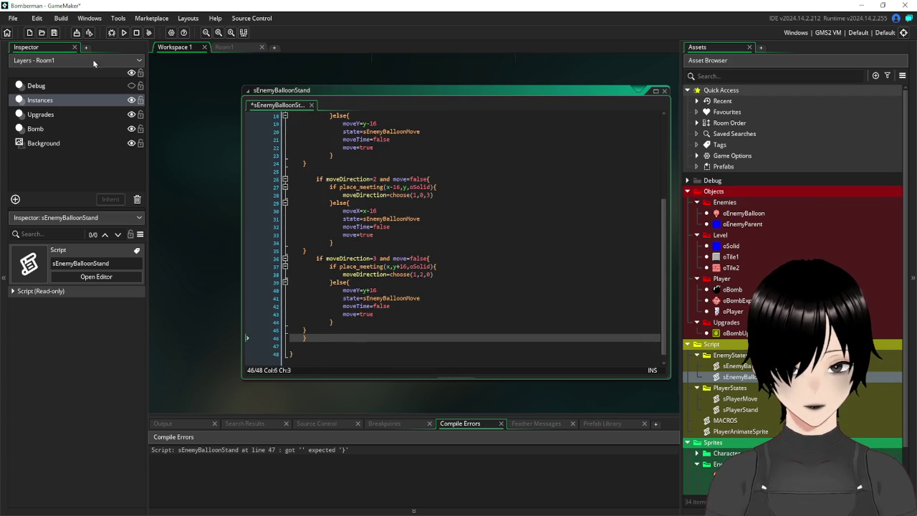
pyautogui.click(53, 32)
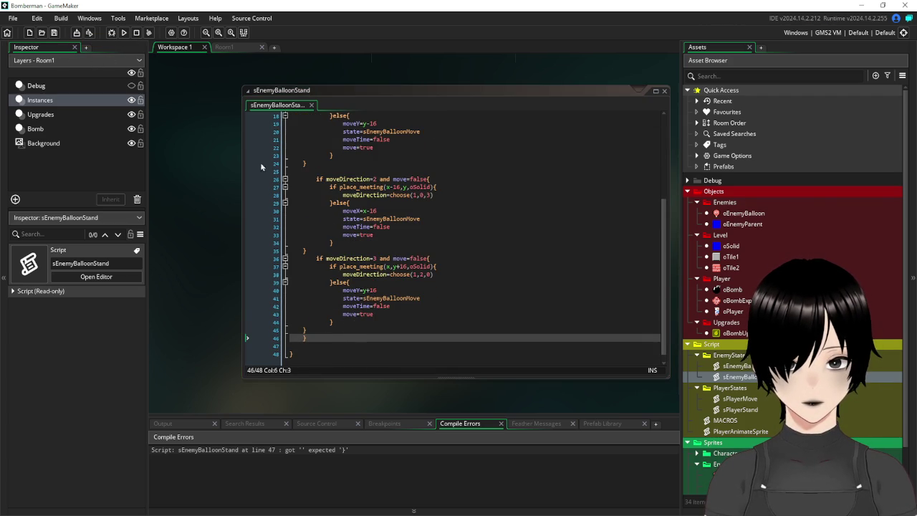
# Step: Run the game, walk the player with the arrow keys, drop a bomb, then close the window
pyautogui.click(123, 32)
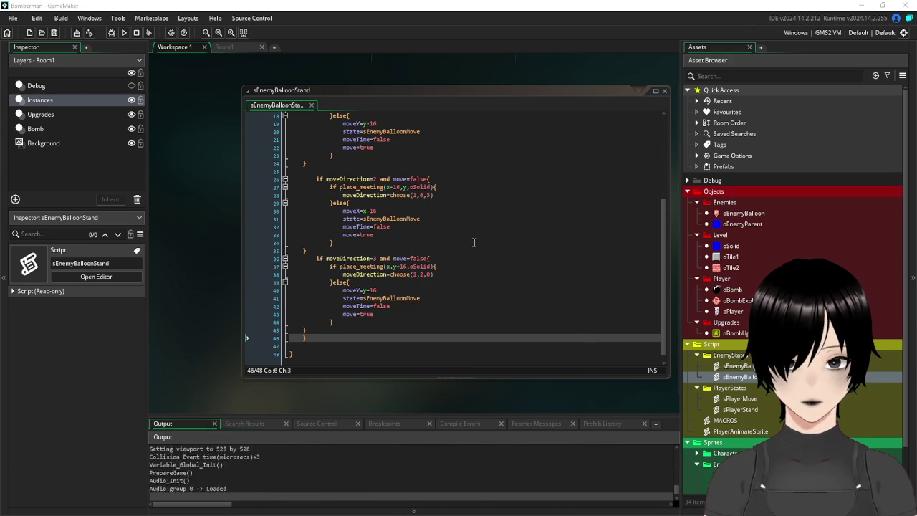
pyautogui.press('Down')
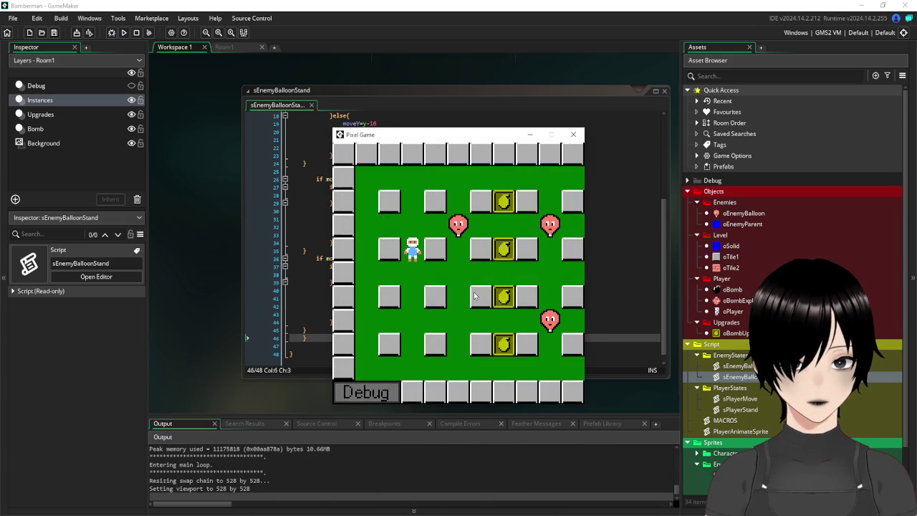
pyautogui.press('Up')
pyautogui.press('Up')
pyautogui.press('Right')
pyautogui.press('Down')
pyautogui.press('Down')
pyautogui.press('space')
pyautogui.press('Up')
pyautogui.press('Left')
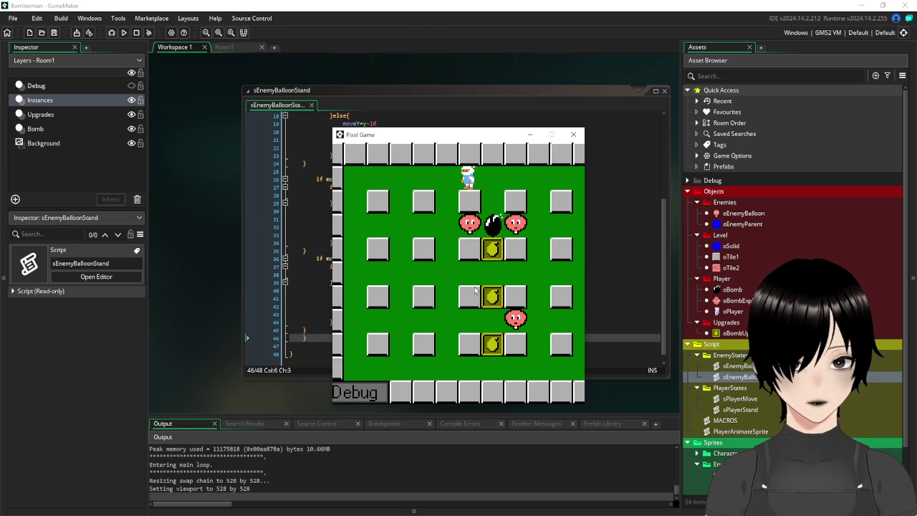
pyautogui.click(573, 134)
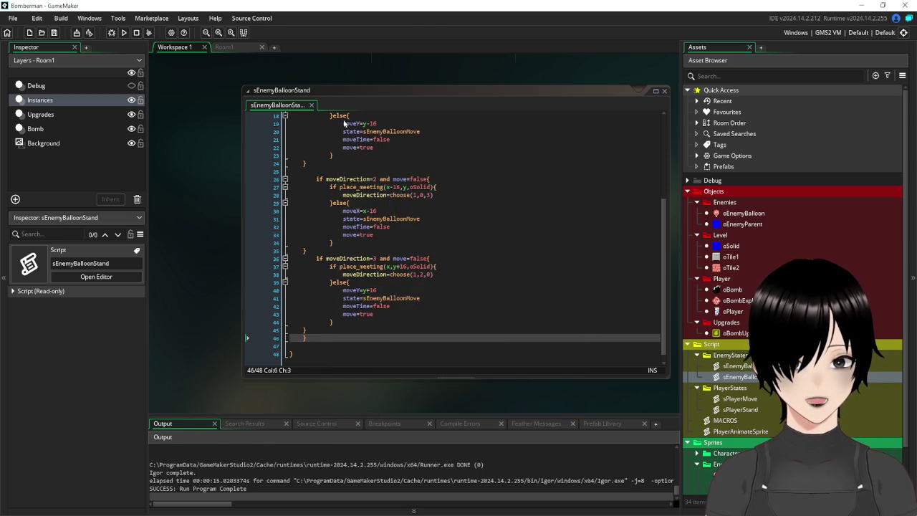
# Step: Copy alarm[0]=120 from oEnemyBalloon's Create event into line 4 of Alarm 0, then run
pyautogui.click(245, 187)
pyautogui.scroll(4, 248, 180)
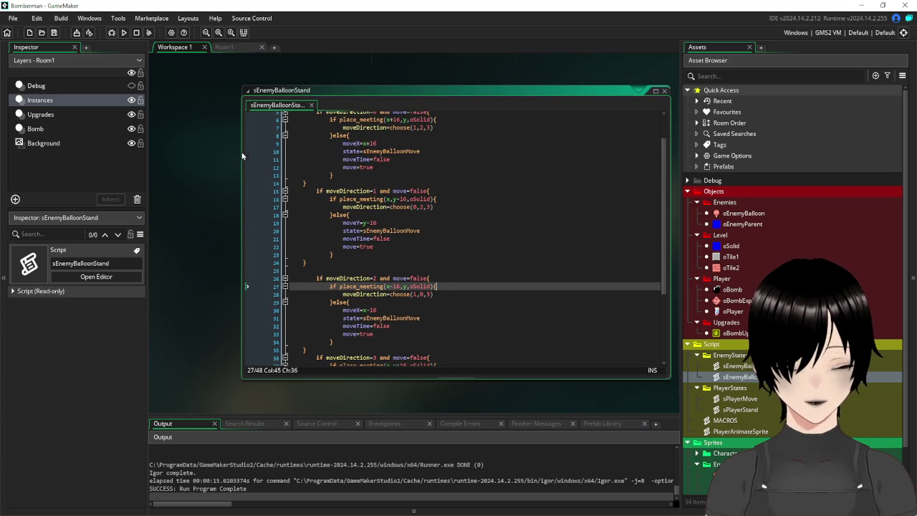
pyautogui.click(664, 92)
pyautogui.click(749, 213)
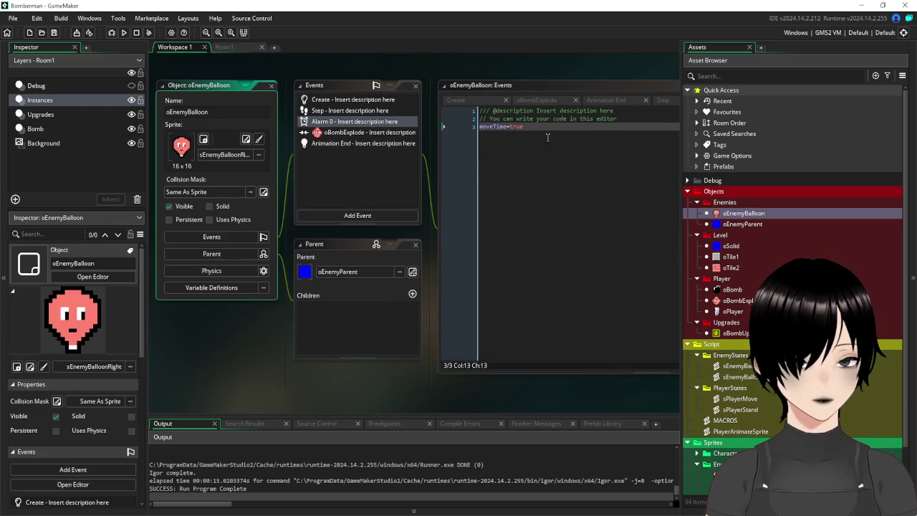
pyautogui.click(359, 101)
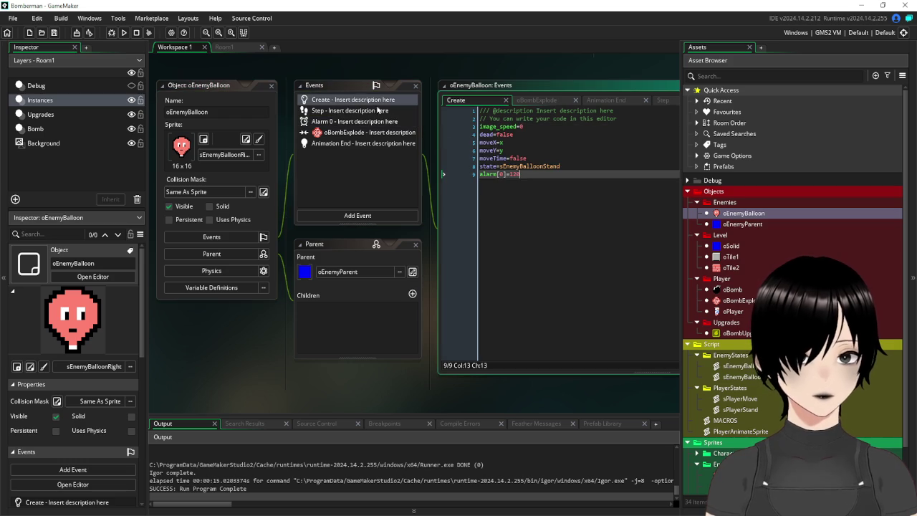
pyautogui.moveTo(525, 174); pyautogui.dragTo(446, 174)
pyautogui.hotkey('ctrl', 'c')
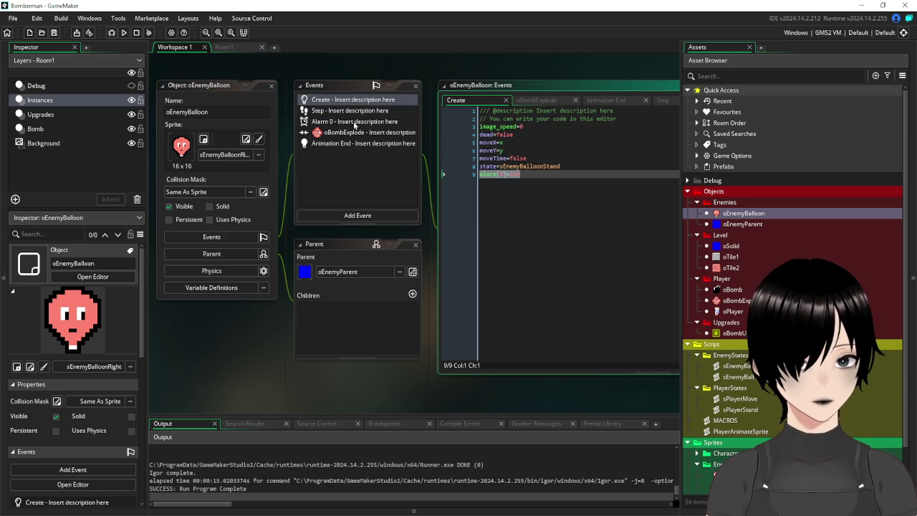
pyautogui.click(346, 125)
pyautogui.click(609, 156)
pyautogui.hotkey('ctrl', 'v')
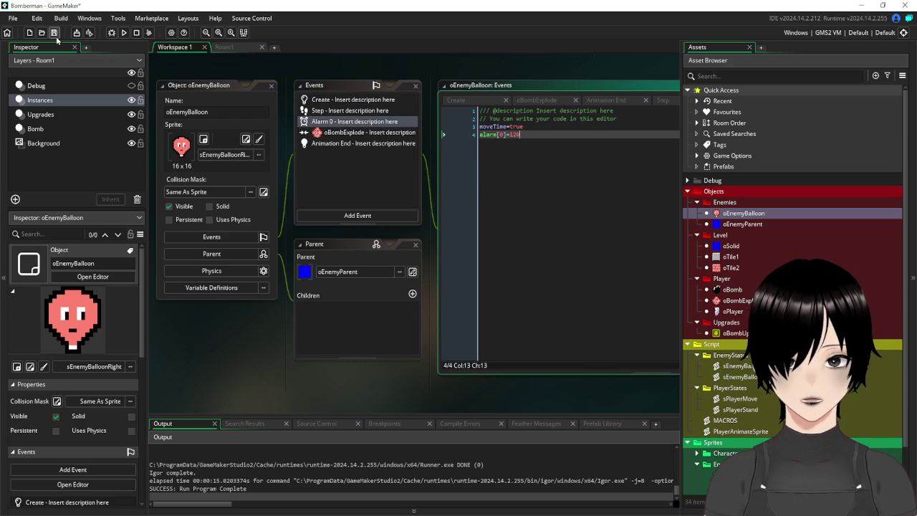
pyautogui.click(124, 33)
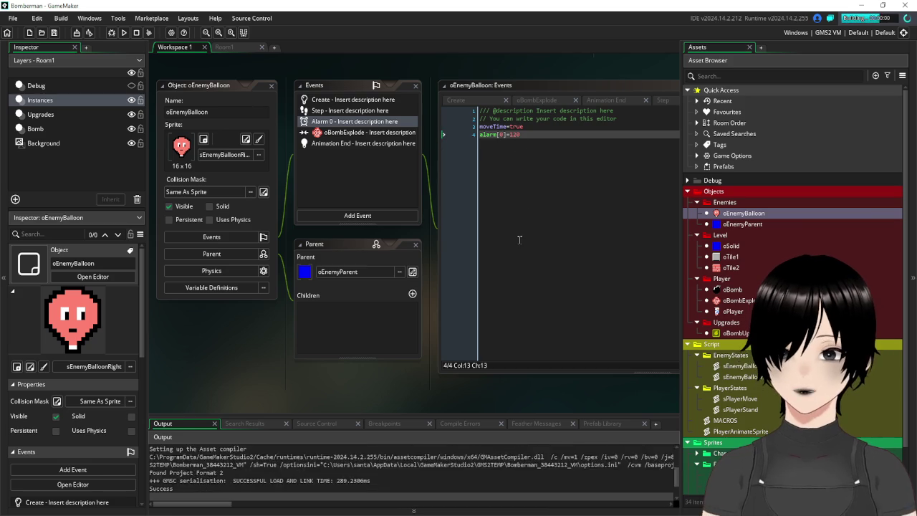
pyautogui.press('Up')
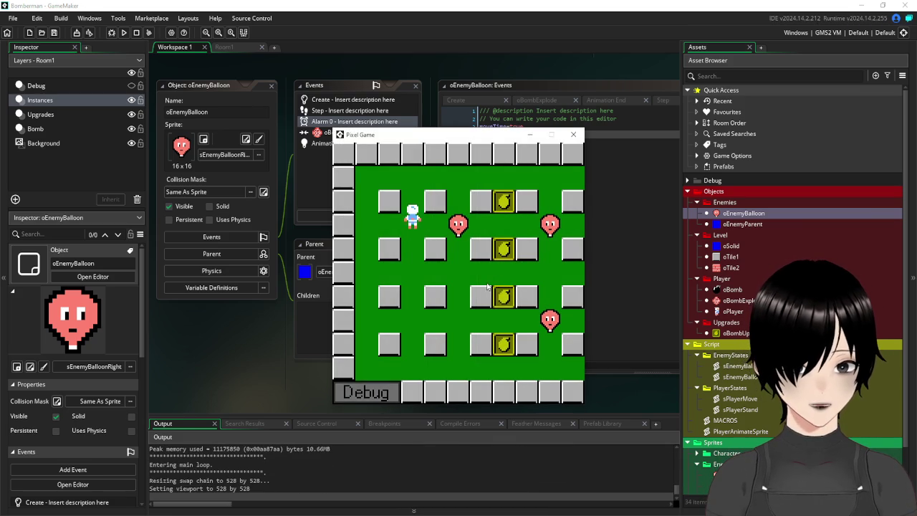
pyautogui.press('Right')
pyautogui.press('Down')
pyautogui.press('Up')
pyautogui.press('Down')
pyautogui.press('space')
pyautogui.press('Up')
pyautogui.press('Up')
pyautogui.press('Left')
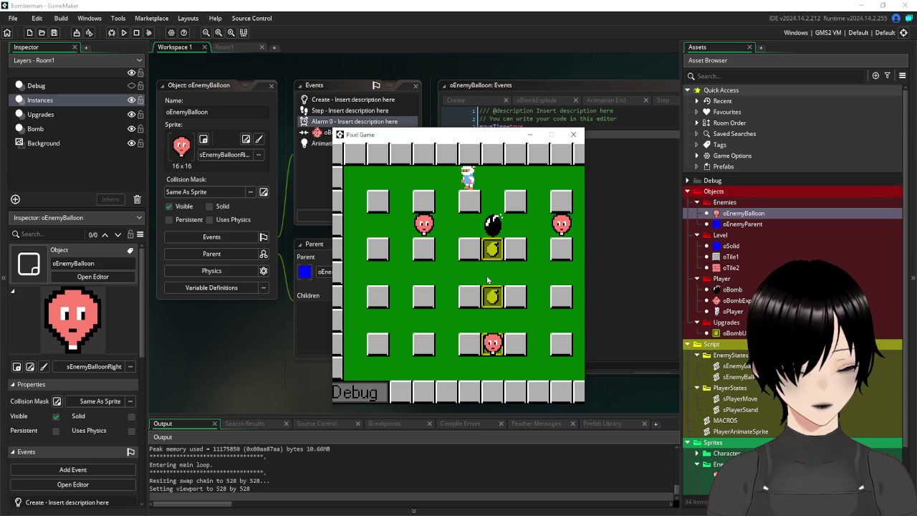
pyautogui.press('Right')
pyautogui.press('Down')
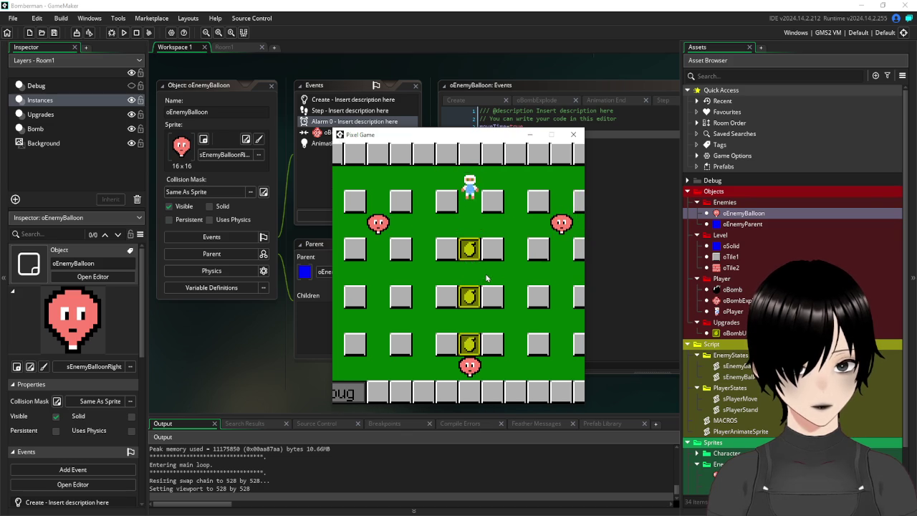
pyautogui.press('Down')
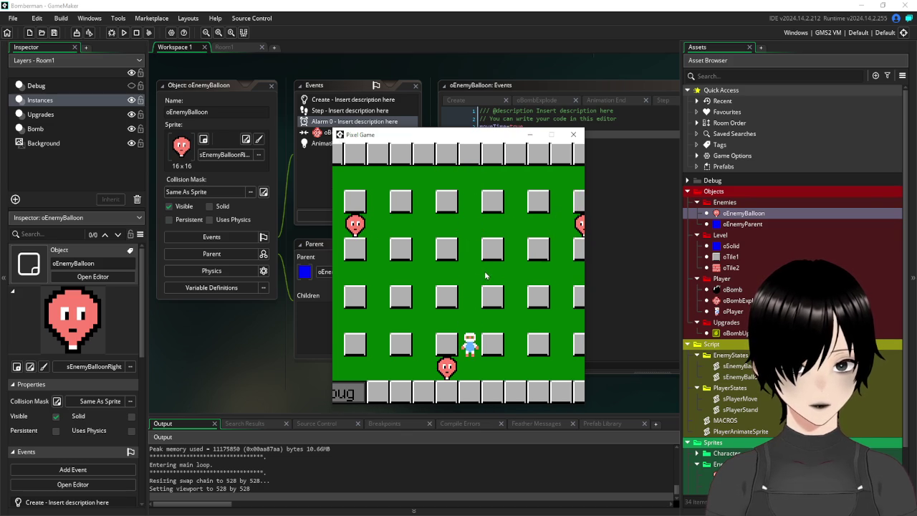
pyautogui.press('space')
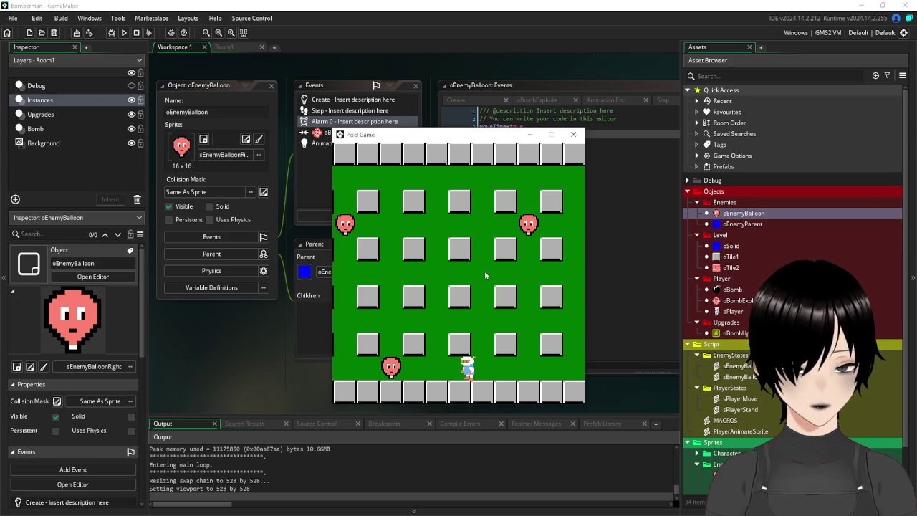
pyautogui.press('Right')
pyautogui.press('Up')
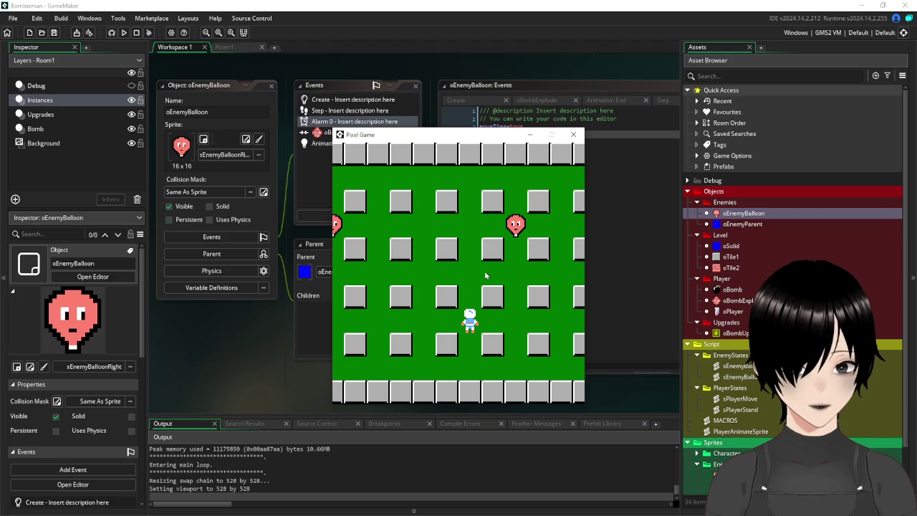
pyautogui.press('Up')
pyautogui.press('Up')
pyautogui.press('Down')
pyautogui.press('space')
pyautogui.press('Down')
pyautogui.press('Down')
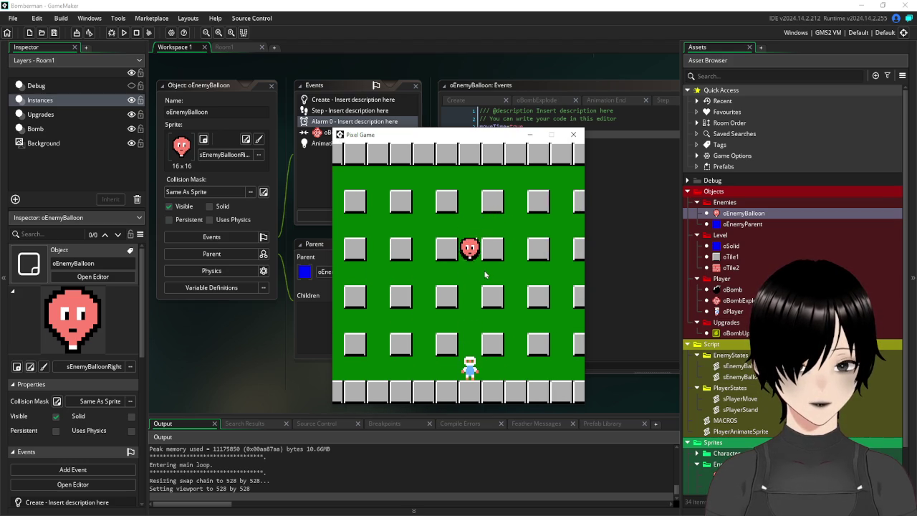
pyautogui.press('Right')
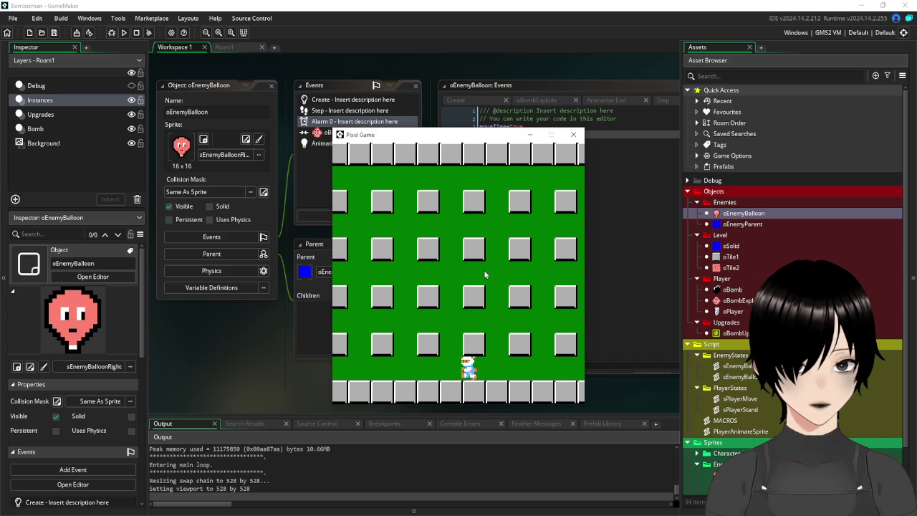
pyautogui.press('Left')
pyautogui.press('Up')
pyautogui.press('Up')
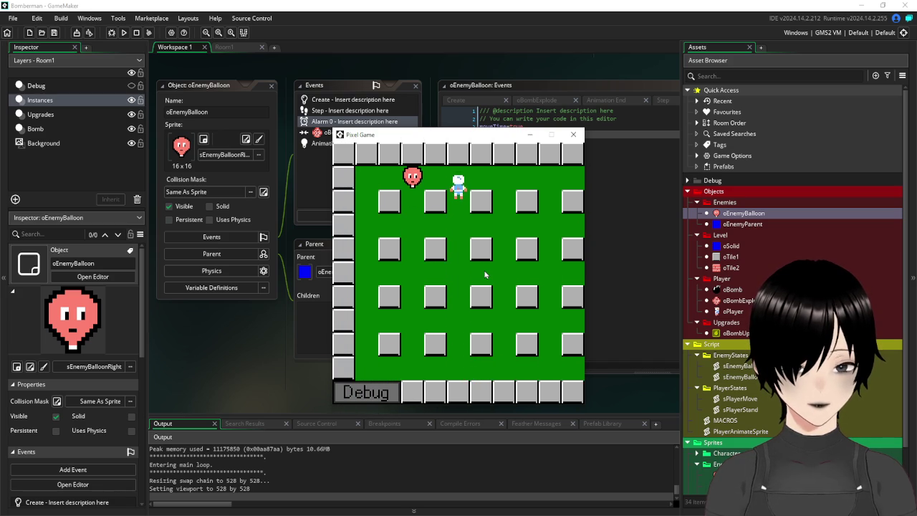
pyautogui.press('space')
pyautogui.press('Right')
pyautogui.press('Down')
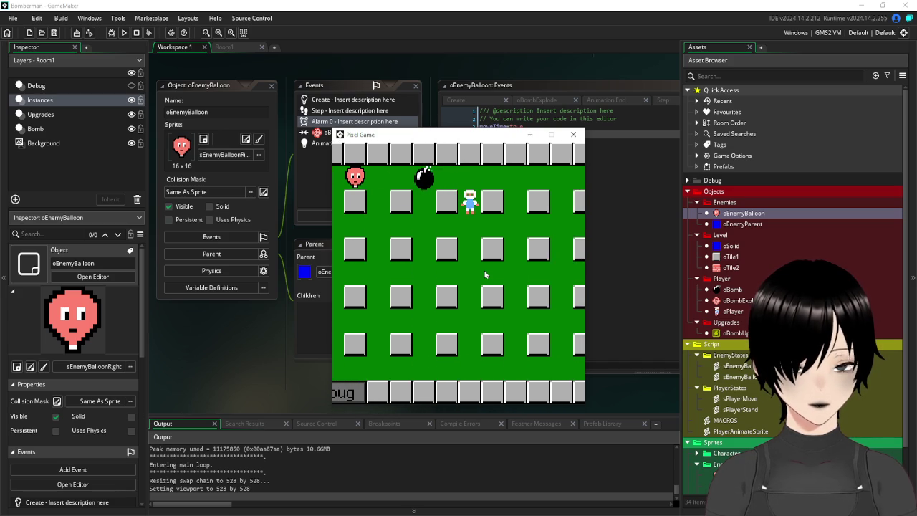
pyautogui.press('Left')
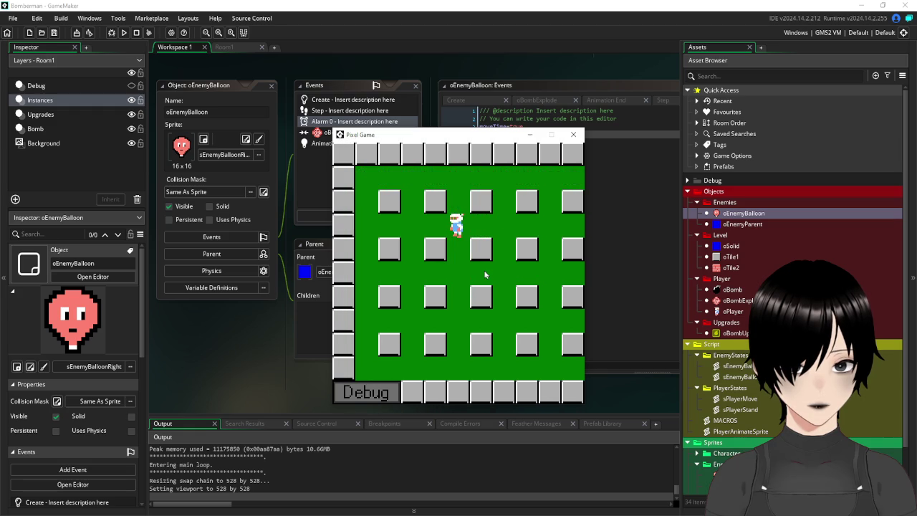
pyautogui.press('Right')
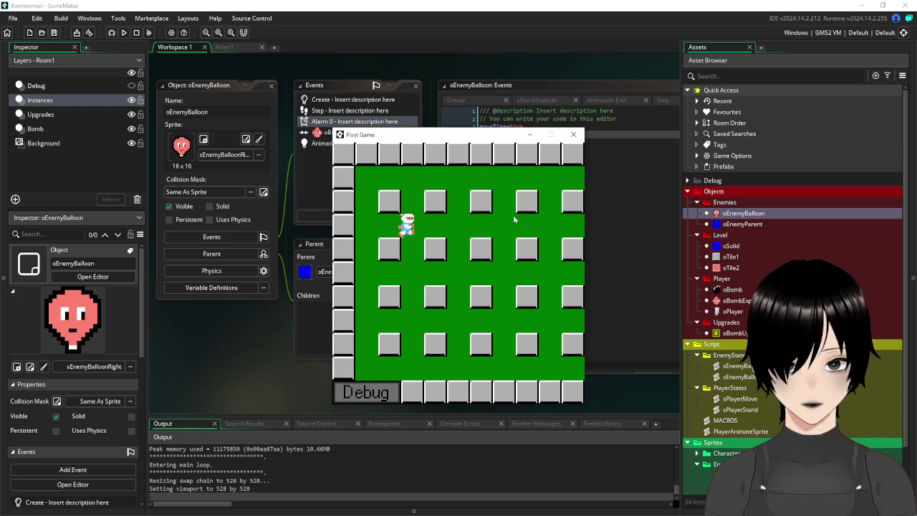
pyautogui.click(574, 135)
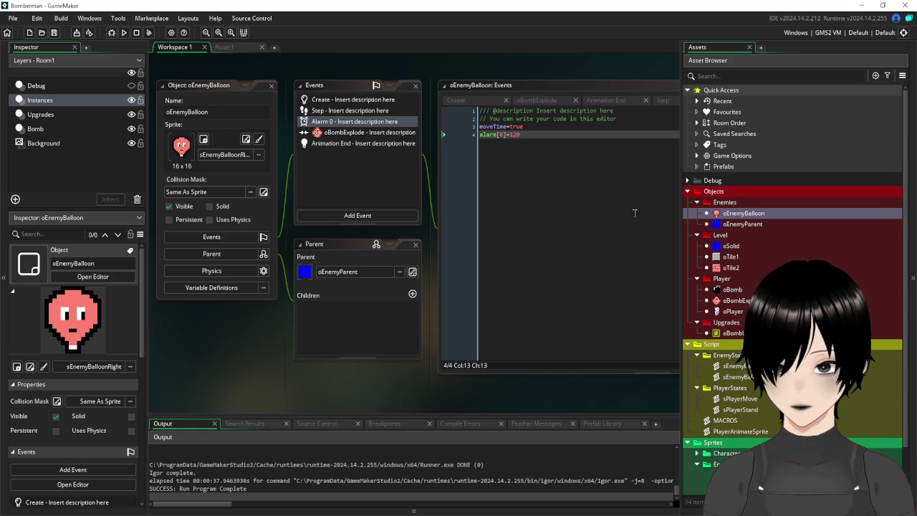
# Step: Compare sEnemyBalloonLeft with sEnemyBalloonRight, set the Right sprite to 15 fps, and rerun the game
pyautogui.scroll(-2, 762, 435)
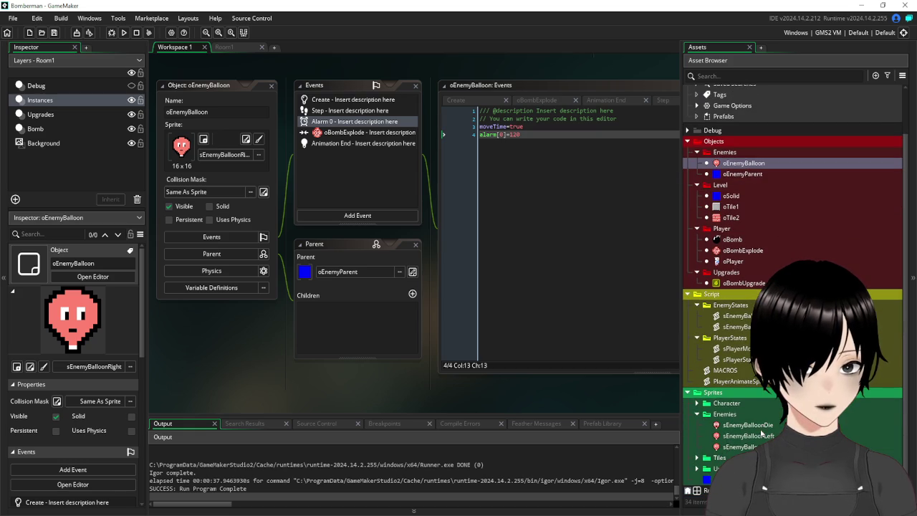
pyautogui.doubleClick(761, 437)
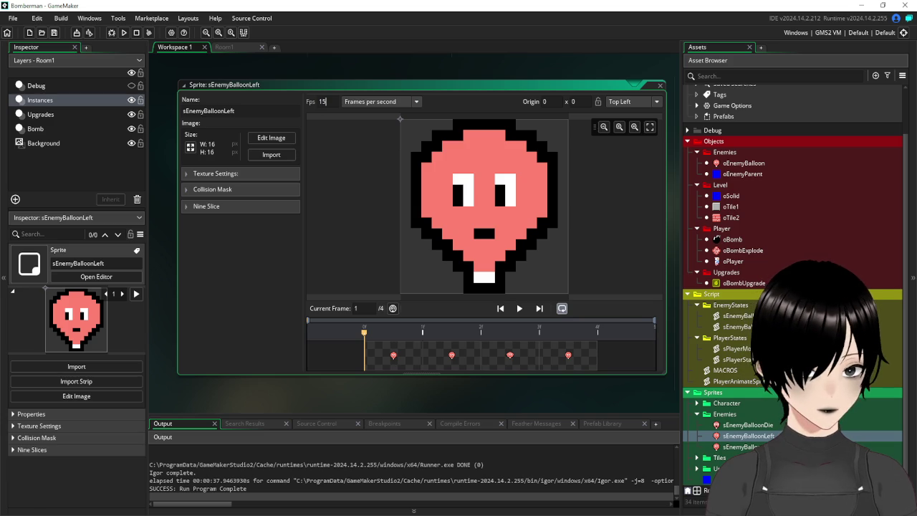
pyautogui.doubleClick(746, 446)
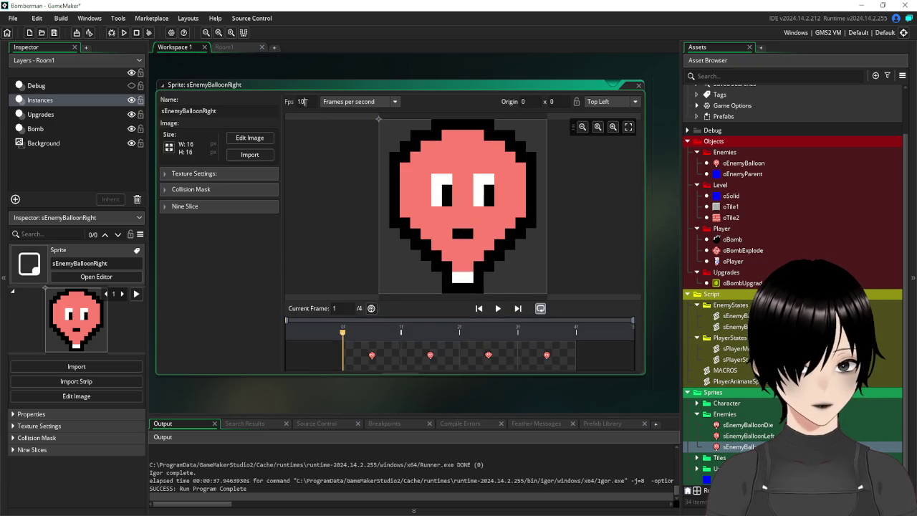
pyautogui.click(124, 32)
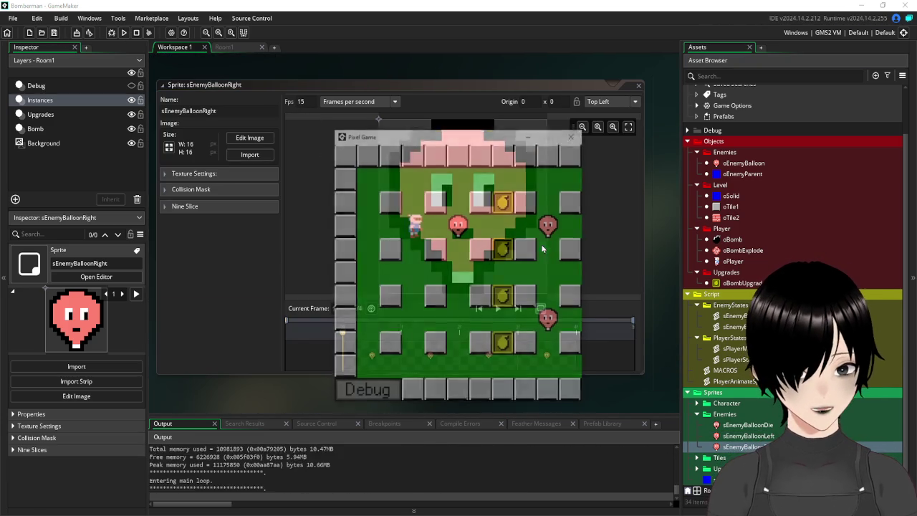
# Step: Walk the player down through the corridors to the bottom row, dropping bombs along the way
pyautogui.press('Right')
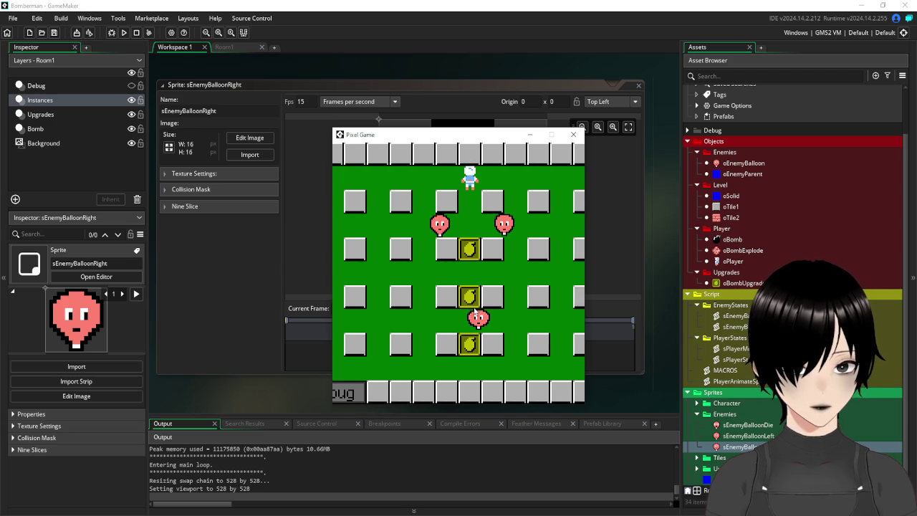
pyautogui.press('Down')
pyautogui.press('space')
pyautogui.press('Down')
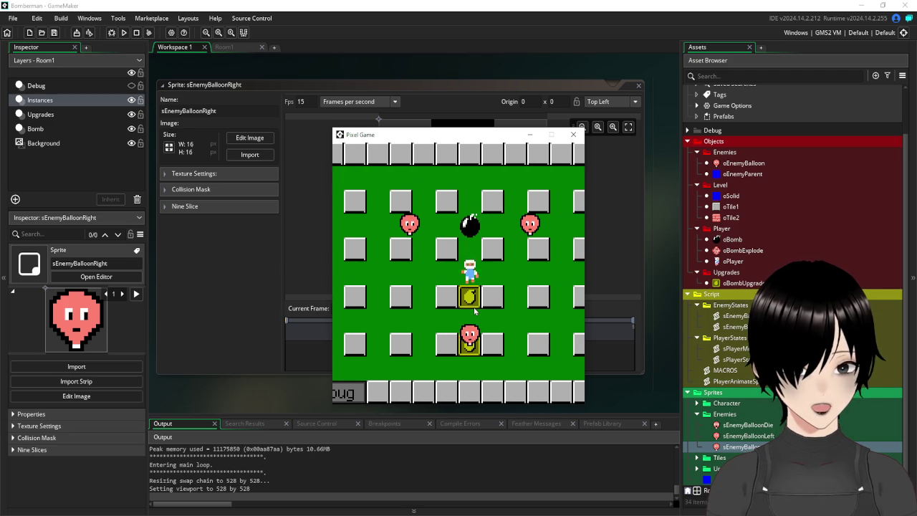
pyautogui.press('Right')
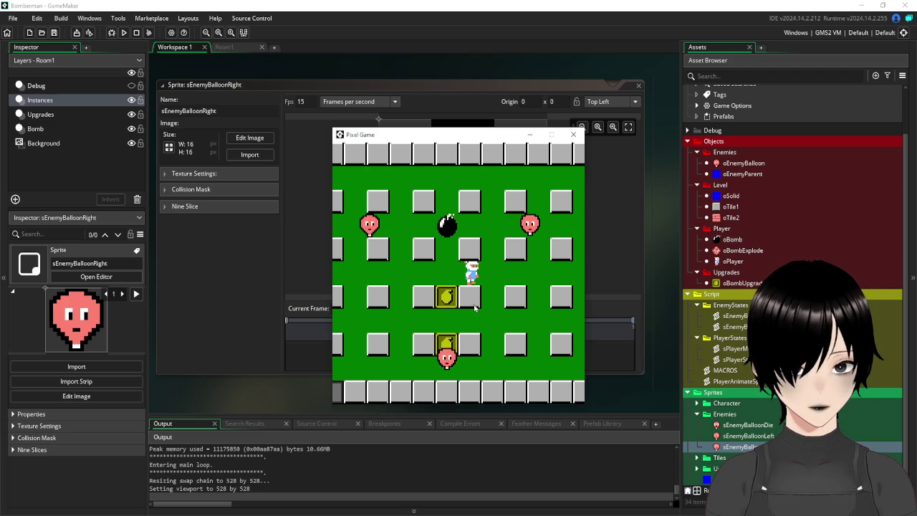
pyautogui.press('Left')
pyautogui.press('Down')
pyautogui.press('Up')
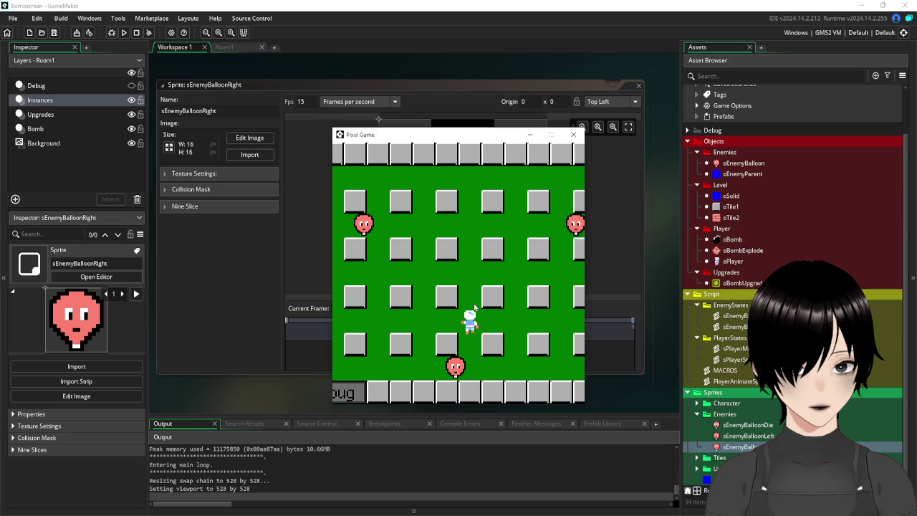
pyautogui.press('Down')
pyautogui.press('space')
pyautogui.press('Right')
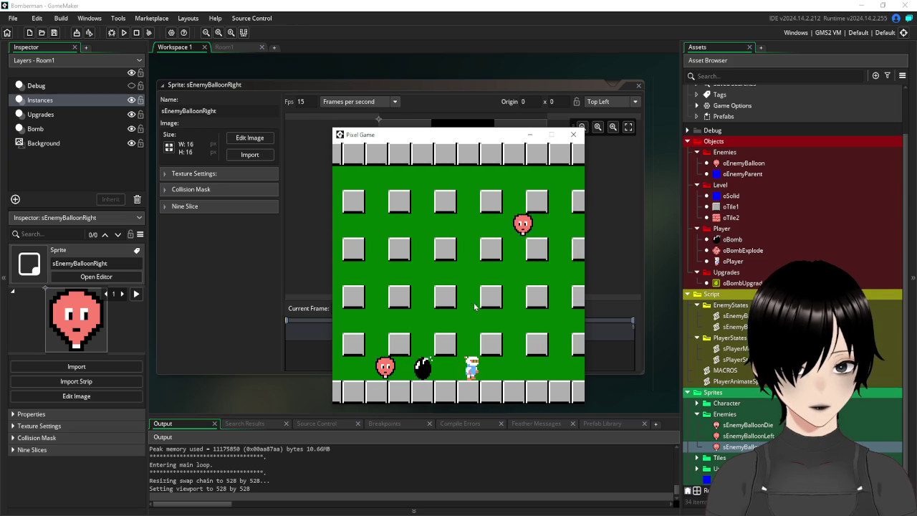
pyautogui.press('Left')
pyautogui.press('Up')
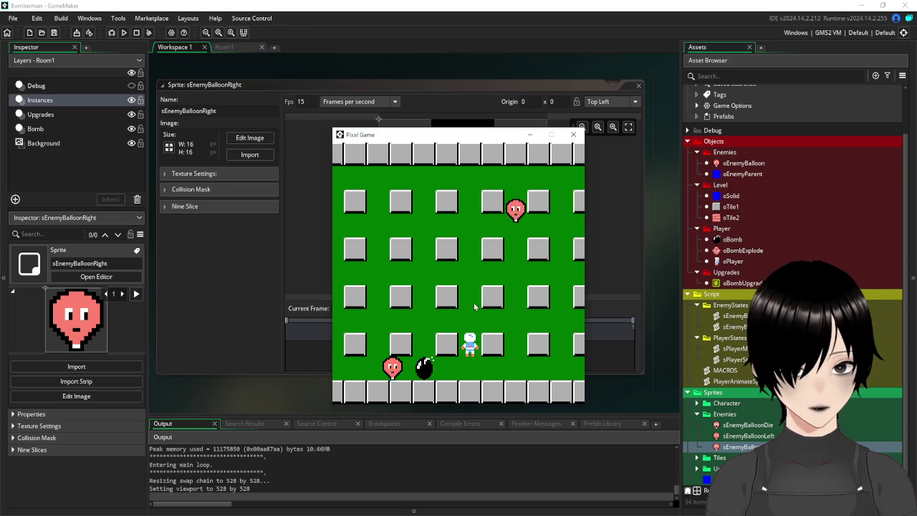
pyautogui.press('Up')
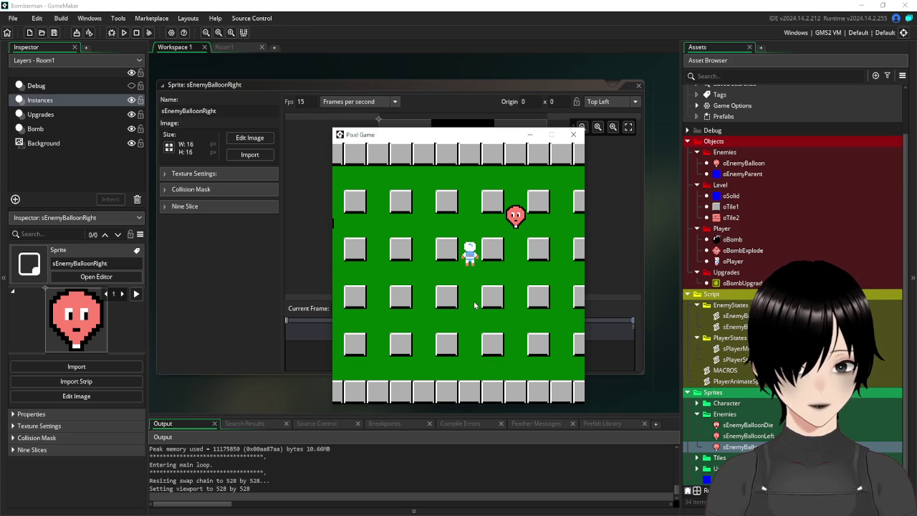
pyautogui.press('space')
pyautogui.press('Up')
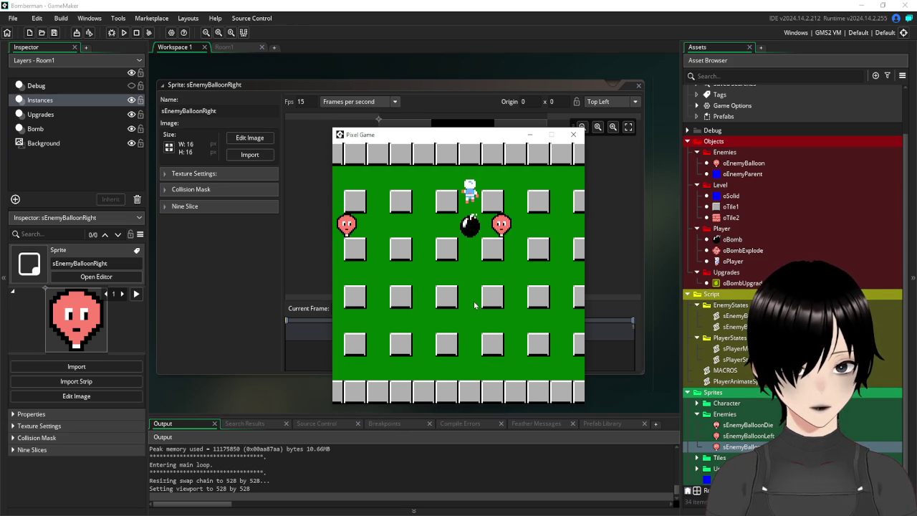
pyautogui.press('Left')
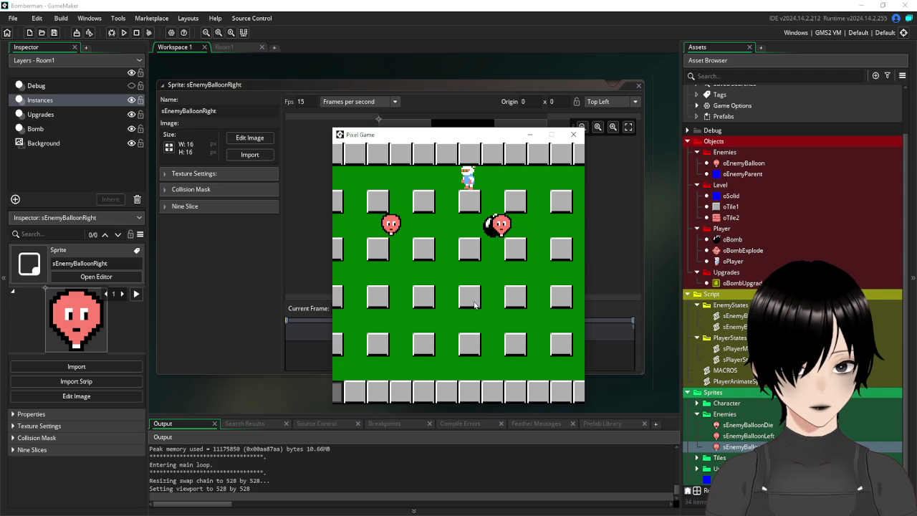
# Step: Walk the player along the top row and right-hand corridor, then close the game
pyautogui.press('Right')
pyautogui.press('Left')
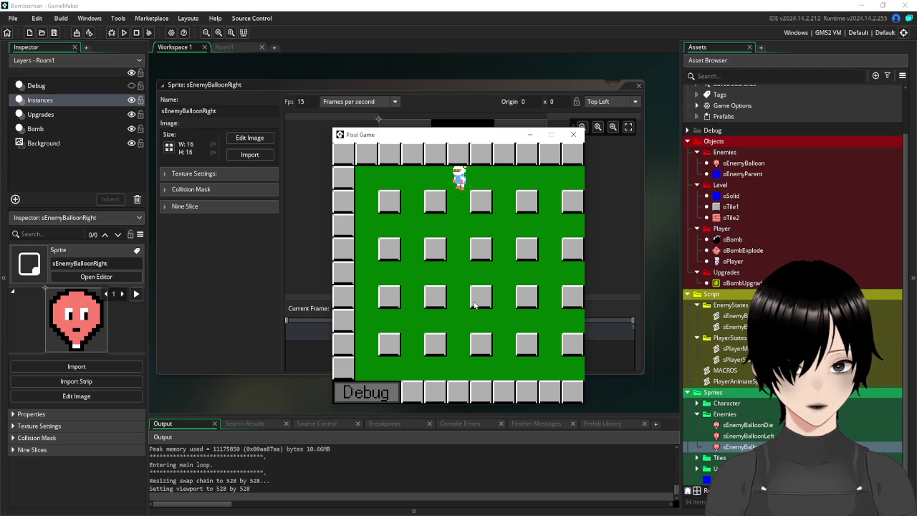
pyautogui.press('Right')
pyautogui.press('Right')
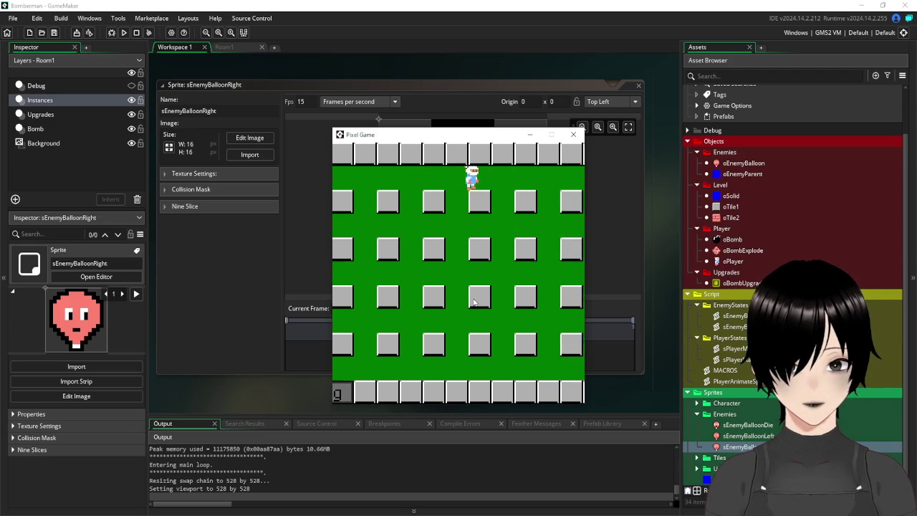
pyautogui.press('Down')
pyautogui.press('Down')
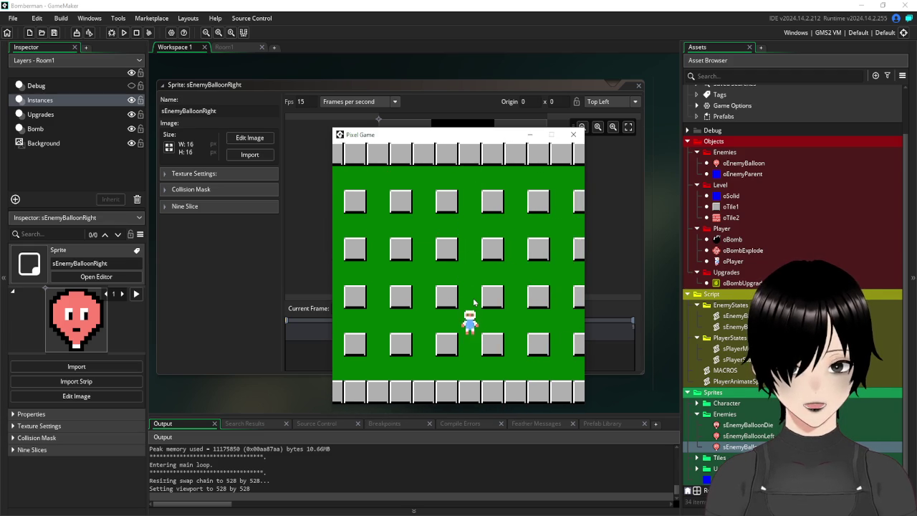
pyautogui.press('Right')
pyautogui.press('Right')
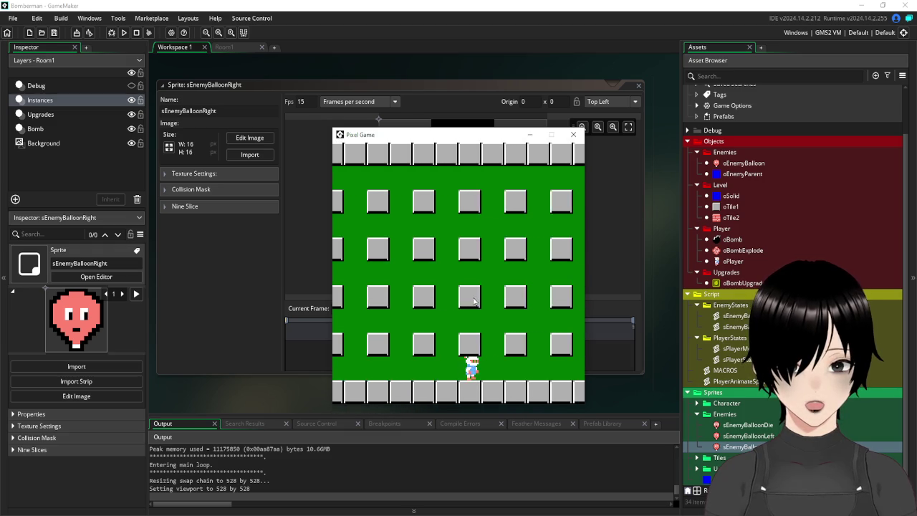
pyautogui.press('Up')
pyautogui.press('Up')
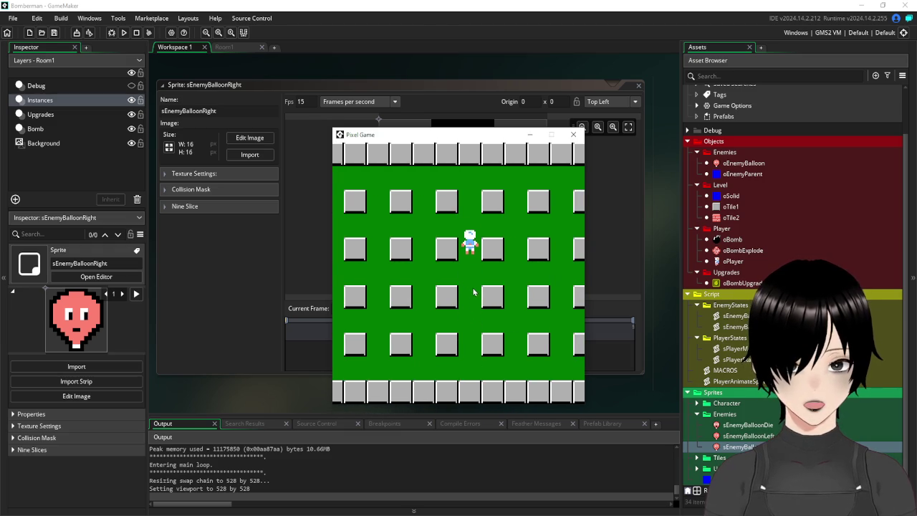
pyautogui.press('Right')
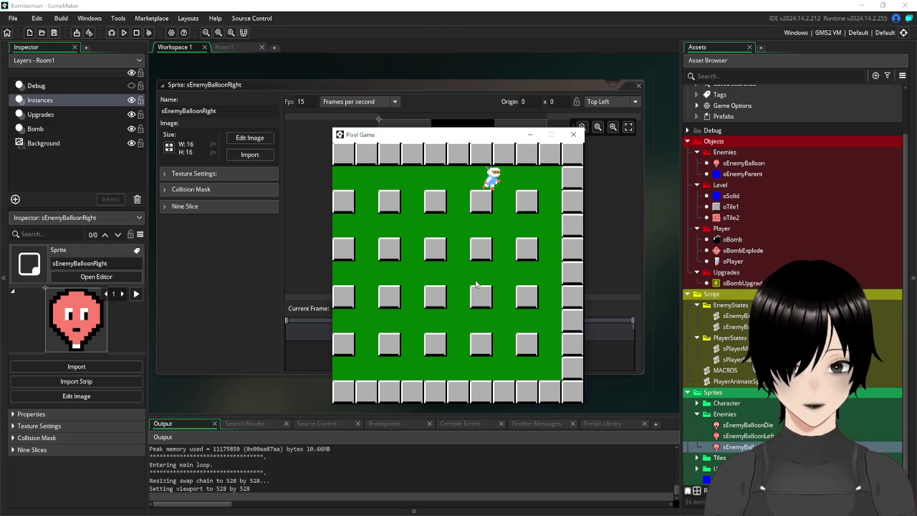
pyautogui.press('Down')
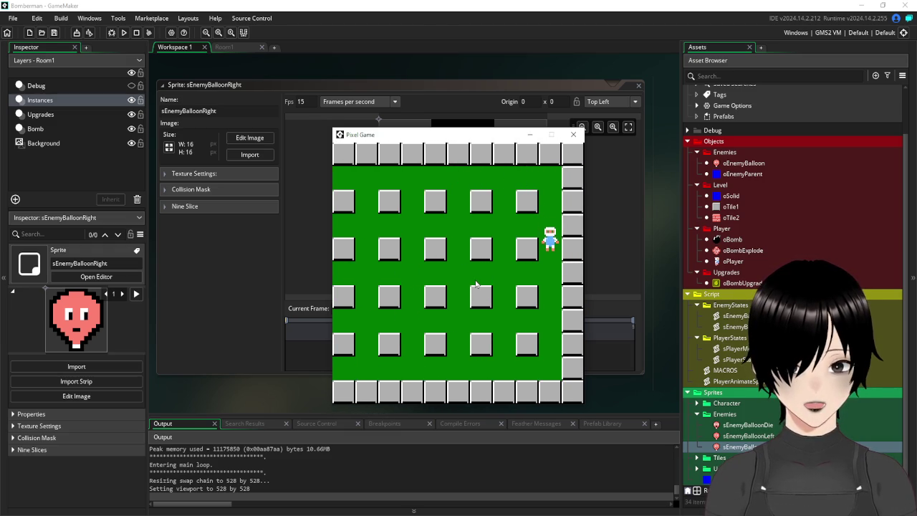
pyautogui.press('Left')
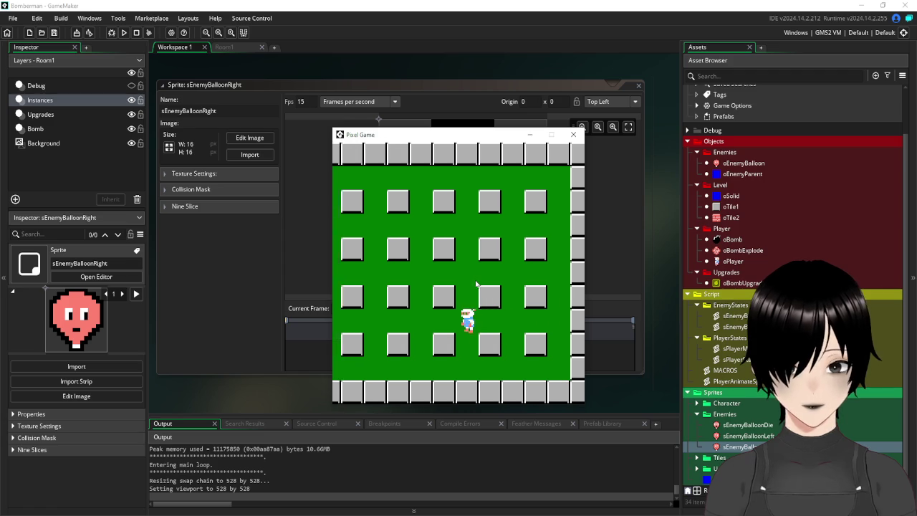
pyautogui.click(573, 135)
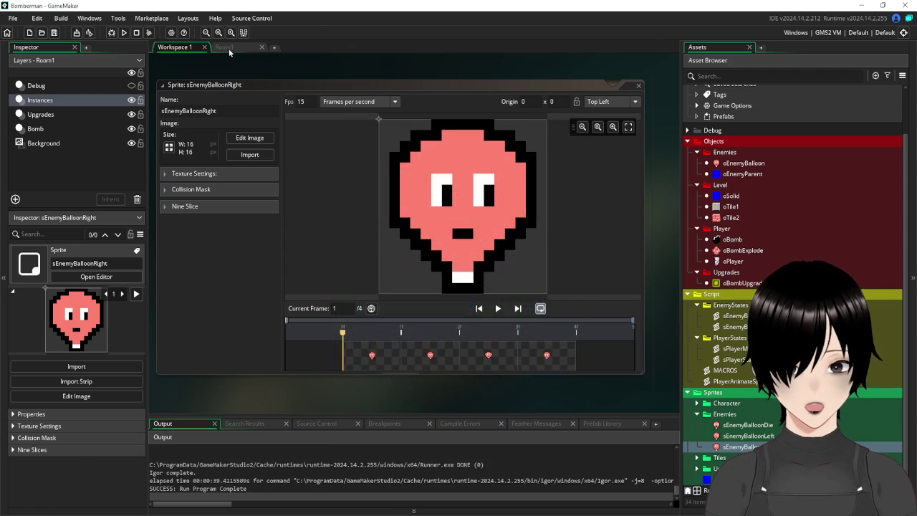
# Step: Open Room1 and place an oEnemyBalloon in the room's right half
pyautogui.click(227, 48)
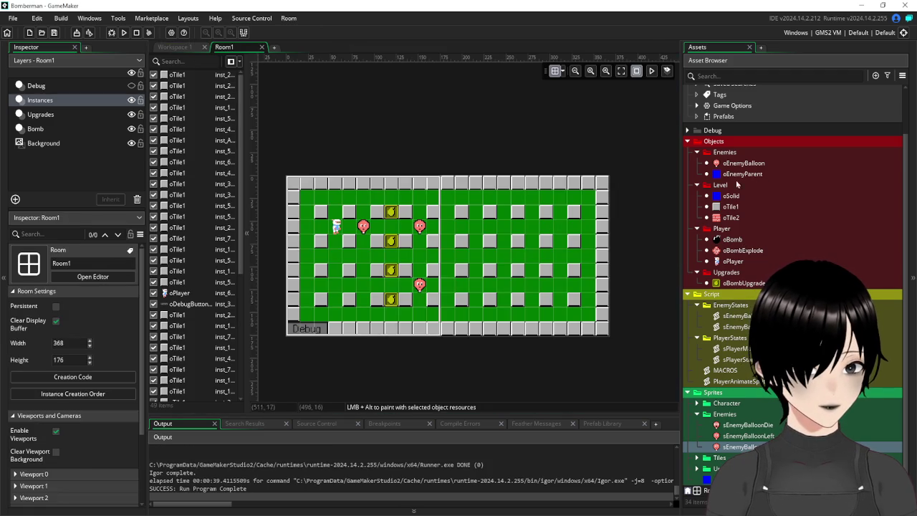
pyautogui.click(743, 164)
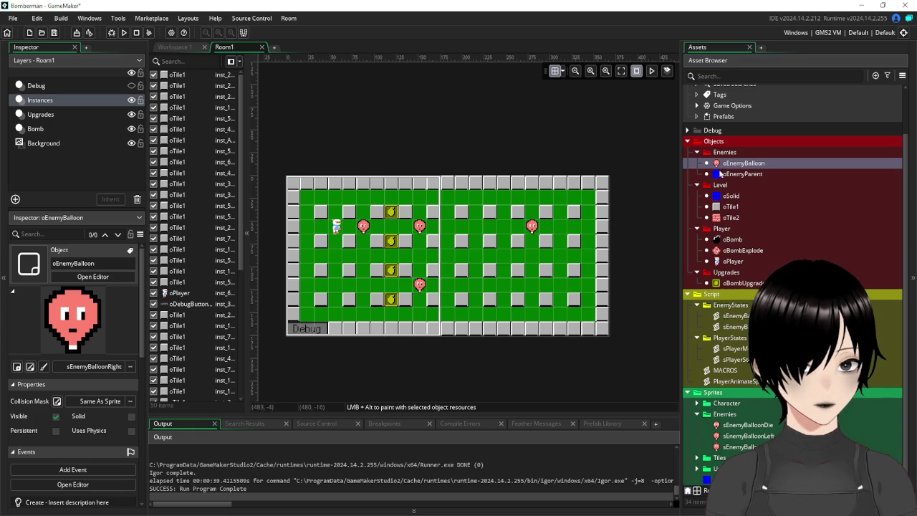
pyautogui.moveTo(478, 231); pyautogui.dragTo(479, 259)
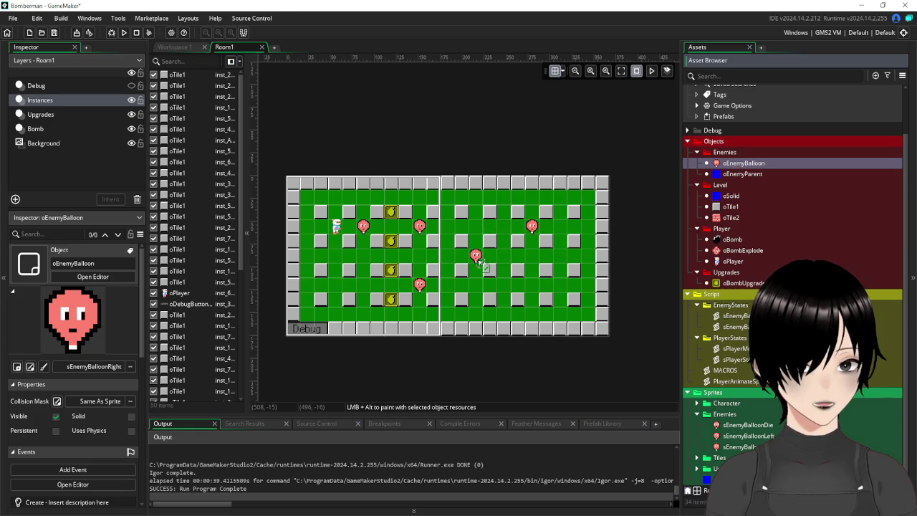
# Step: Scatter seven oTile2 bricks across the right and left halves of the room
pyautogui.click(733, 218)
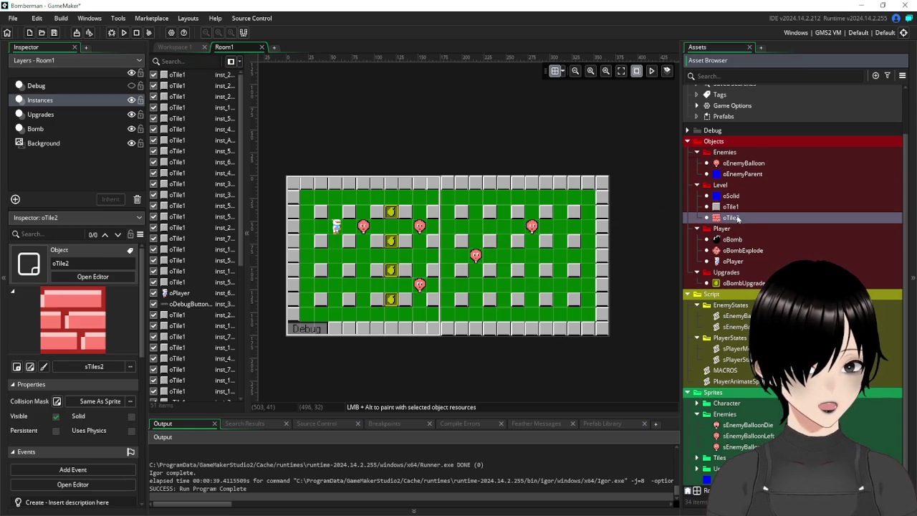
pyautogui.moveTo(520, 225); pyautogui.dragTo(519, 227)
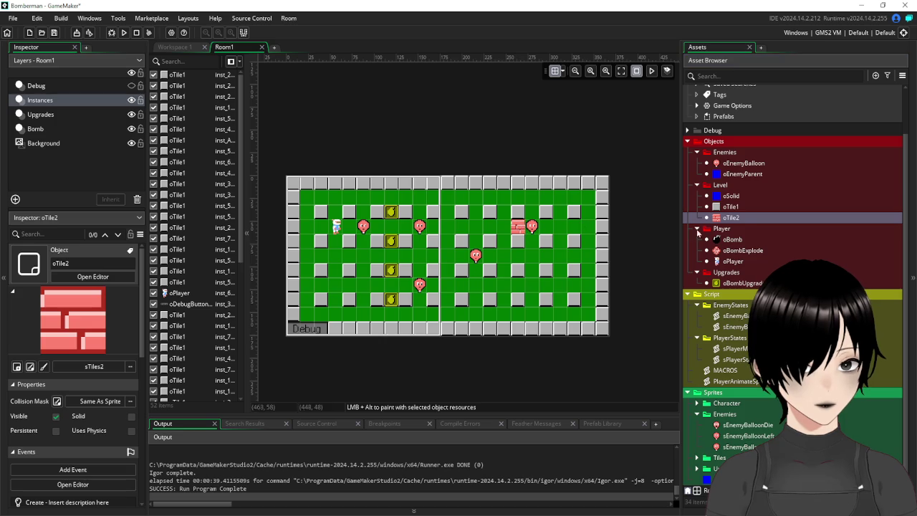
pyautogui.moveTo(747, 225); pyautogui.dragTo(531, 214)
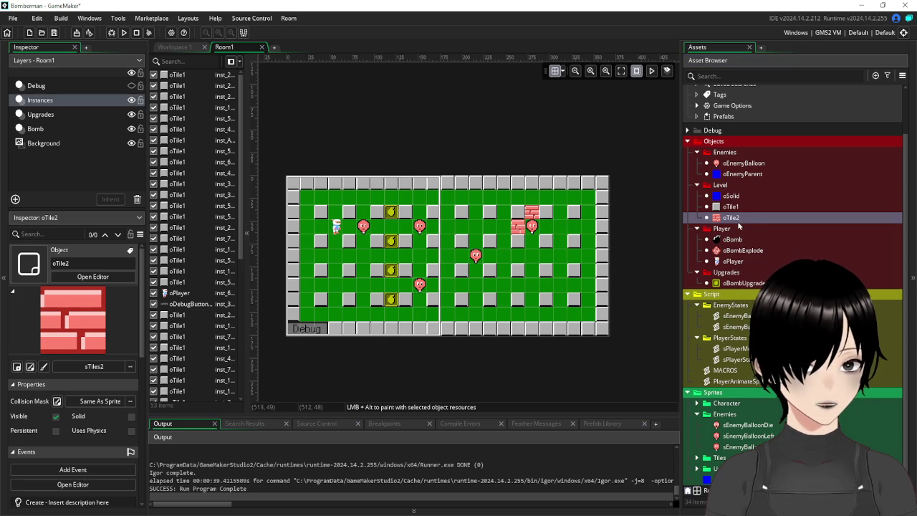
pyautogui.moveTo(740, 227); pyautogui.dragTo(560, 242)
pyautogui.moveTo(738, 227); pyautogui.dragTo(548, 285)
pyautogui.moveTo(738, 223); pyautogui.dragTo(376, 255)
pyautogui.moveTo(738, 218)
pyautogui.mouseDown()
pyautogui.moveTo(742, 227)
pyautogui.moveTo(389, 226)
pyautogui.moveTo(363, 213)
pyautogui.mouseUp()
pyautogui.moveTo(730, 224)
pyautogui.mouseDown()
pyautogui.moveTo(504, 271)
pyautogui.moveTo(379, 316)
pyautogui.mouseUp()
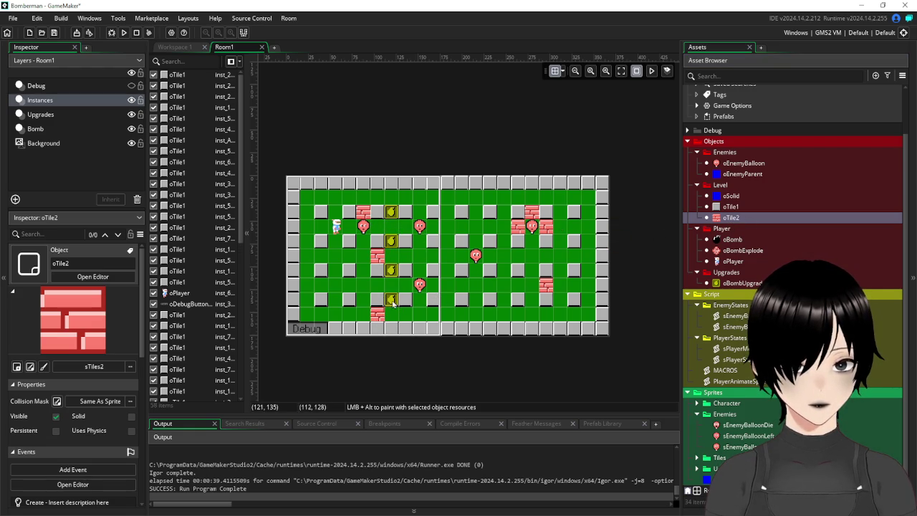
# Step: Delete three oBombUpgrade instances on the Upgrades layer and move the last one to 32,112
pyautogui.click(58, 116)
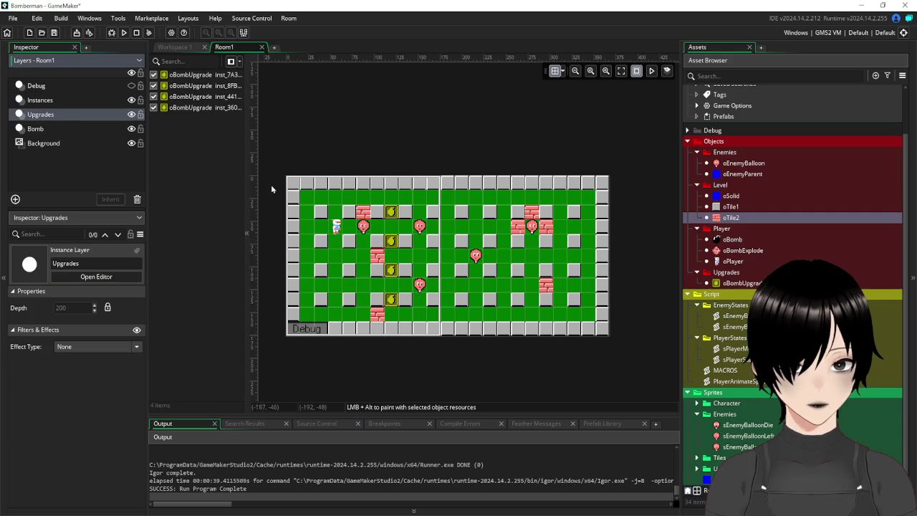
pyautogui.click(392, 214)
pyautogui.press('Delete')
pyautogui.click(390, 242)
pyautogui.press('Delete')
pyautogui.click(393, 272)
pyautogui.press('Delete')
pyautogui.click(392, 298)
pyautogui.moveTo(394, 301); pyautogui.dragTo(331, 291)
# Step: Place five more oTile2 bricks around the room and run the game
pyautogui.moveTo(745, 221); pyautogui.dragTo(628, 236)
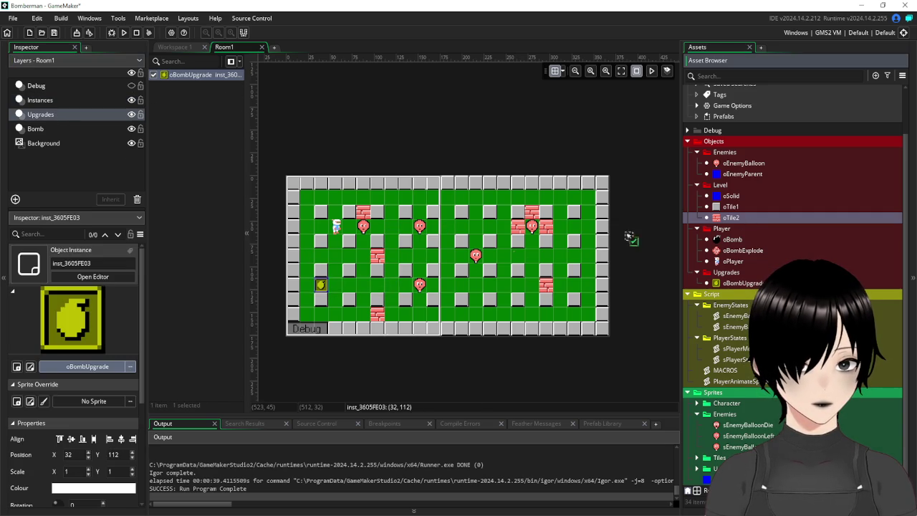
pyautogui.moveTo(335, 286); pyautogui.dragTo(308, 270)
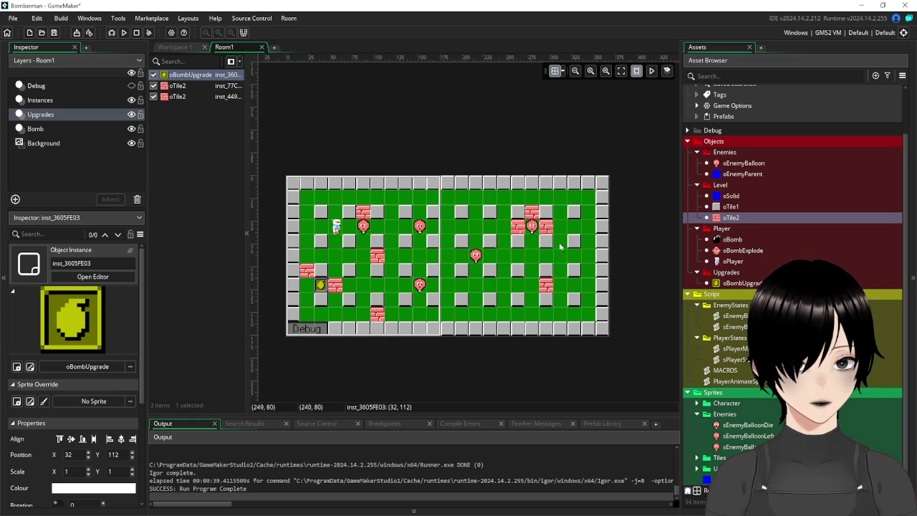
pyautogui.moveTo(732, 219); pyautogui.dragTo(447, 255)
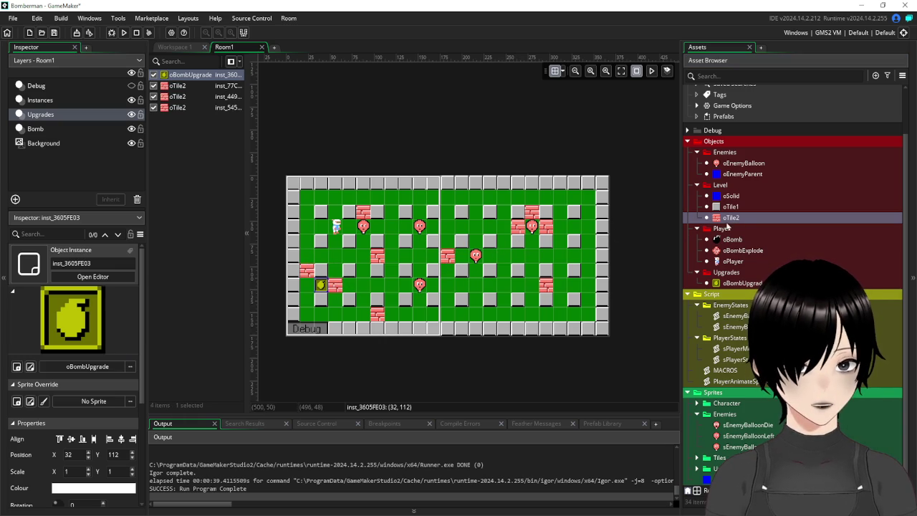
pyautogui.moveTo(731, 219); pyautogui.dragTo(442, 229)
pyautogui.moveTo(733, 218)
pyautogui.mouseDown()
pyautogui.moveTo(404, 260)
pyautogui.moveTo(422, 272)
pyautogui.mouseUp()
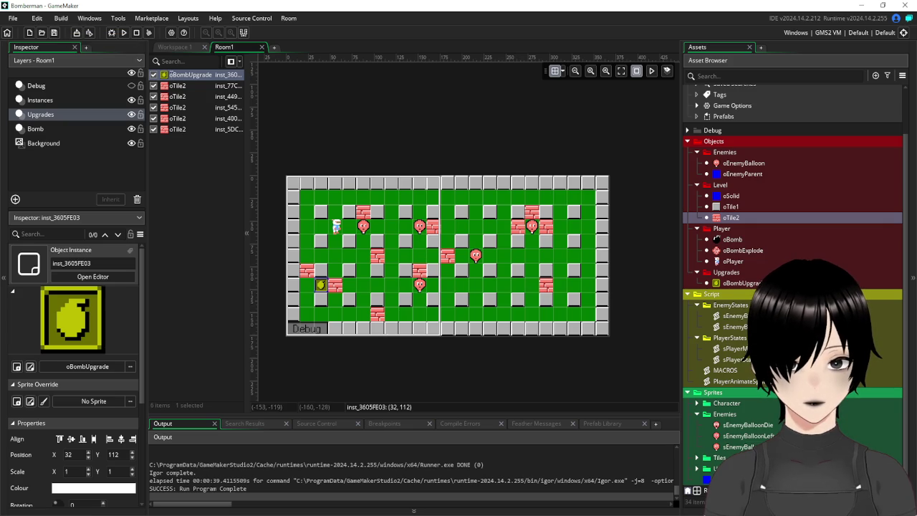
pyautogui.click(124, 32)
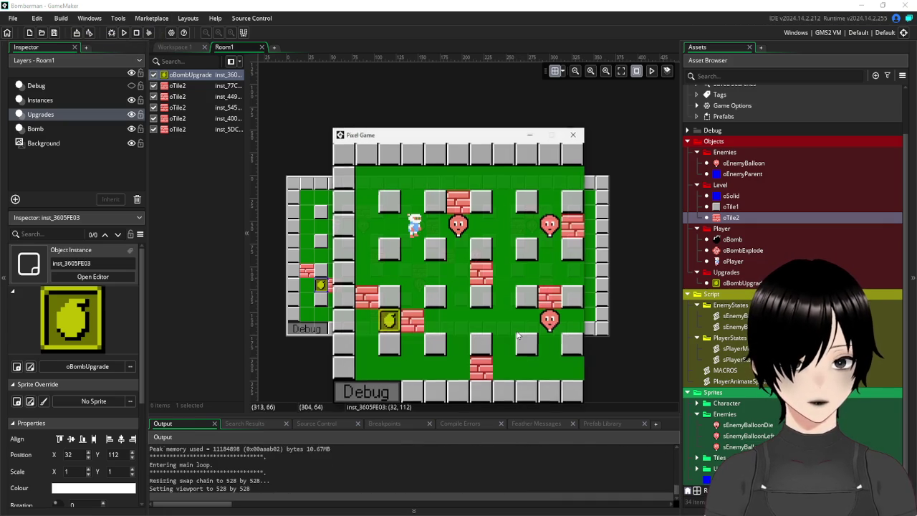
# Step: Walk the player around, bomb the first bricks and collect the bomb upgrade
pyautogui.press('Right')
pyautogui.press('Left')
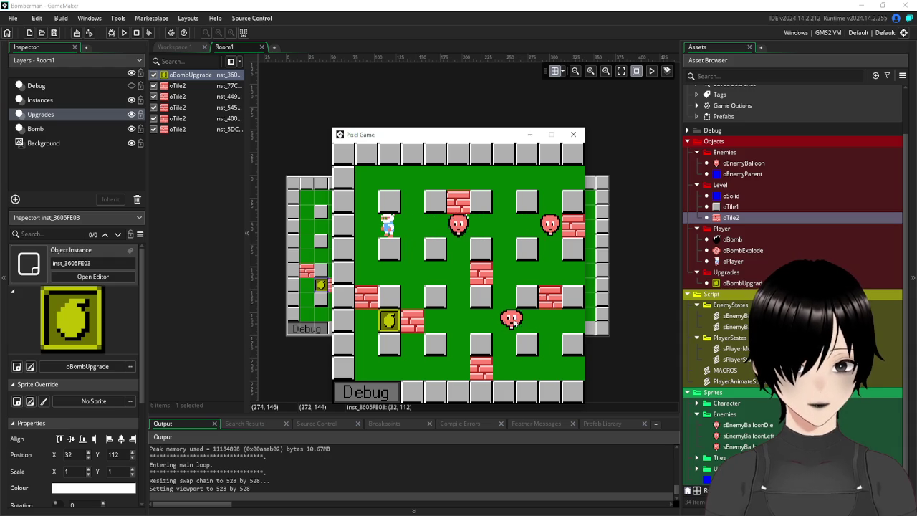
pyautogui.press('Right')
pyautogui.press('Down')
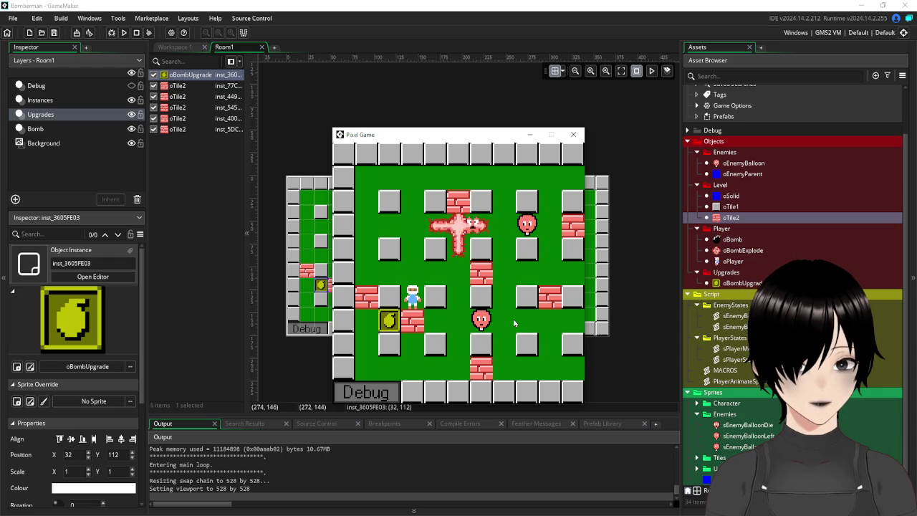
pyautogui.press('space')
pyautogui.press('Up')
pyautogui.press('Left')
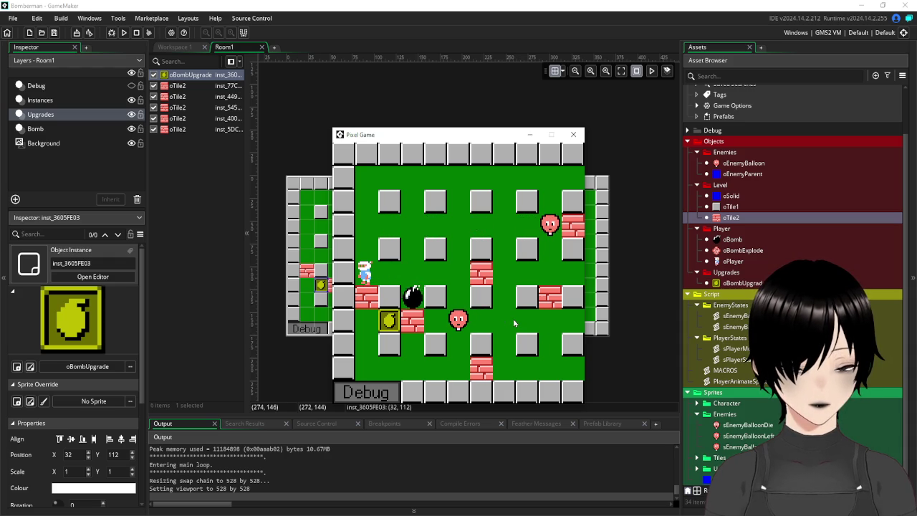
pyautogui.press('Right')
pyautogui.press('Down')
pyautogui.press('Left')
pyautogui.press('Right')
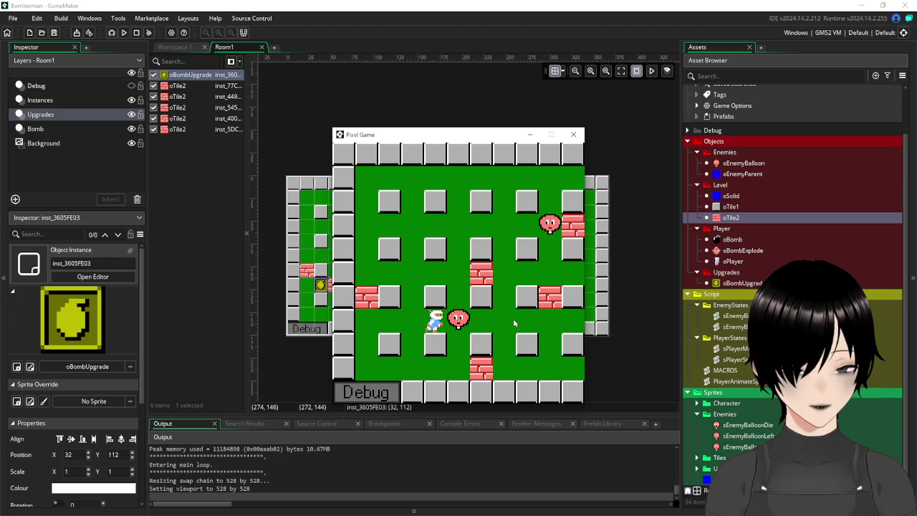
pyautogui.press('Right')
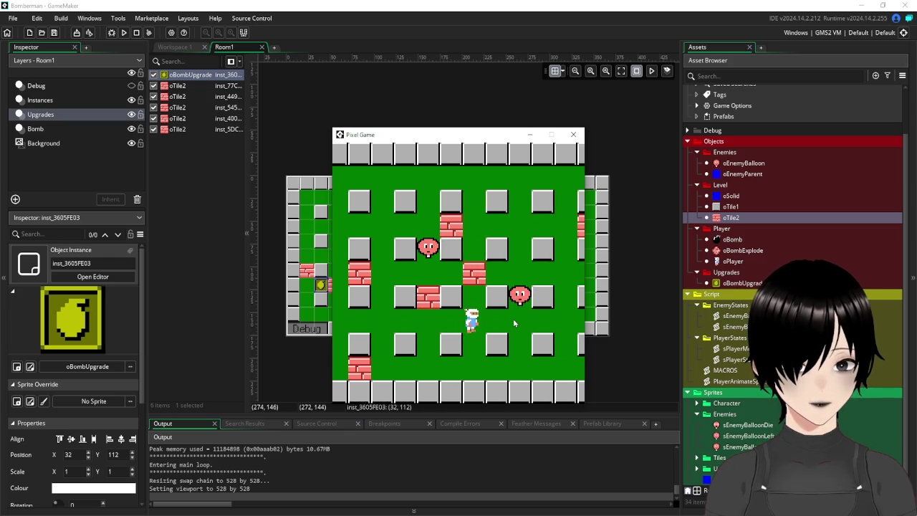
pyautogui.press('Right')
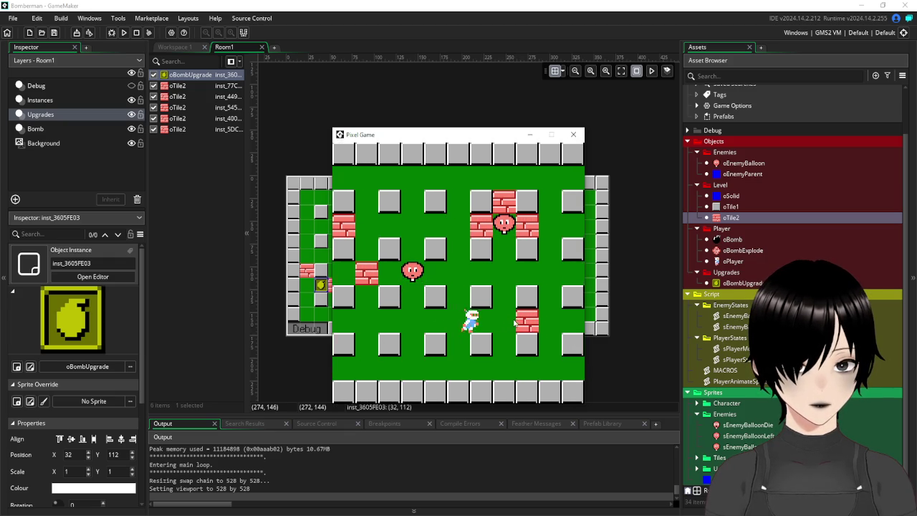
pyautogui.press('Down')
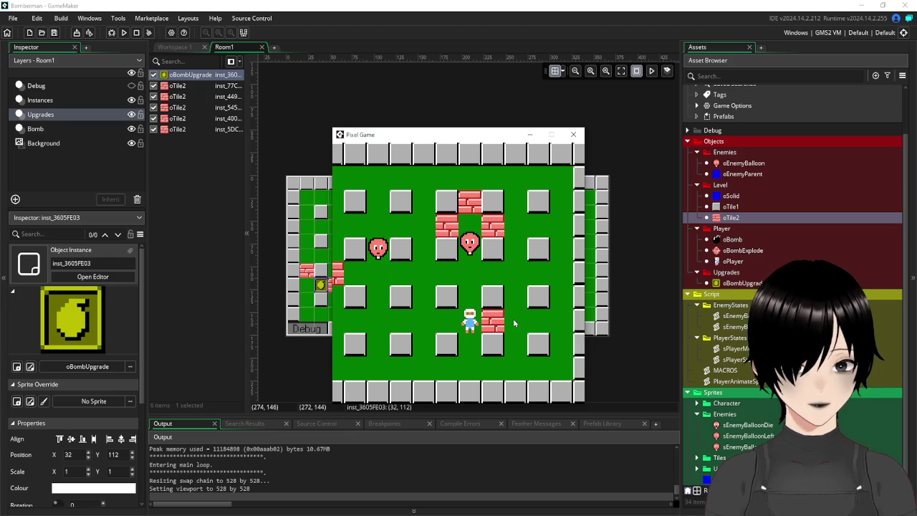
pyautogui.press('Down')
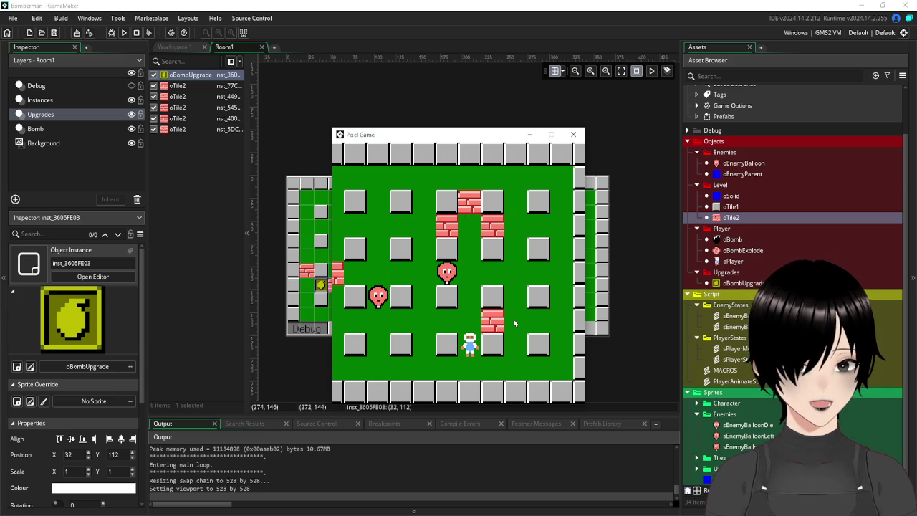
# Step: Keep bombing bricks and balloons along the middle corridor and top row
pyautogui.press('Up')
pyautogui.press('Right')
pyautogui.press('space')
pyautogui.press('Up')
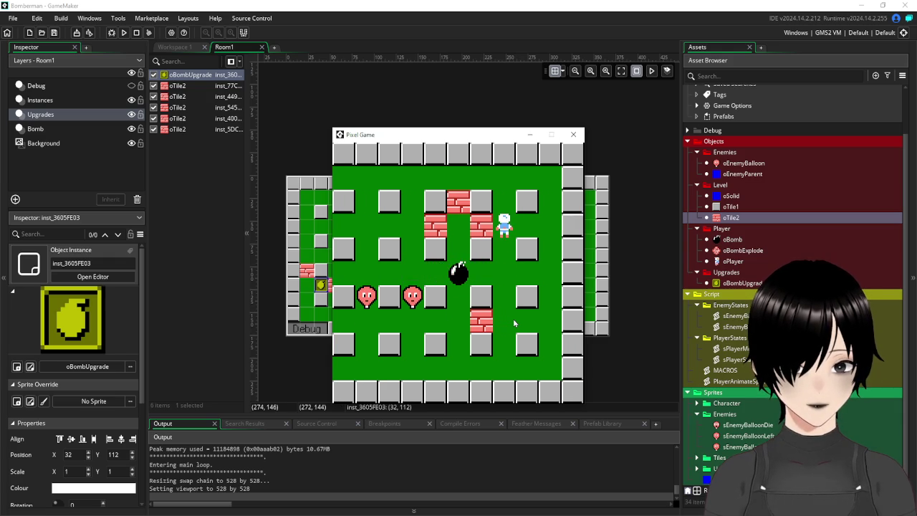
pyautogui.press('Down')
pyautogui.press('Left')
pyautogui.press('Left')
pyautogui.press('Up')
pyautogui.press('space')
pyautogui.press('Down')
pyautogui.press('Left')
pyautogui.press('Left')
pyautogui.press('Up')
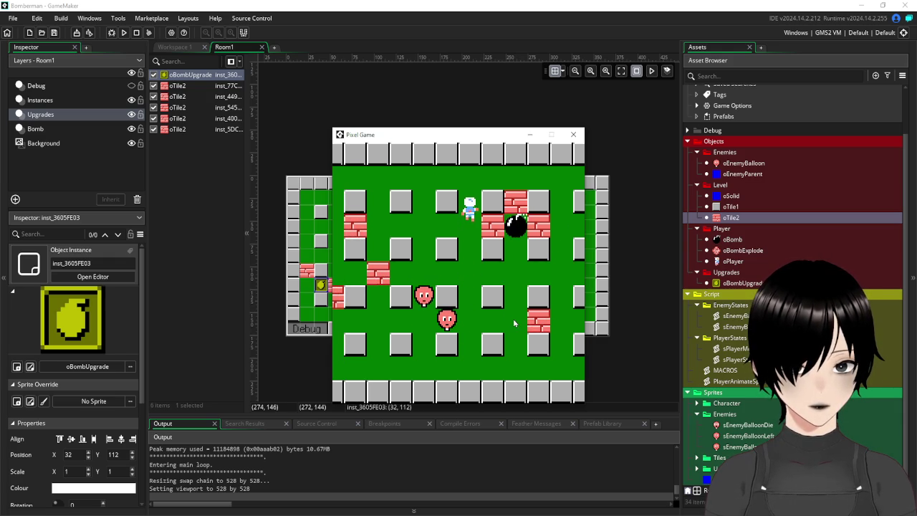
pyautogui.press('Down')
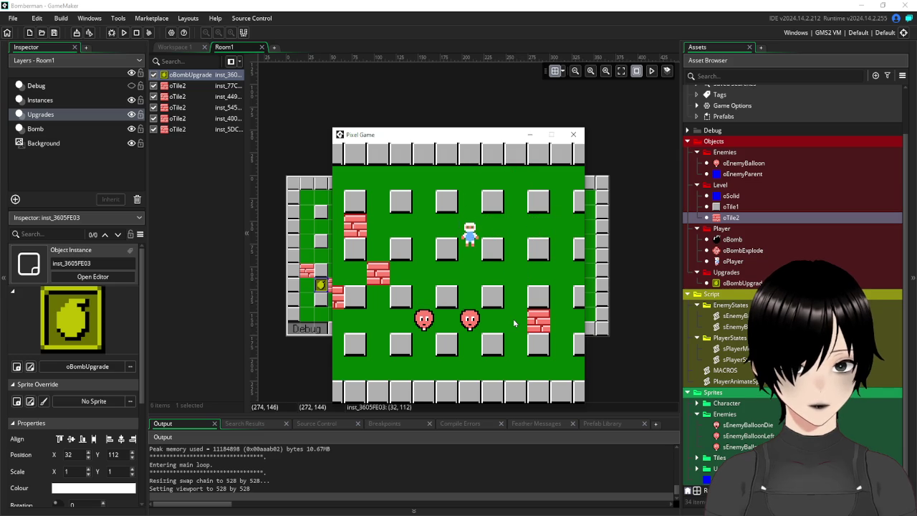
pyautogui.press('space')
pyautogui.press('Up')
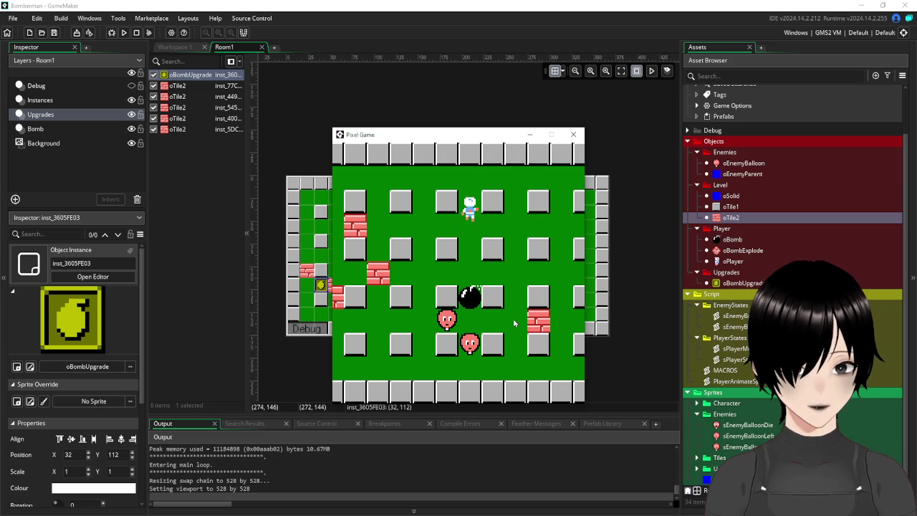
pyautogui.press('Down')
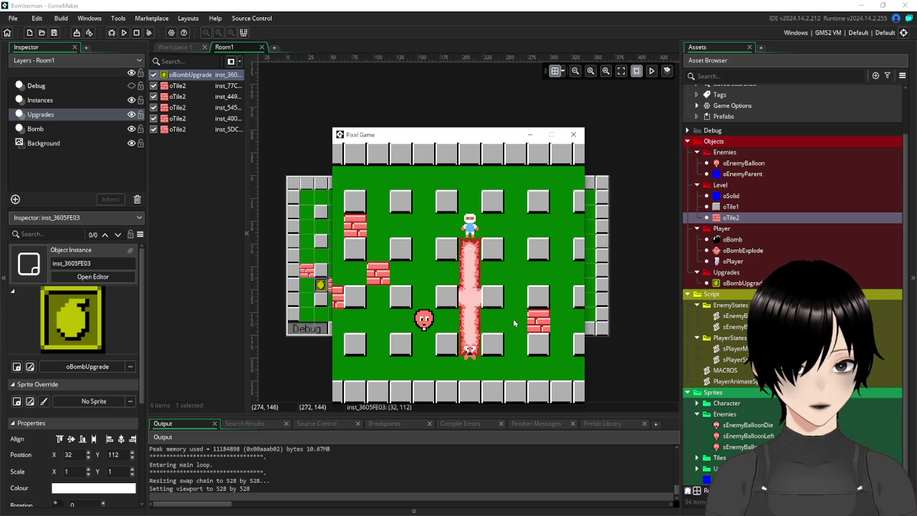
pyautogui.press('Down')
pyautogui.press('Down')
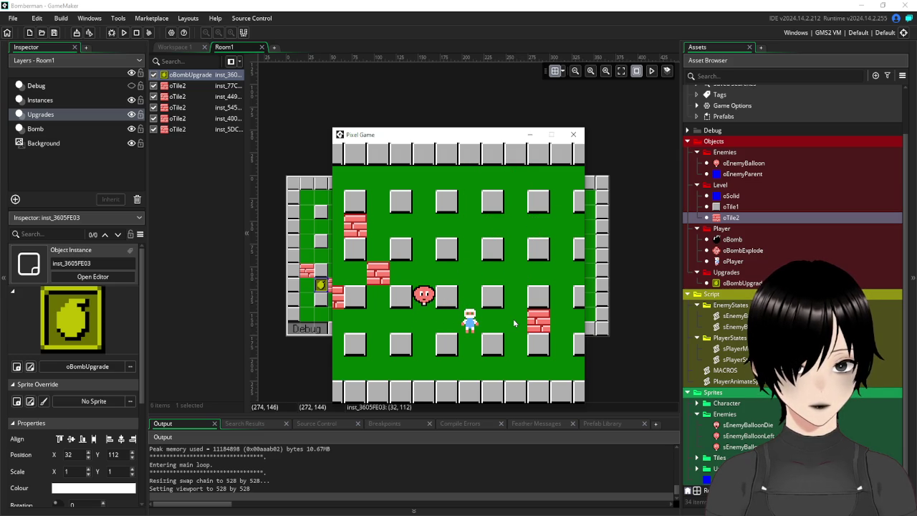
pyautogui.press('Left')
pyautogui.press('space')
pyautogui.press('Left')
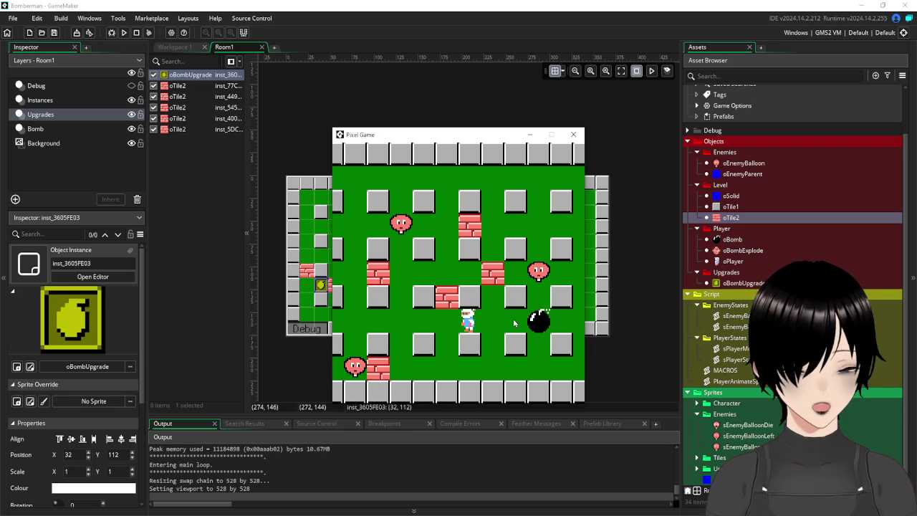
pyautogui.press('Left')
pyautogui.press('Up')
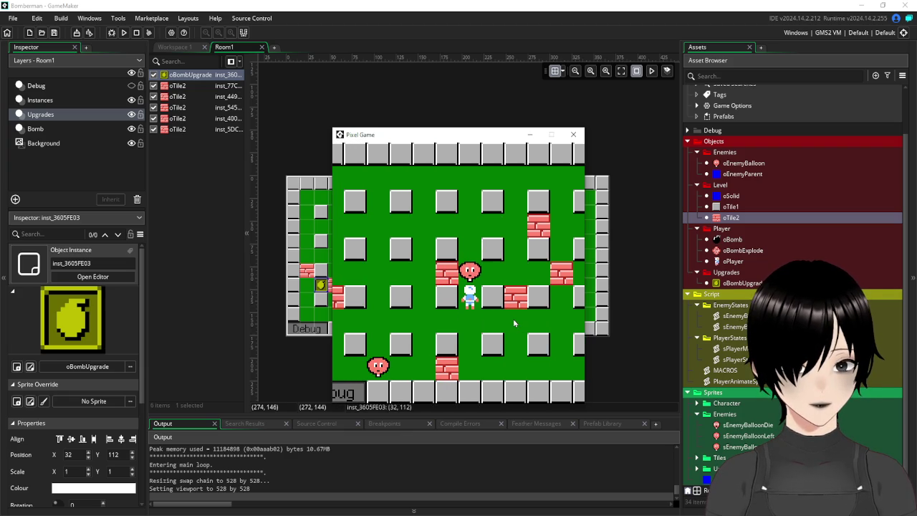
# Step: Bomb more bricks across the lower and right areas, then close the game window
pyautogui.press('space')
pyautogui.press('Down')
pyautogui.press('Right')
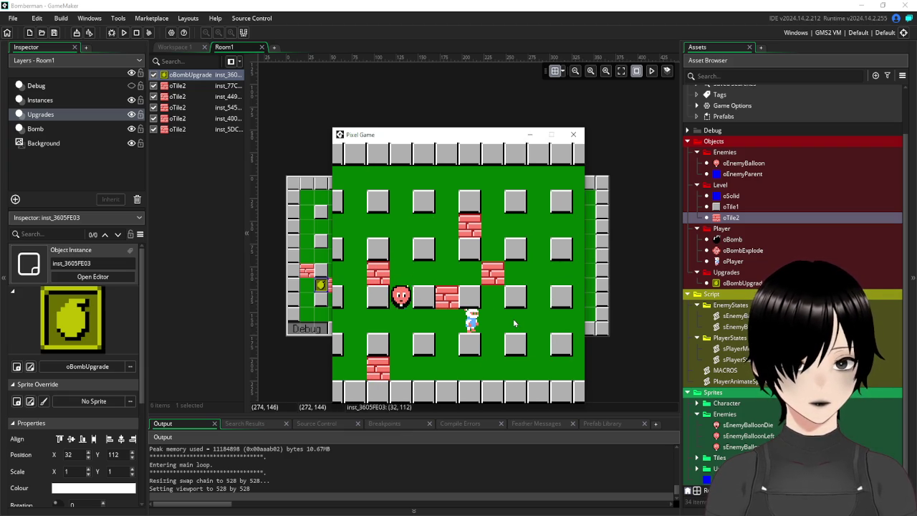
pyautogui.press('Left')
pyautogui.press('Left')
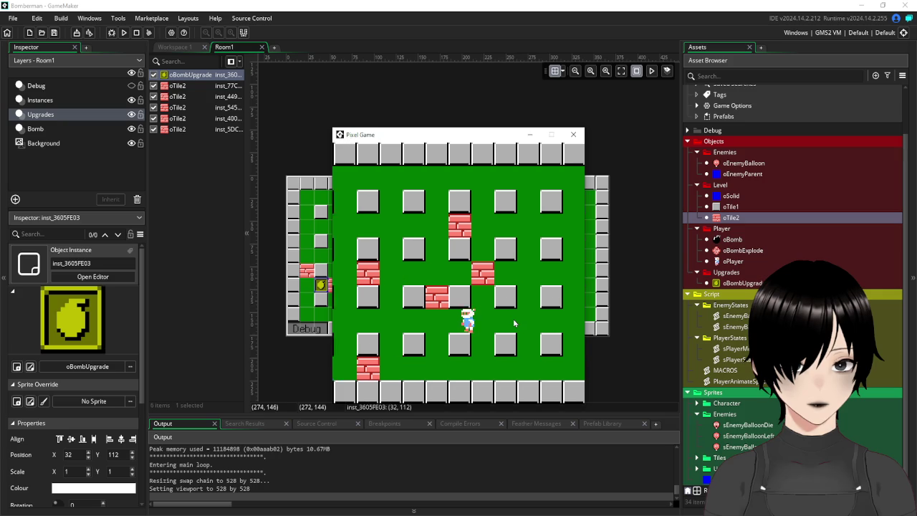
pyautogui.press('Down')
pyautogui.press('space')
pyautogui.press('Down')
pyautogui.press('Left')
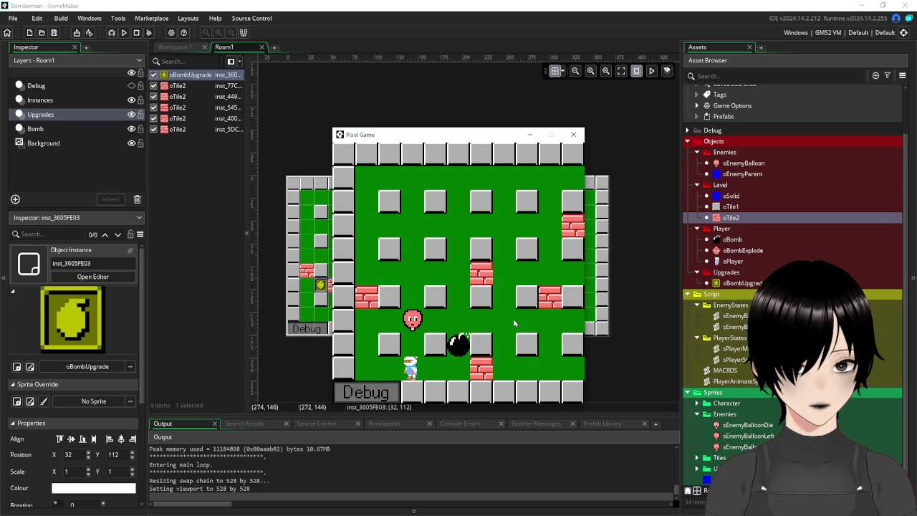
pyautogui.press('Left')
pyautogui.press('Up')
pyautogui.press('Right')
pyautogui.press('space')
pyautogui.press('Right')
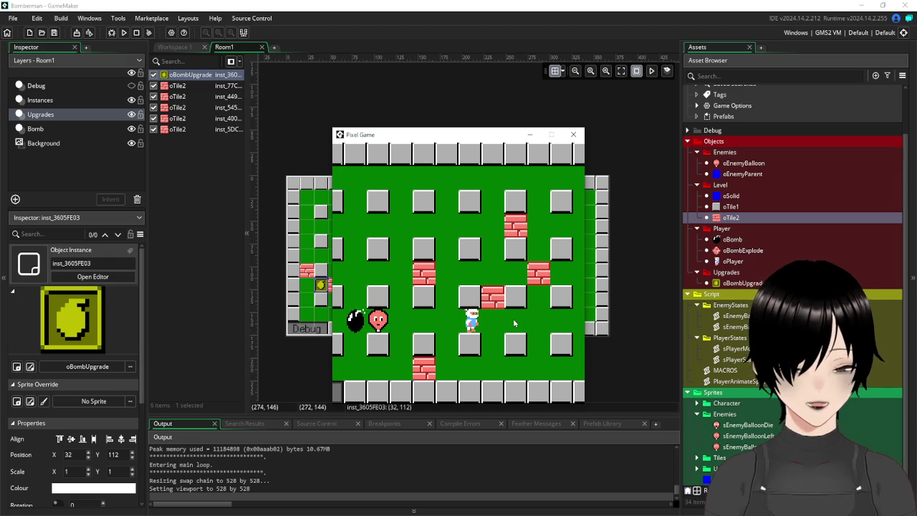
pyautogui.press('Right')
pyautogui.press('Right')
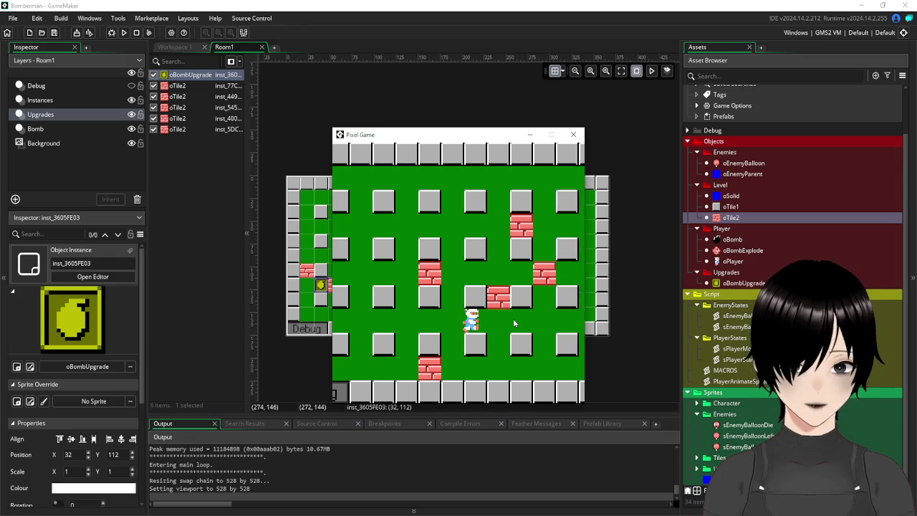
pyautogui.press('Right')
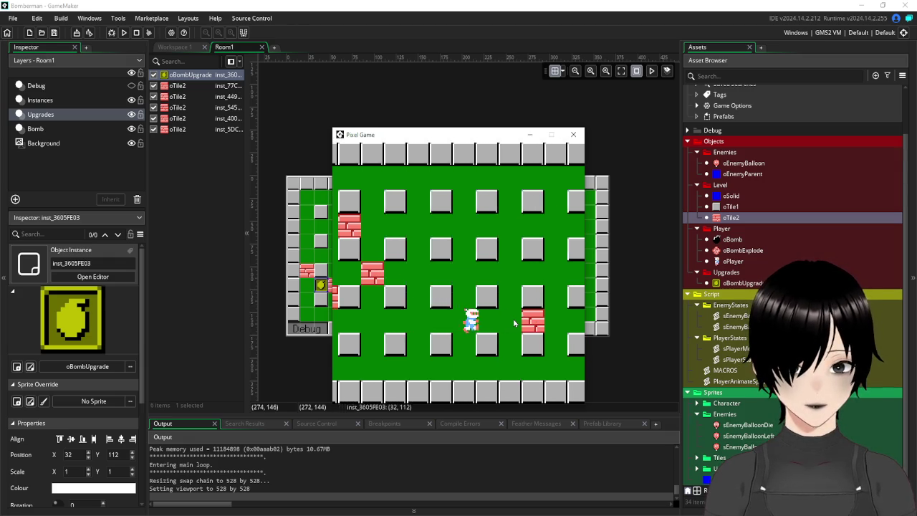
pyautogui.press('space')
pyautogui.press('Up')
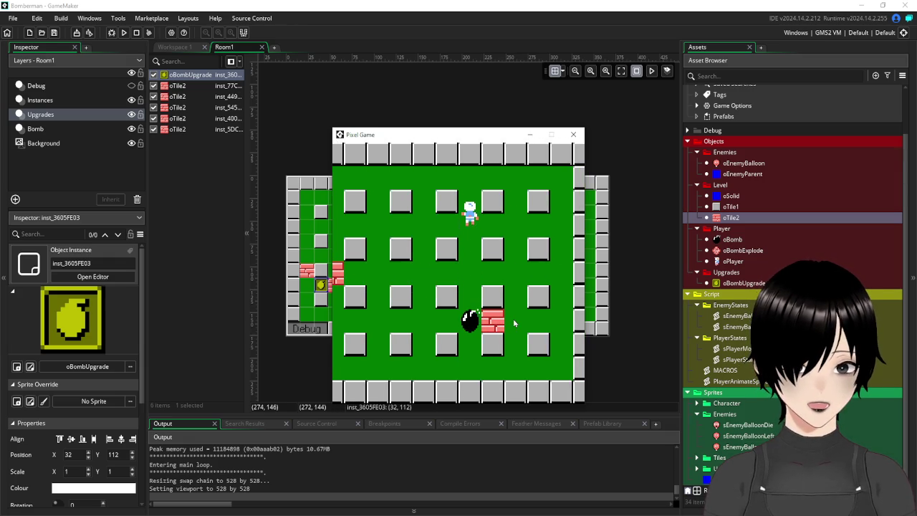
pyautogui.press('Right')
pyautogui.press('Left')
pyautogui.click(575, 135)
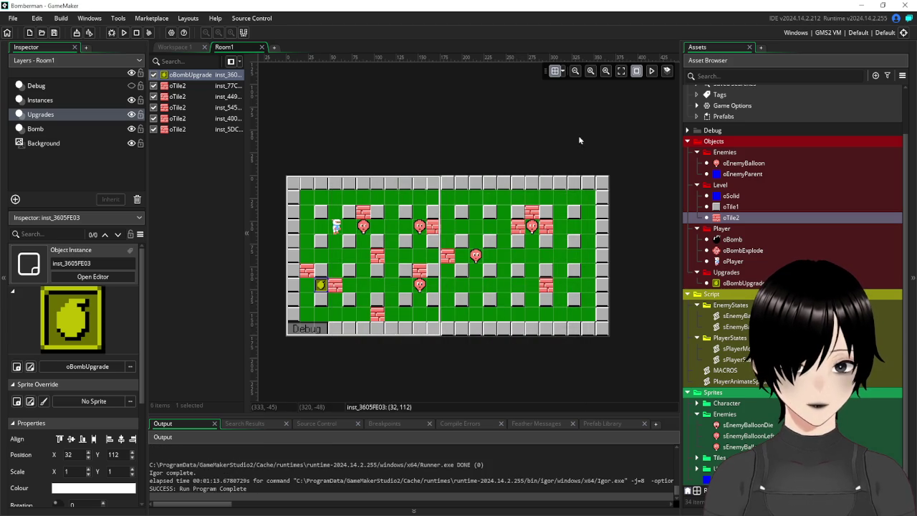
# Step: Delete the oTile2 brick instances from the Upgrades layer
pyautogui.click(177, 86)
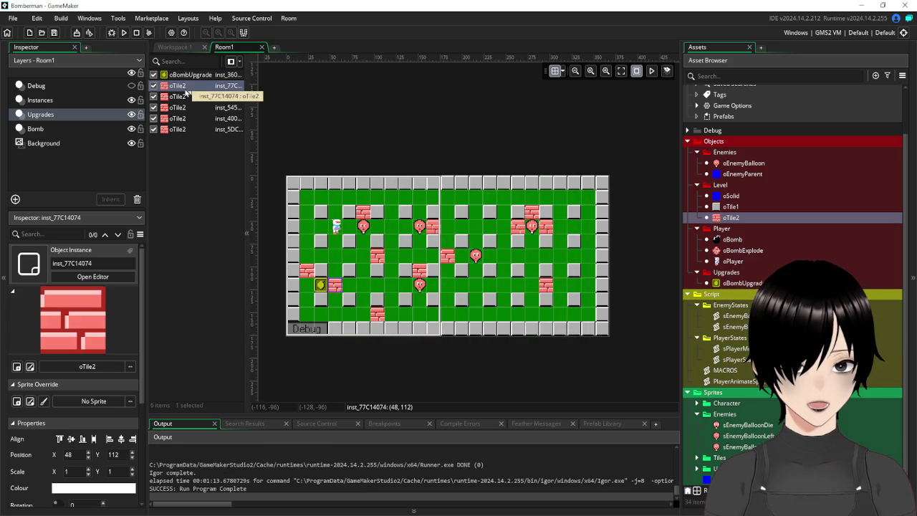
pyautogui.press('Delete')
pyautogui.press('Delete')
pyautogui.press('Delete')
pyautogui.press('Delete')
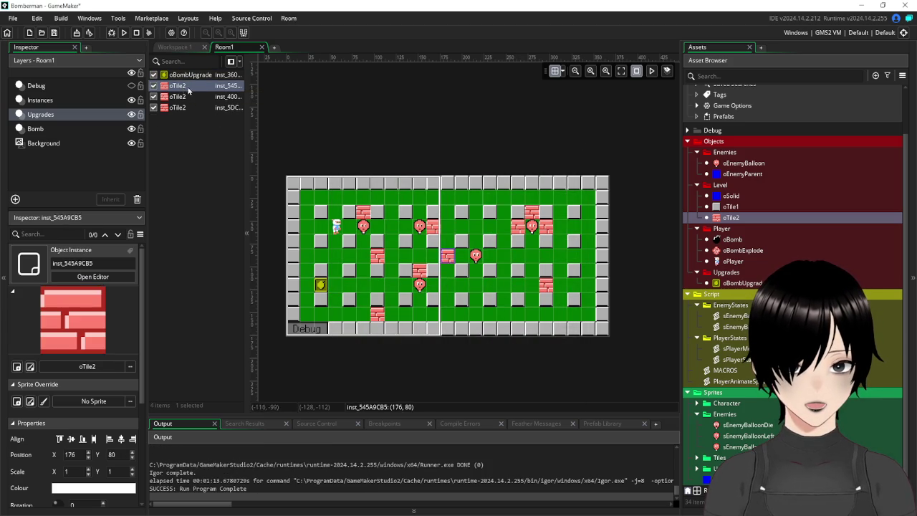
pyautogui.press('Delete')
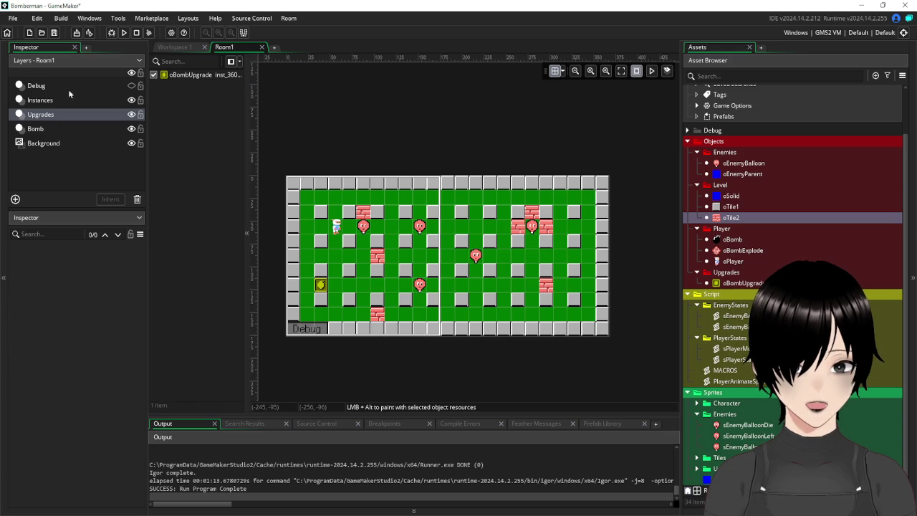
# Step: On the Instances layer, place six more oTile2 bricks across the room's right half
pyautogui.click(43, 102)
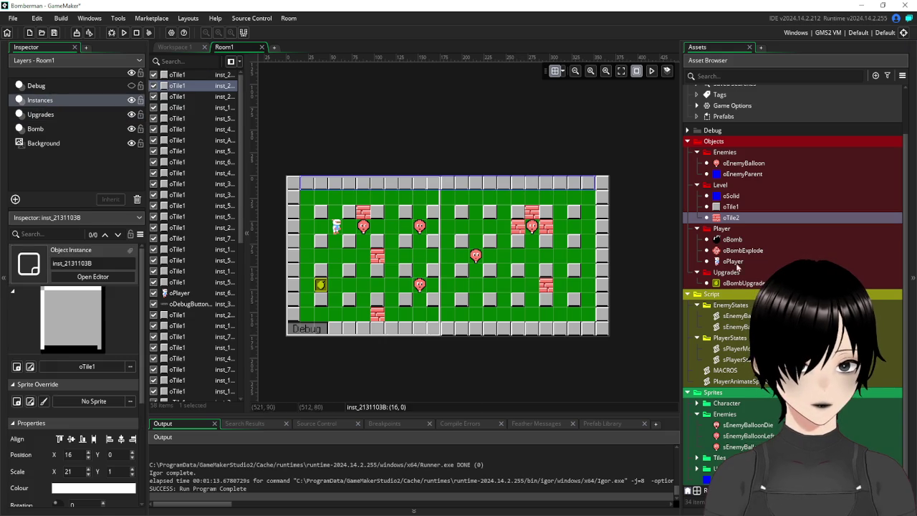
pyautogui.moveTo(737, 220); pyautogui.dragTo(464, 278)
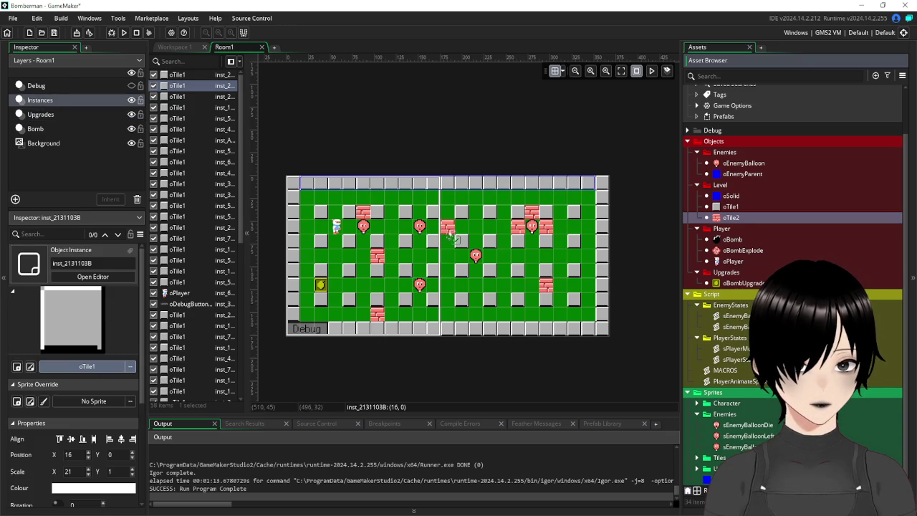
pyautogui.moveTo(449, 231); pyautogui.dragTo(434, 231)
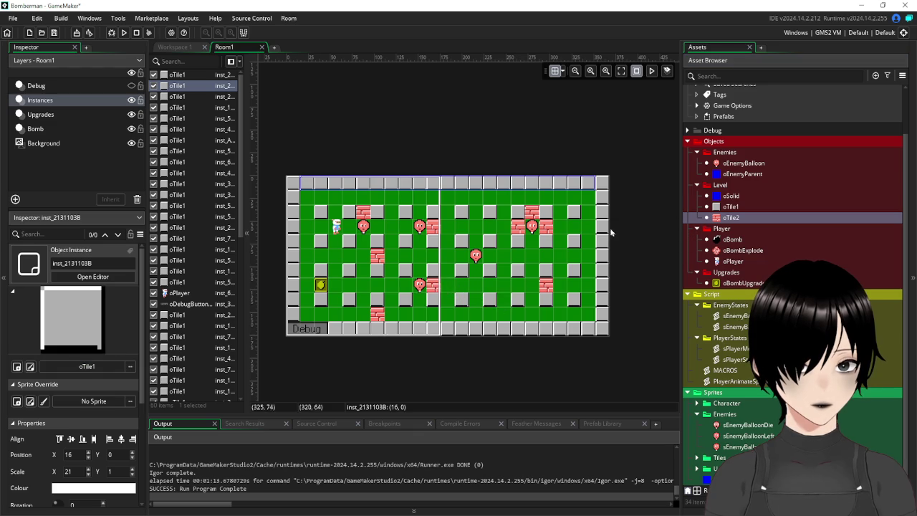
pyautogui.moveTo(736, 218); pyautogui.dragTo(419, 244)
pyautogui.moveTo(356, 266)
pyautogui.mouseDown()
pyautogui.moveTo(364, 288)
pyautogui.moveTo(476, 295)
pyautogui.moveTo(467, 286)
pyautogui.mouseUp()
pyautogui.moveTo(743, 216); pyautogui.dragTo(712, 216)
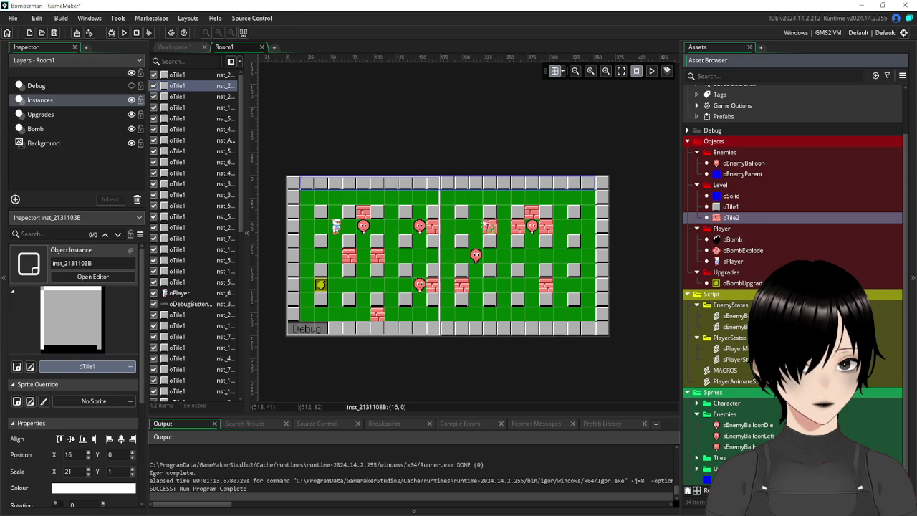
pyautogui.moveTo(471, 233); pyautogui.dragTo(467, 231)
pyautogui.moveTo(740, 225); pyautogui.dragTo(561, 224)
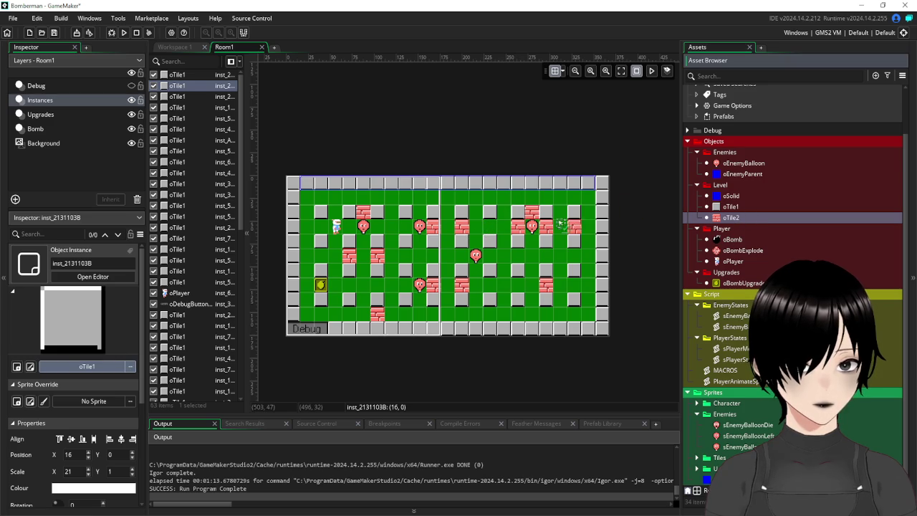
pyautogui.moveTo(478, 236); pyautogui.dragTo(476, 235)
pyautogui.moveTo(737, 224)
pyautogui.mouseDown()
pyautogui.moveTo(571, 258)
pyautogui.moveTo(503, 243)
pyautogui.moveTo(492, 229)
pyautogui.mouseUp()
pyautogui.moveTo(742, 221)
pyautogui.mouseDown()
pyautogui.moveTo(617, 286)
pyautogui.moveTo(528, 316)
pyautogui.moveTo(509, 304)
pyautogui.mouseUp()
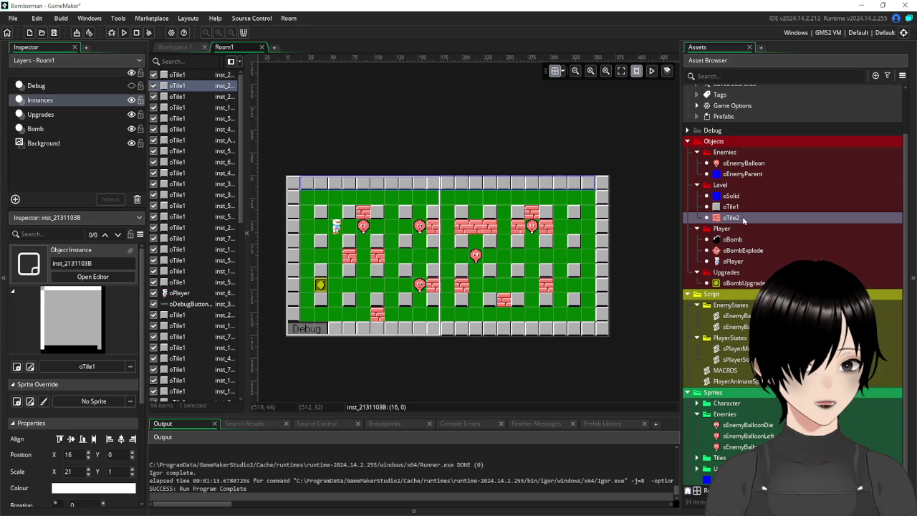
pyautogui.moveTo(742, 221)
pyautogui.mouseDown()
pyautogui.moveTo(588, 229)
pyautogui.moveTo(588, 212)
pyautogui.mouseUp()
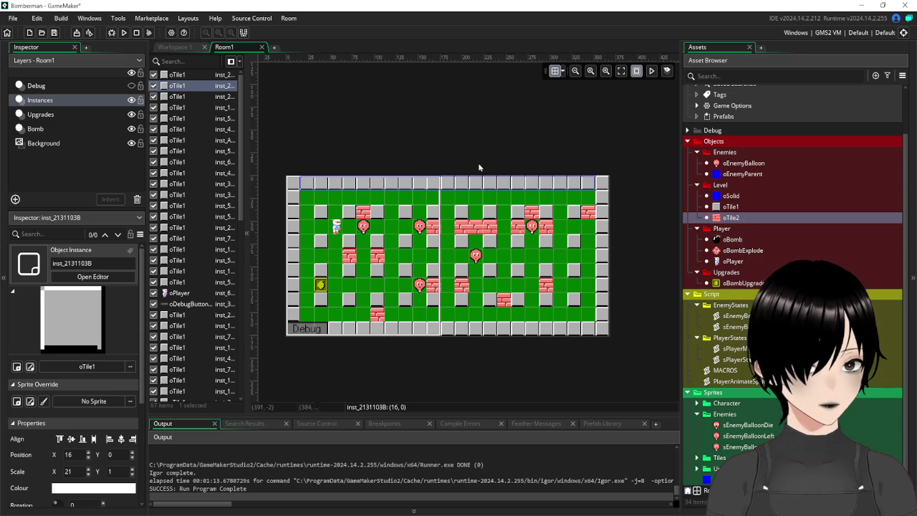
# Step: Show Workspace 1 and collapse the Enemies, Player and Upgrades object folders, leaving Level expanded
pyautogui.click(176, 47)
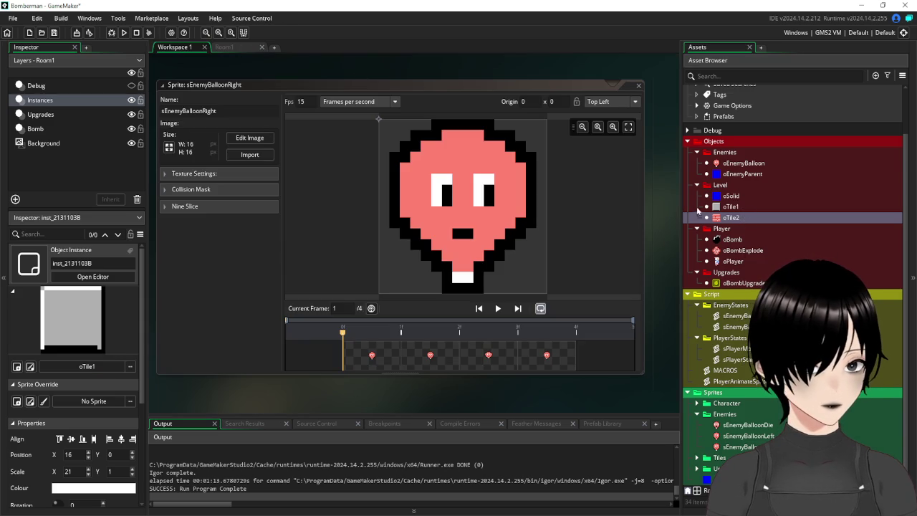
pyautogui.click(698, 152)
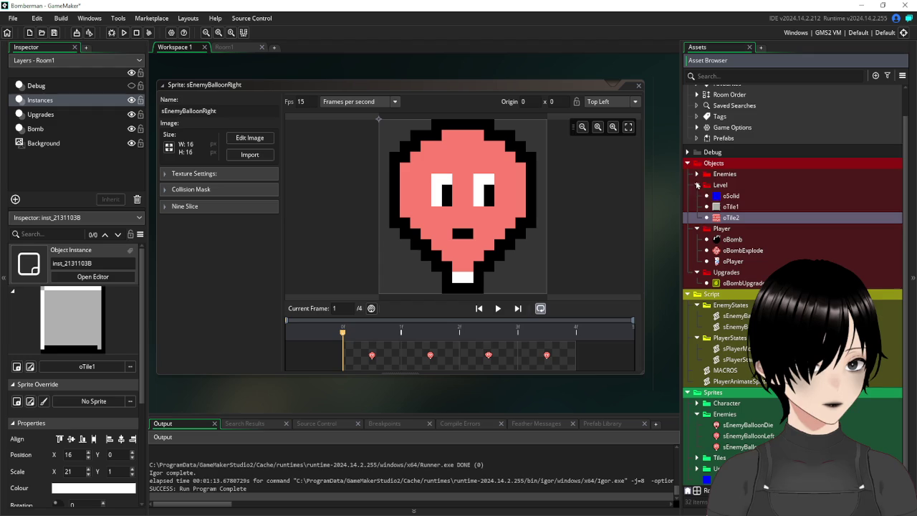
pyautogui.click(698, 185)
pyautogui.click(698, 226)
pyautogui.click(699, 236)
pyautogui.click(698, 213)
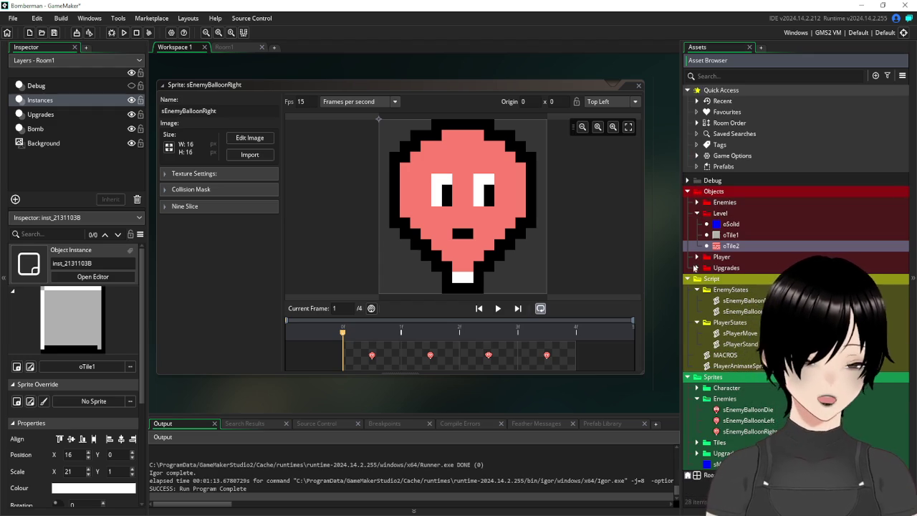
pyautogui.hotkey('alt', 'Tab')
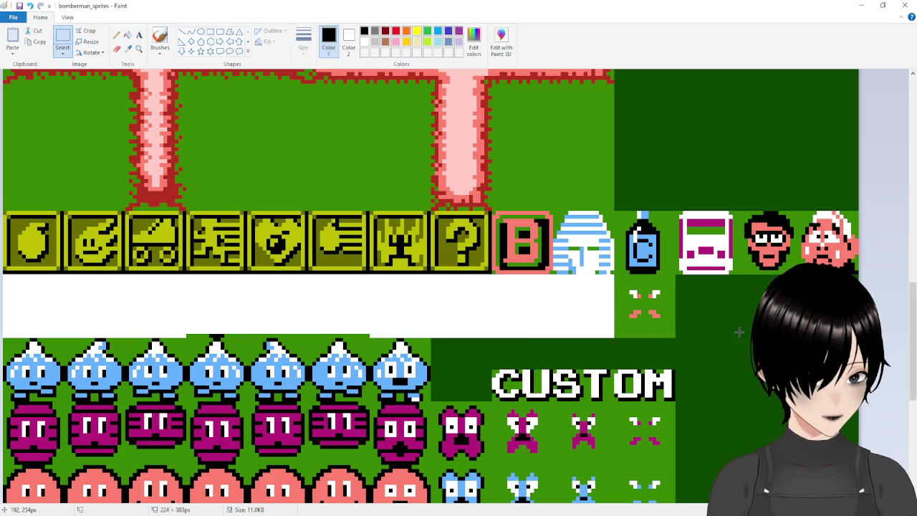
# Step: Select the 15×16 wooden door sprite on Paint's bomberman_sprites sheet, then return to GameMaker
pyautogui.scroll(10, 747, 299)
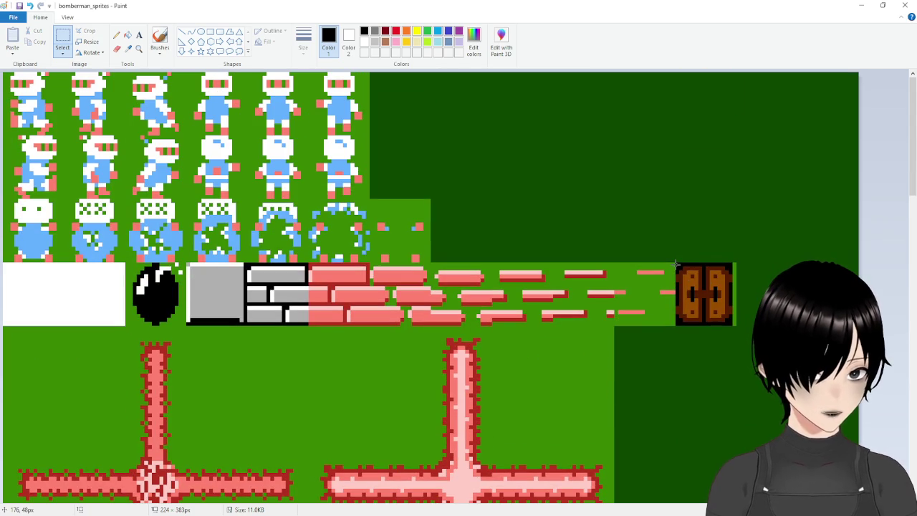
pyautogui.moveTo(676, 263)
pyautogui.mouseDown()
pyautogui.moveTo(720, 324)
pyautogui.moveTo(732, 324)
pyautogui.mouseUp()
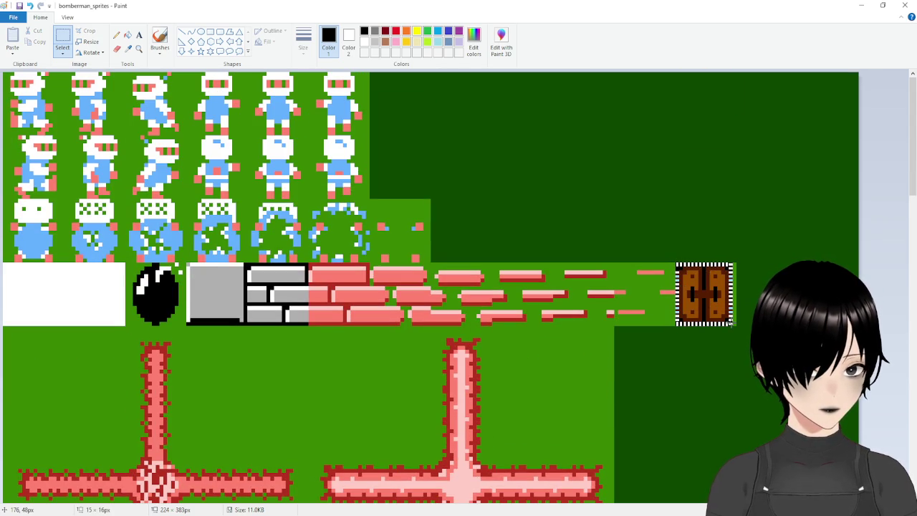
pyautogui.moveTo(732, 324); pyautogui.dragTo(733, 324)
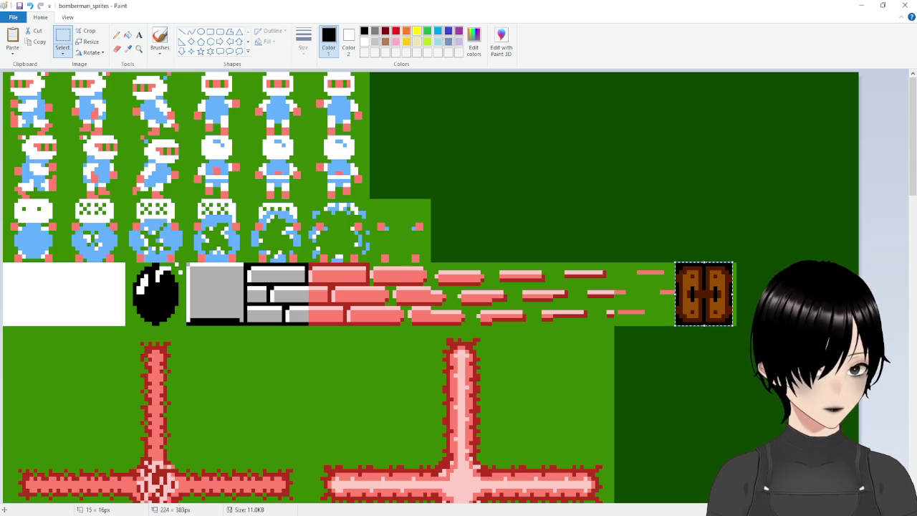
pyautogui.hotkey('alt', 'Tab')
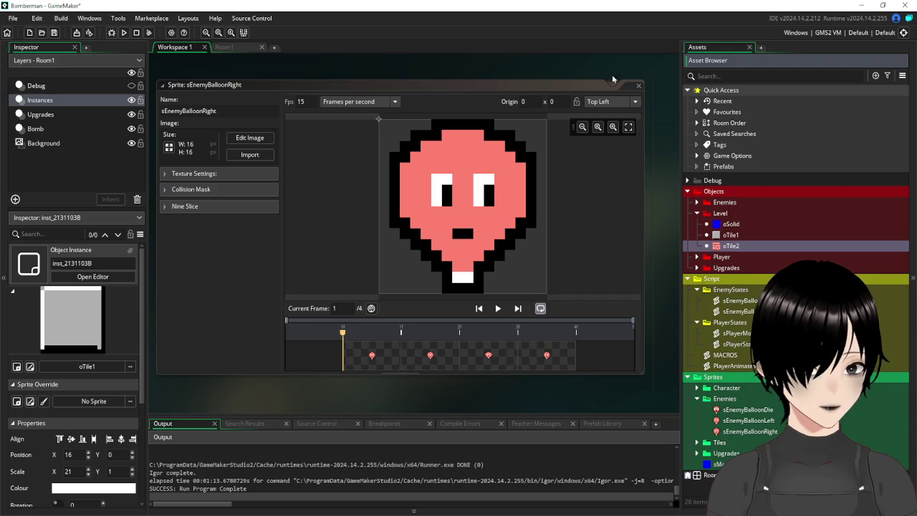
# Step: Close the balloon sprite editor, create an object renamed oDoor, and move it into Objects > Level
pyautogui.click(638, 85)
pyautogui.click(696, 399)
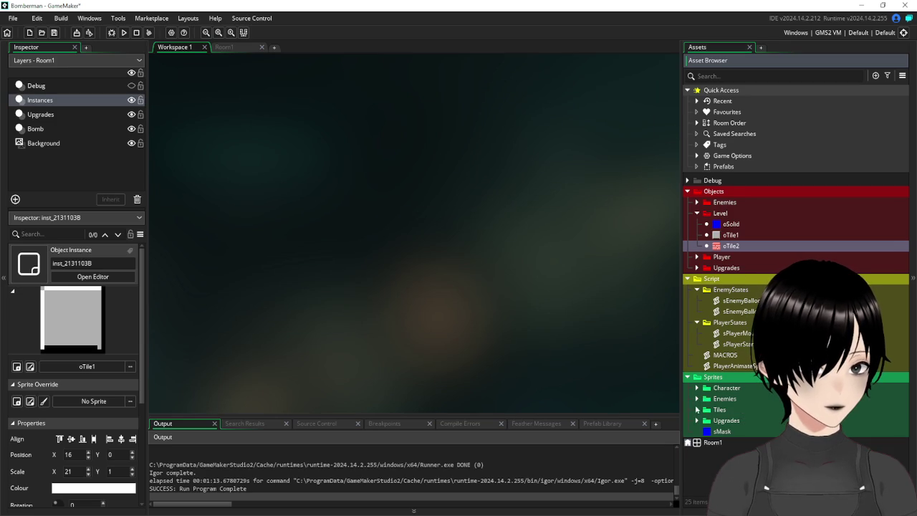
pyautogui.click(699, 410)
pyautogui.rightClick(716, 410)
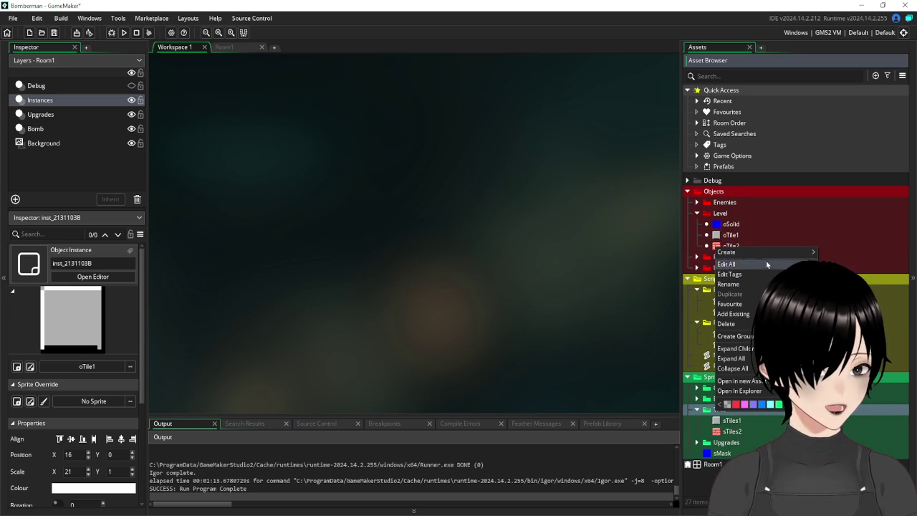
pyautogui.moveTo(766, 253)
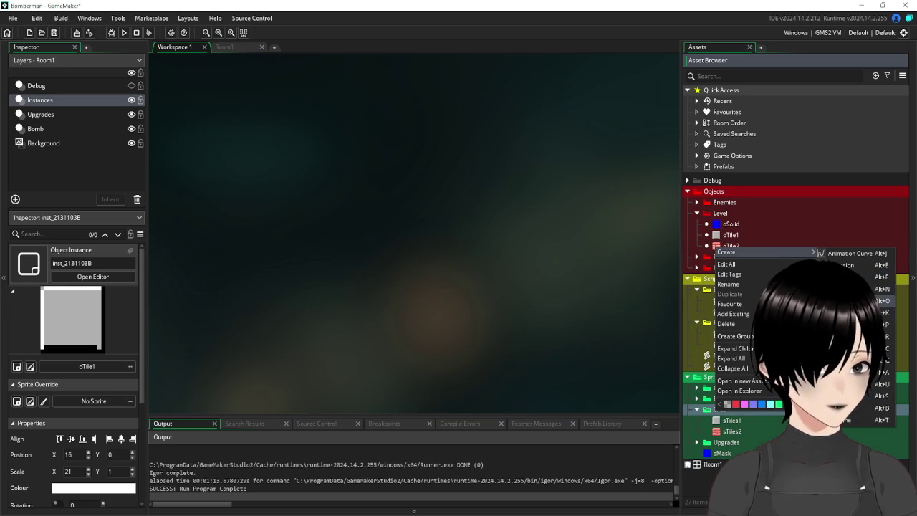
pyautogui.click(853, 301)
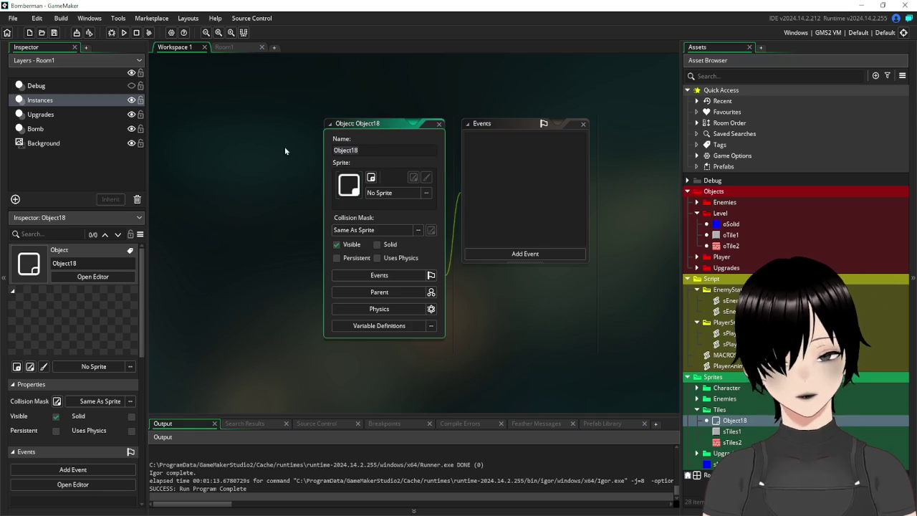
pyautogui.write('sDoor')
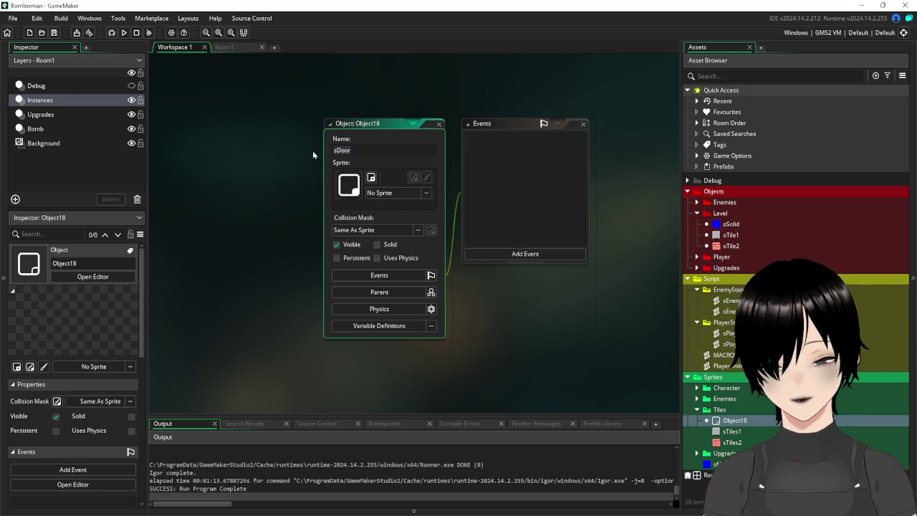
pyautogui.hotkey('ctrl', 'a')
pyautogui.write('oDoor')
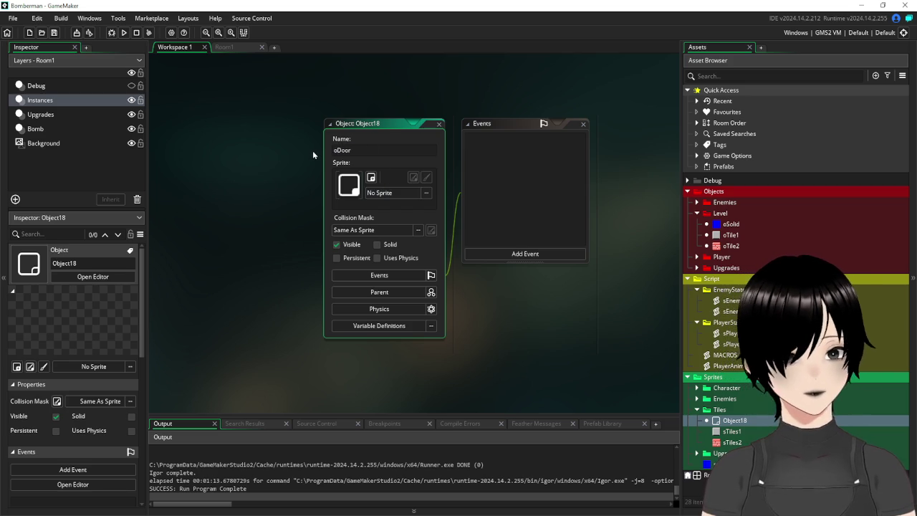
pyautogui.press('Return')
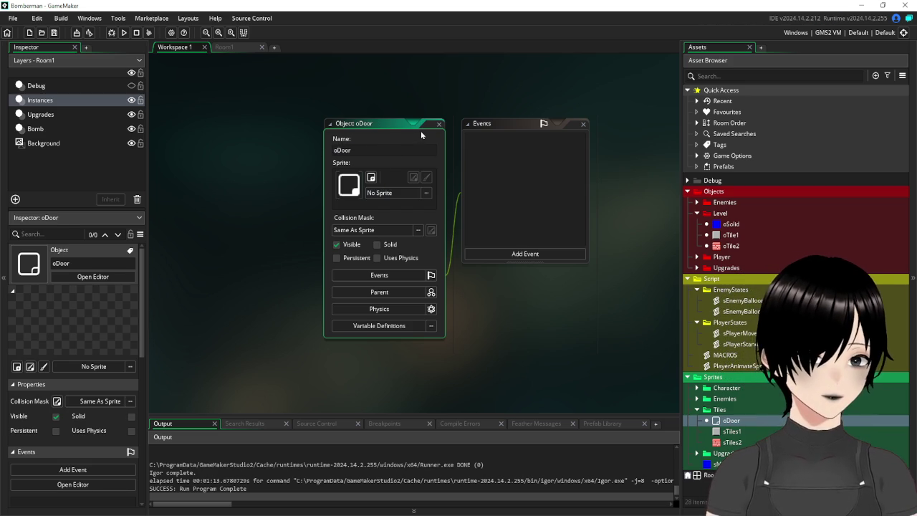
pyautogui.moveTo(731, 420); pyautogui.dragTo(732, 217)
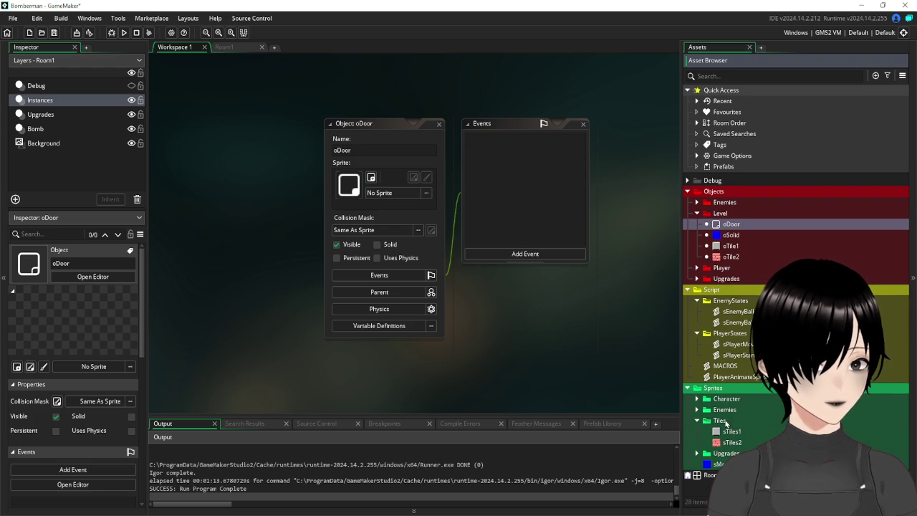
# Step: Create sprite sDoor in the Tiles folder, resize it to 16×16, and open its image editor
pyautogui.rightClick(728, 257)
pyautogui.moveTo(774, 259)
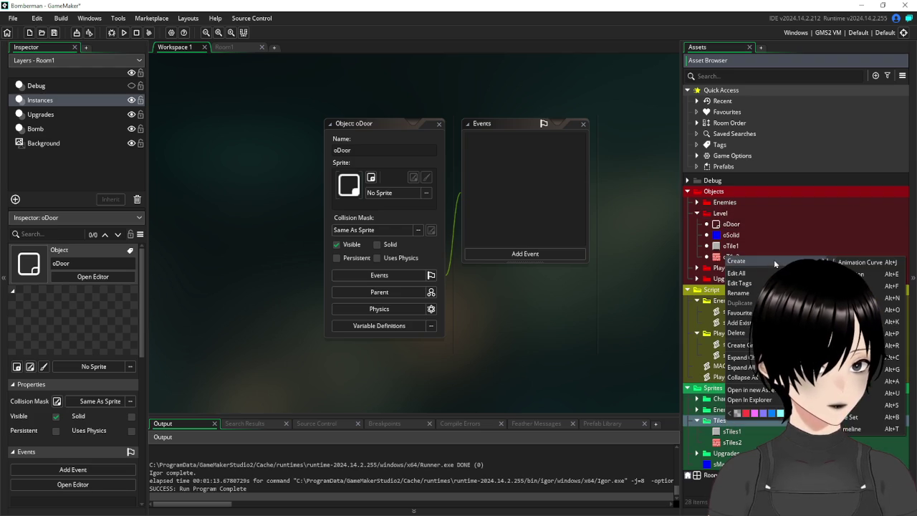
pyautogui.click(853, 405)
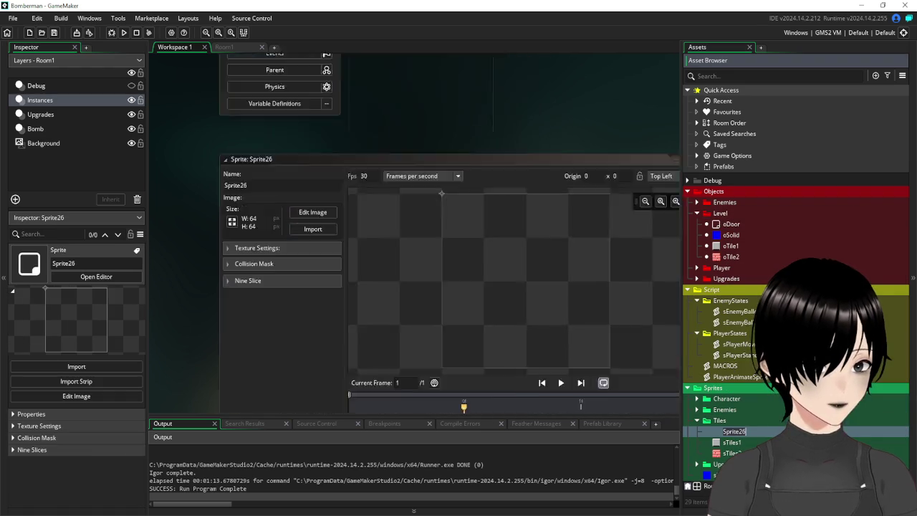
pyautogui.write('sDoor')
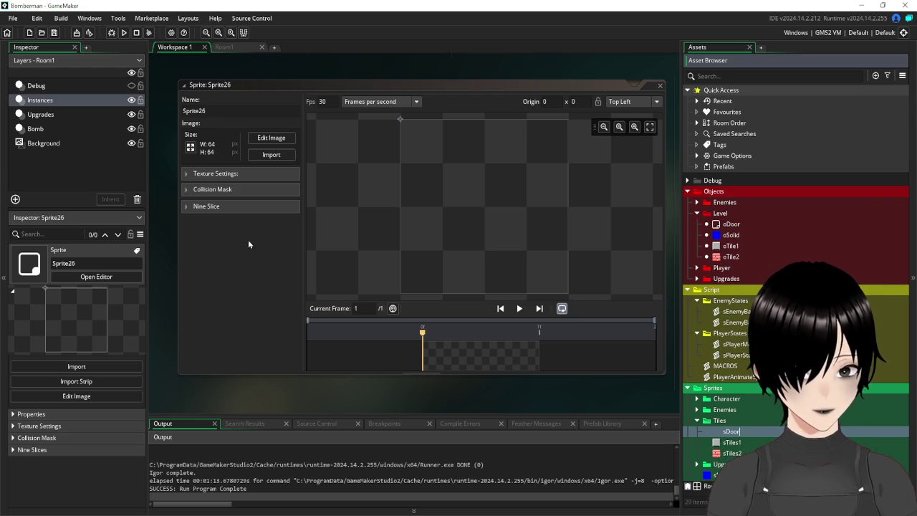
pyautogui.click(190, 147)
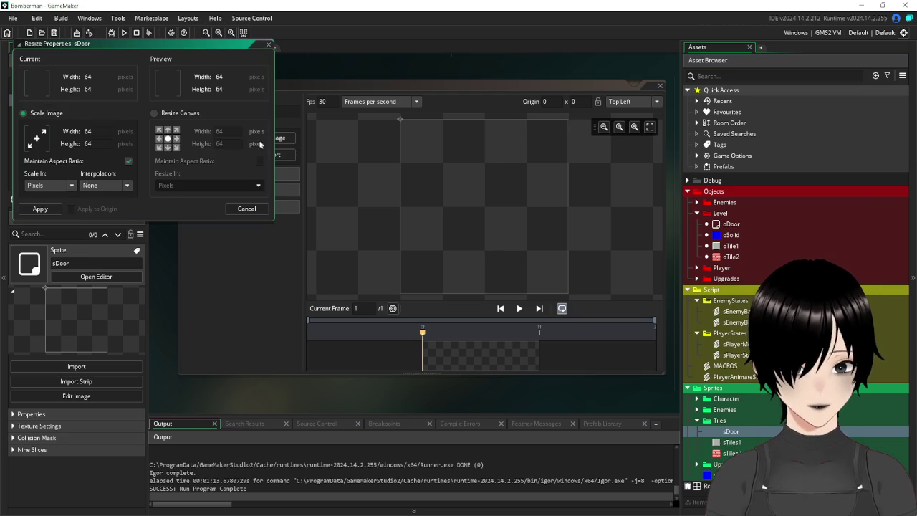
pyautogui.click(94, 129)
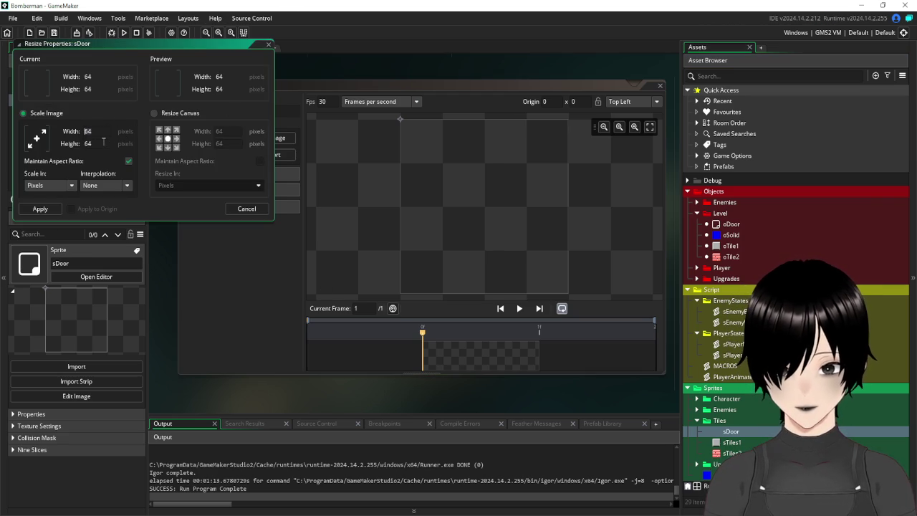
pyautogui.write('1')
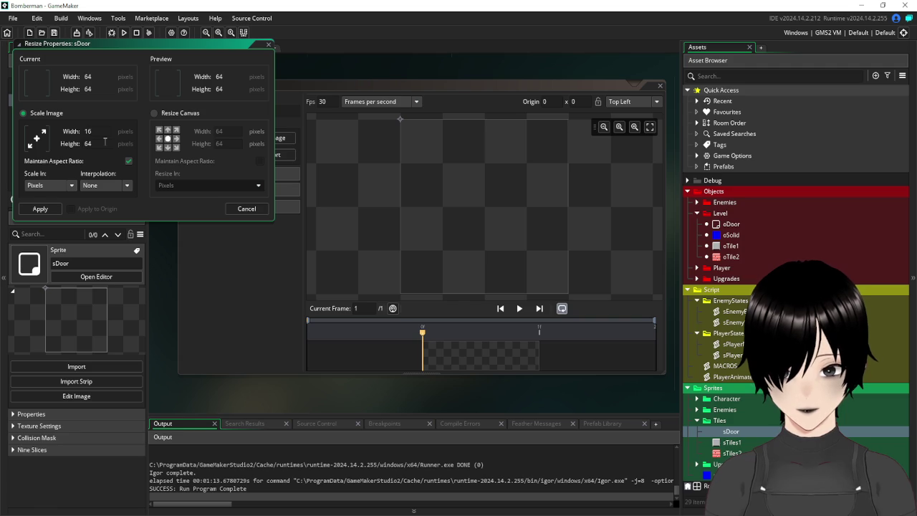
pyautogui.click(40, 209)
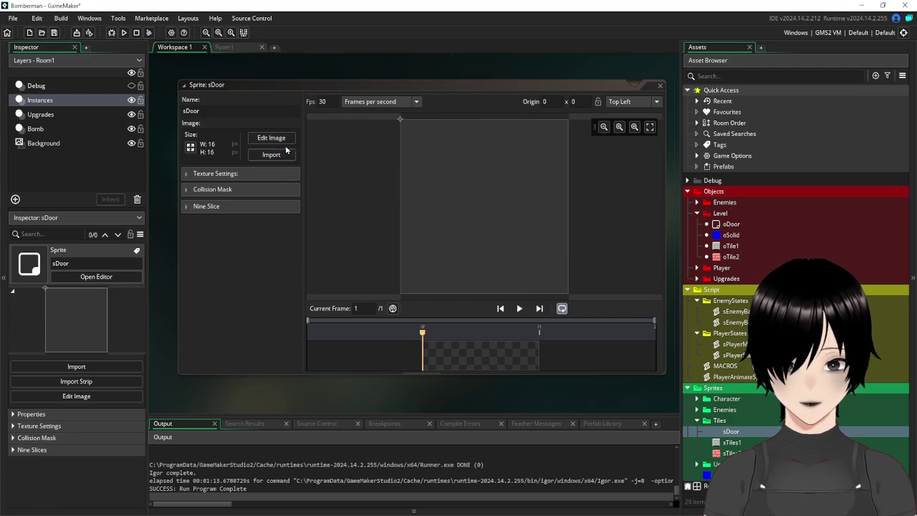
pyautogui.click(272, 138)
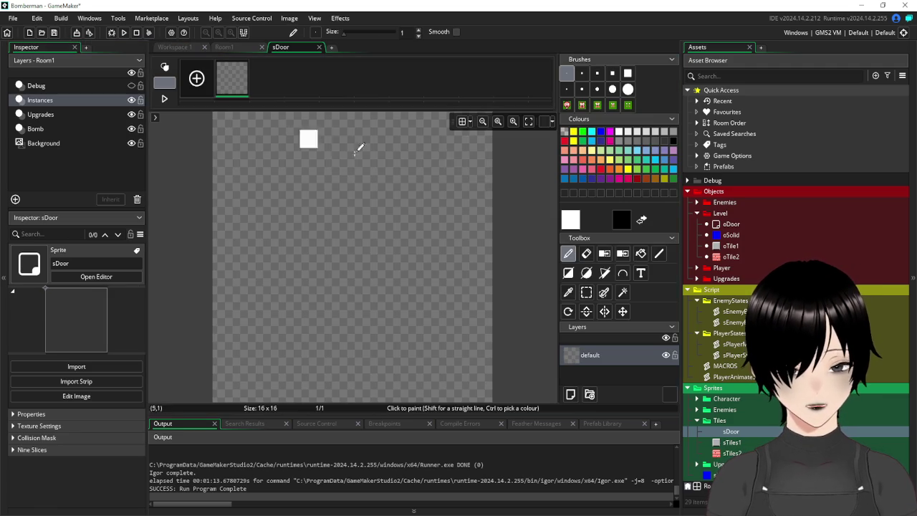
# Step: Paste the copied door picture into sDoor, fill its empty right column black, and close the editor
pyautogui.click(586, 293)
pyautogui.scroll(-2, 416, 212)
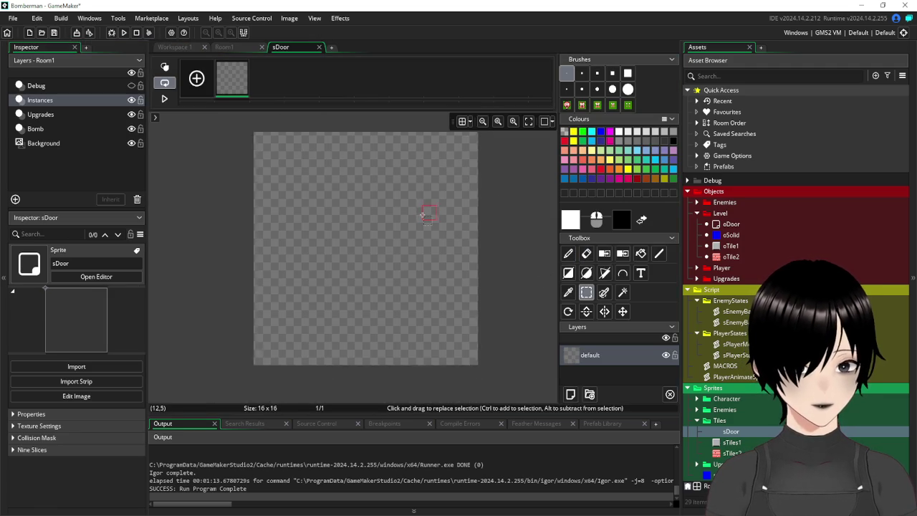
pyautogui.hotkey('ctrl', 'v')
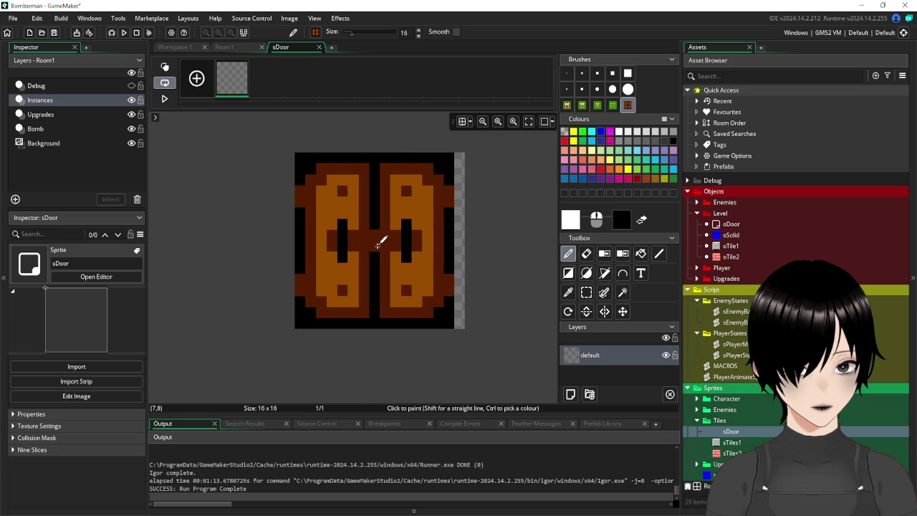
pyautogui.click(380, 241)
pyautogui.click(641, 255)
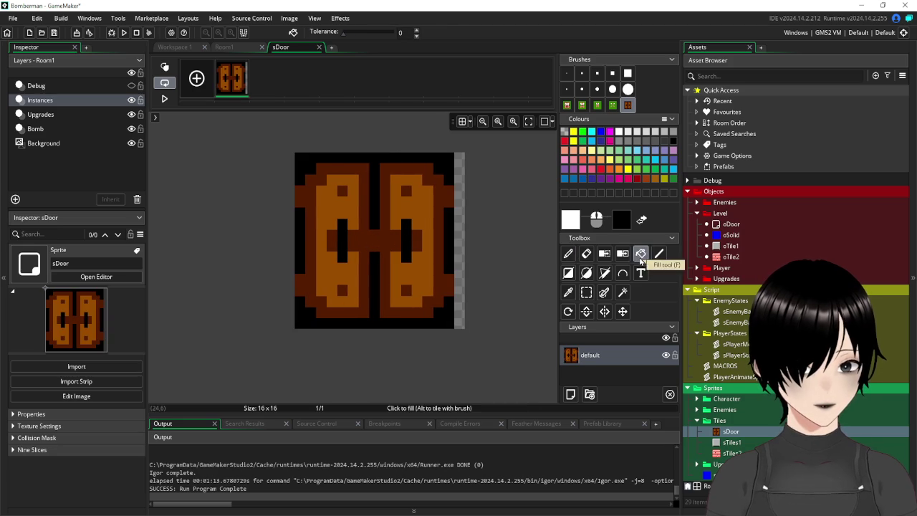
pyautogui.click(460, 165)
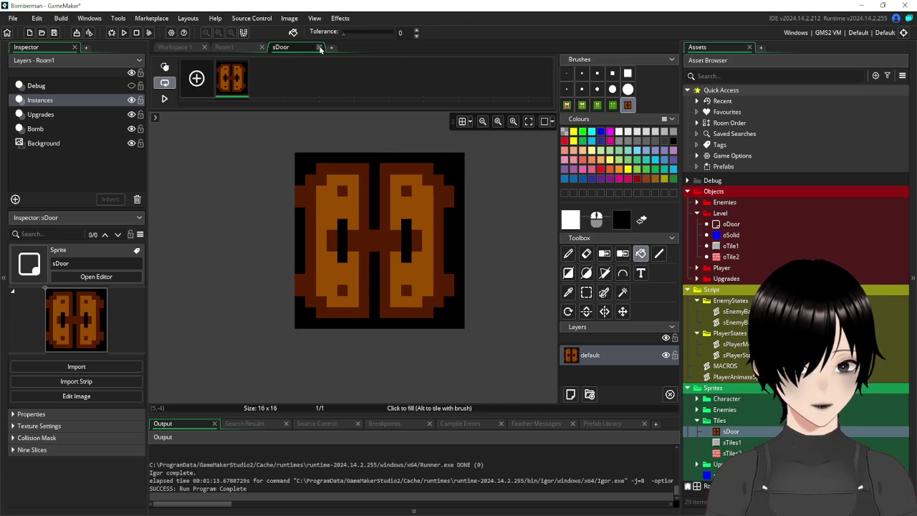
pyautogui.click(320, 47)
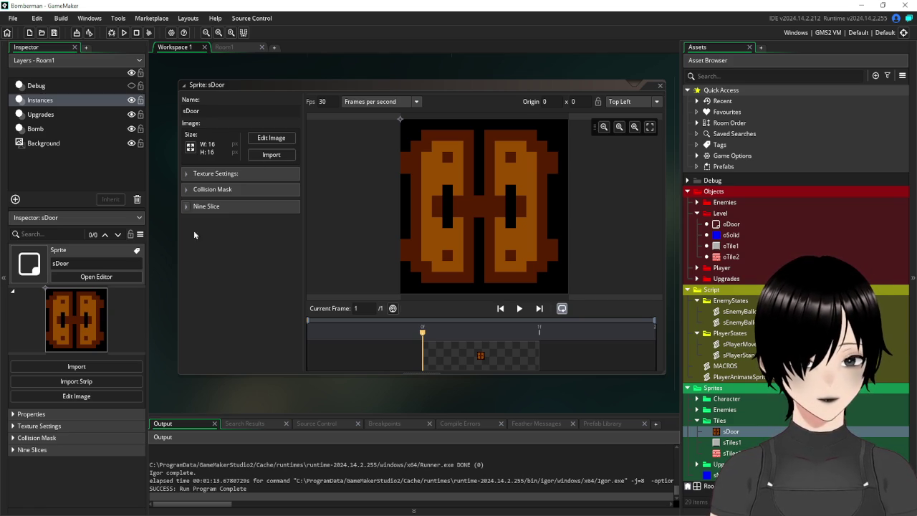
# Step: Add a second sDoor frame filled solid black, then close the image editor and sprite window
pyautogui.click(228, 282)
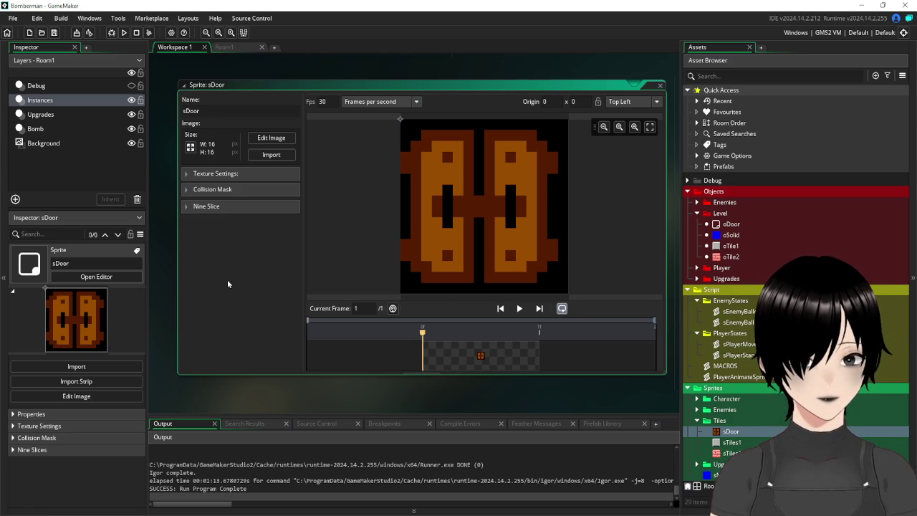
pyautogui.click(260, 140)
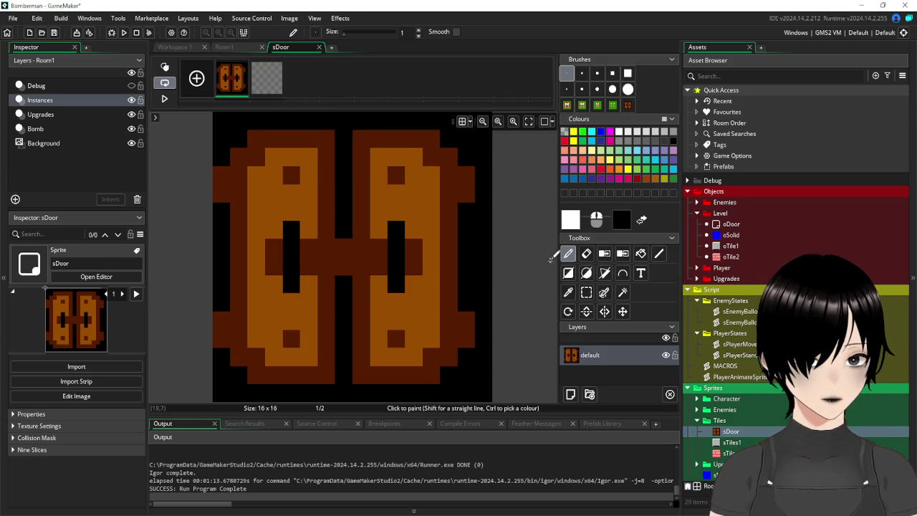
pyautogui.click(586, 292)
pyautogui.click(267, 78)
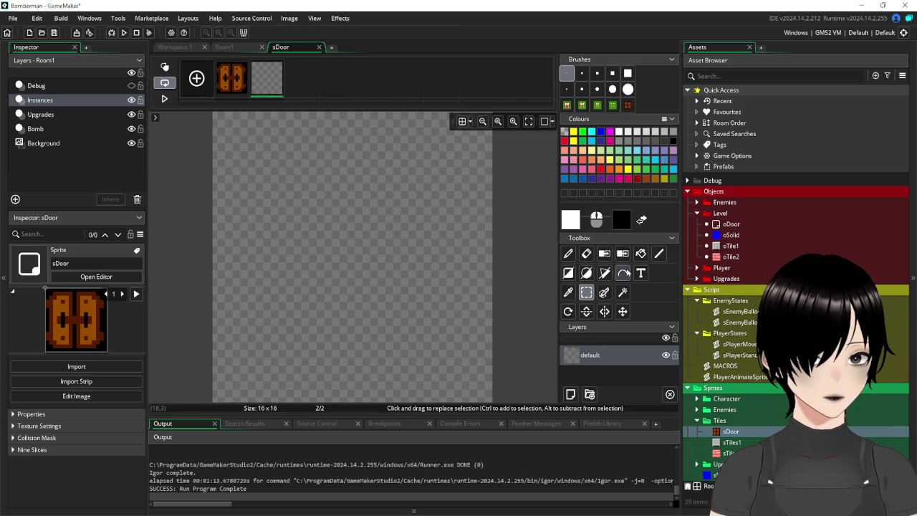
pyautogui.click(641, 253)
pyautogui.rightClick(373, 204)
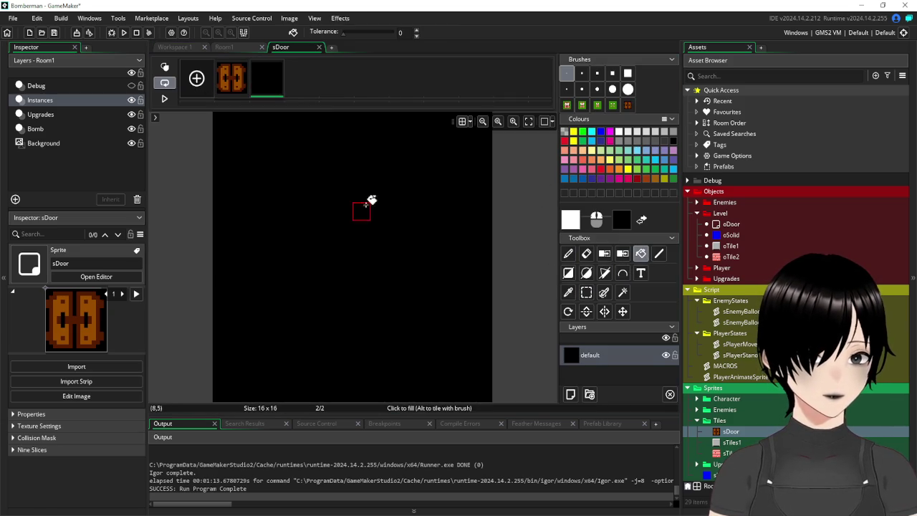
pyautogui.click(319, 46)
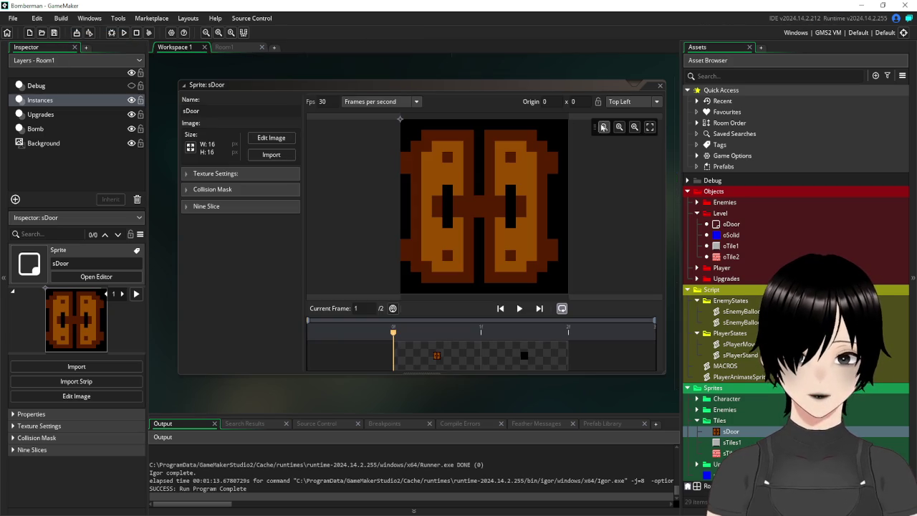
pyautogui.click(661, 85)
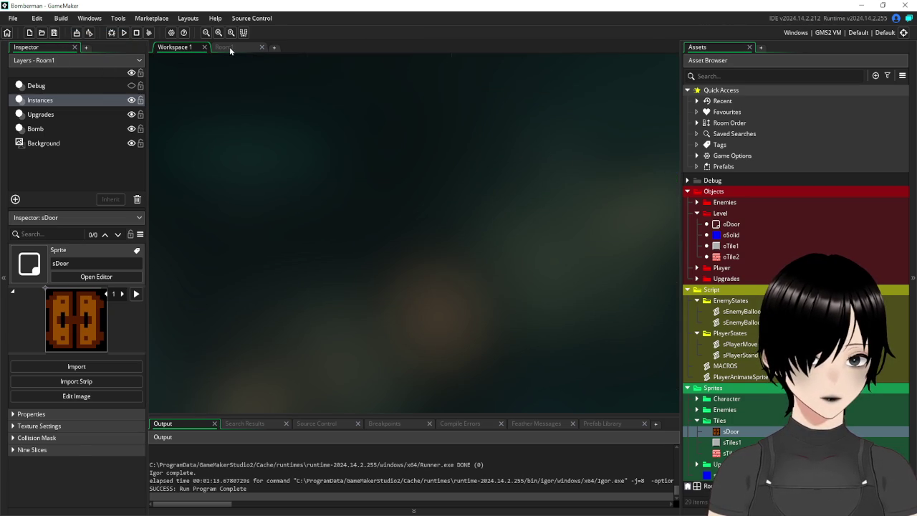
# Step: Open the oDoor object and add a Create event setting image_speed=0
pyautogui.click(228, 46)
pyautogui.doubleClick(731, 224)
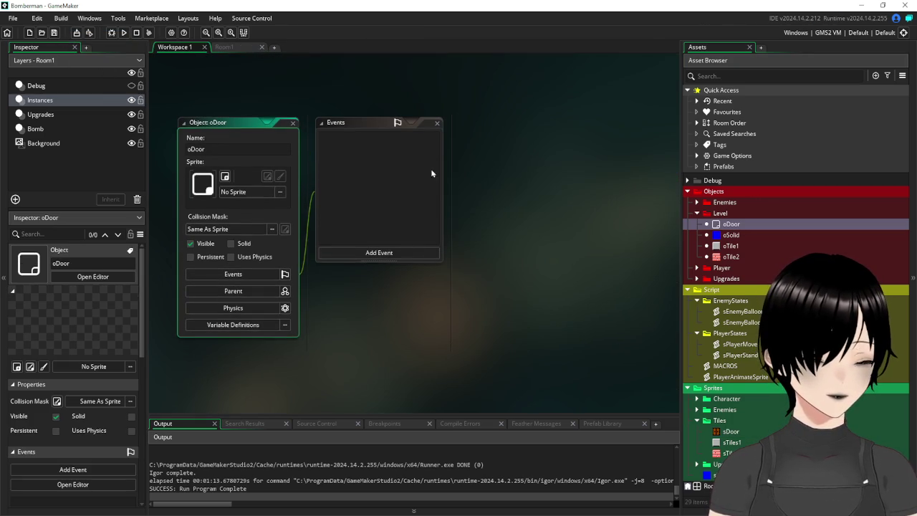
pyautogui.moveTo(529, 267); pyautogui.dragTo(435, 284)
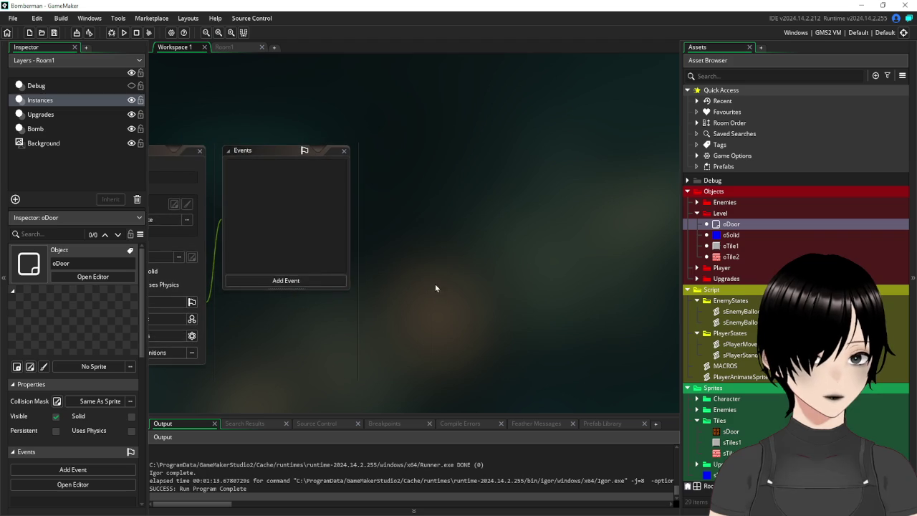
pyautogui.click(324, 281)
pyautogui.click(355, 286)
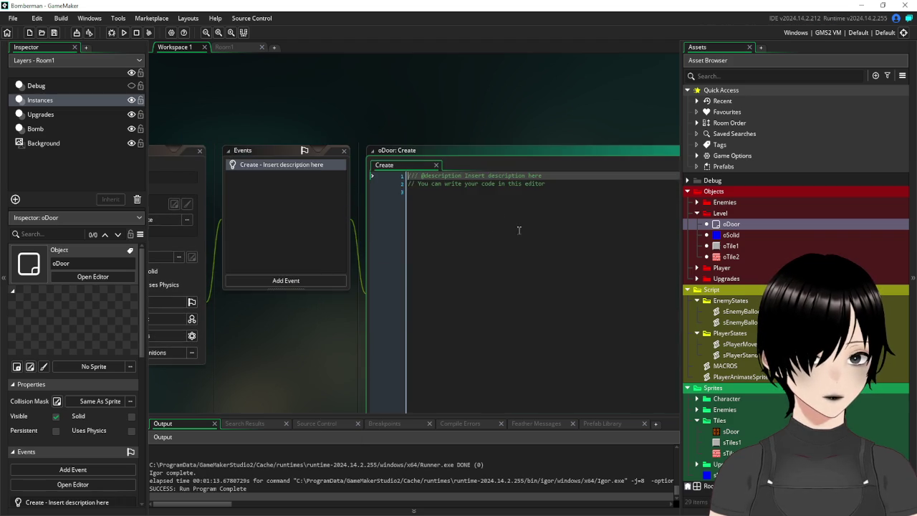
pyautogui.write('image_')
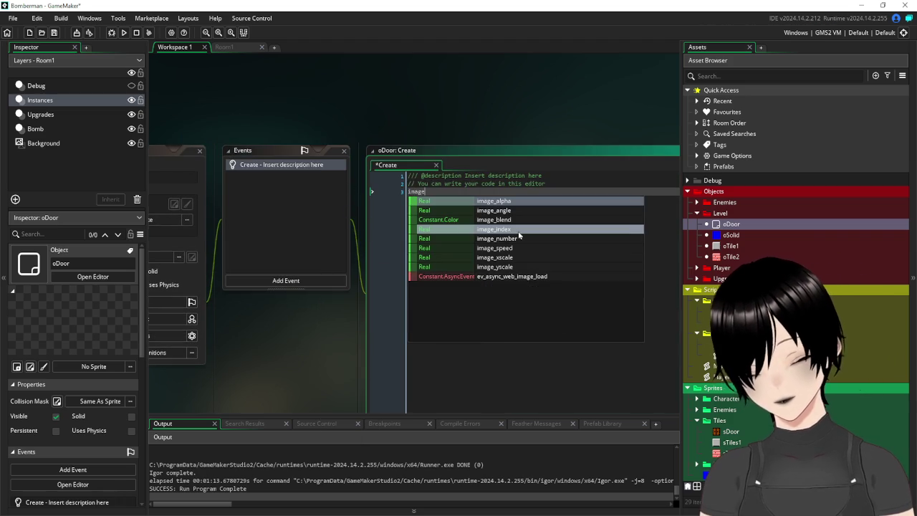
pyautogui.write('speed=0')
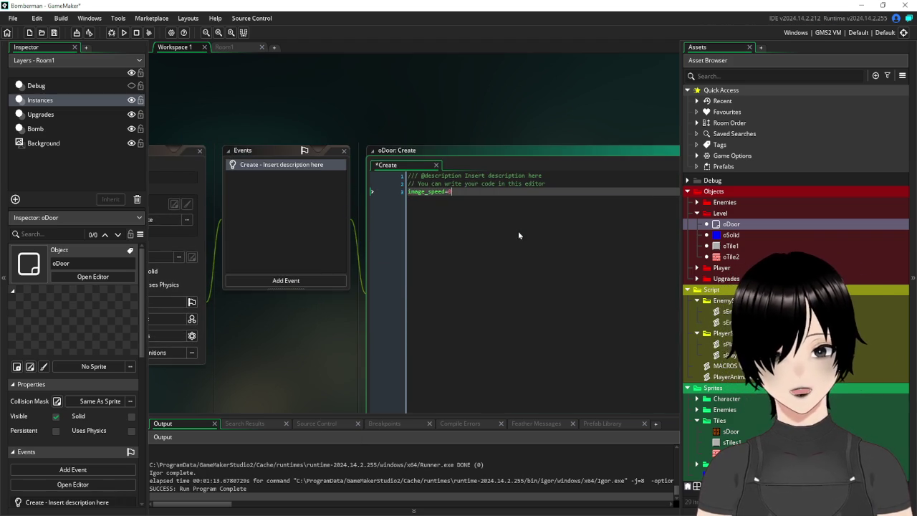
# Step: Add an empty Step event to oDoor
pyautogui.click(175, 156)
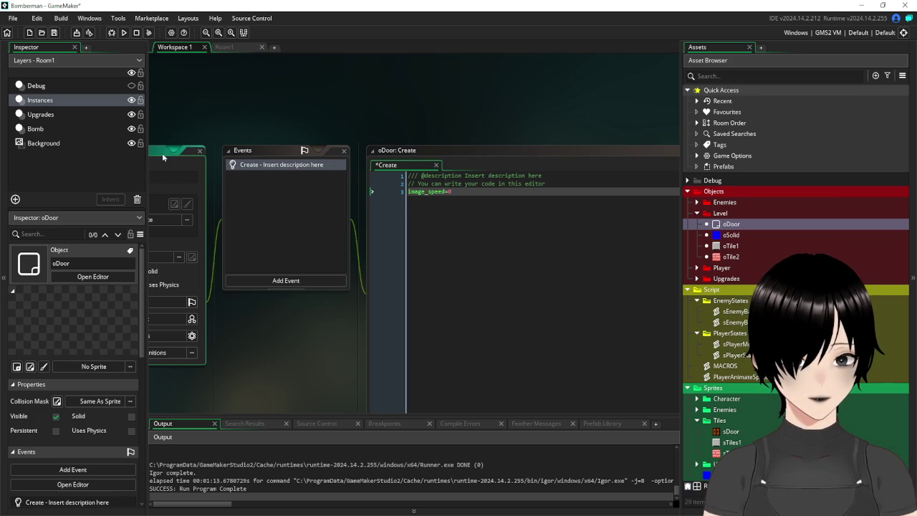
pyautogui.click(372, 259)
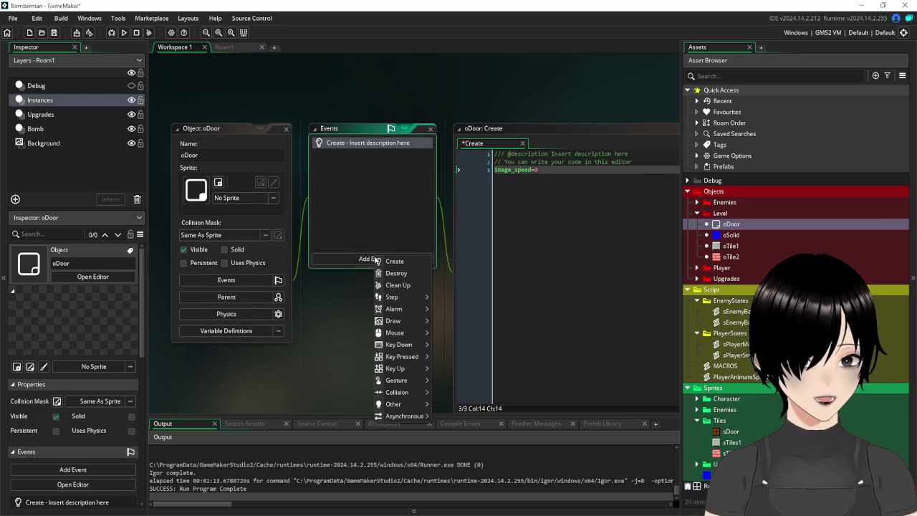
pyautogui.moveTo(413, 300)
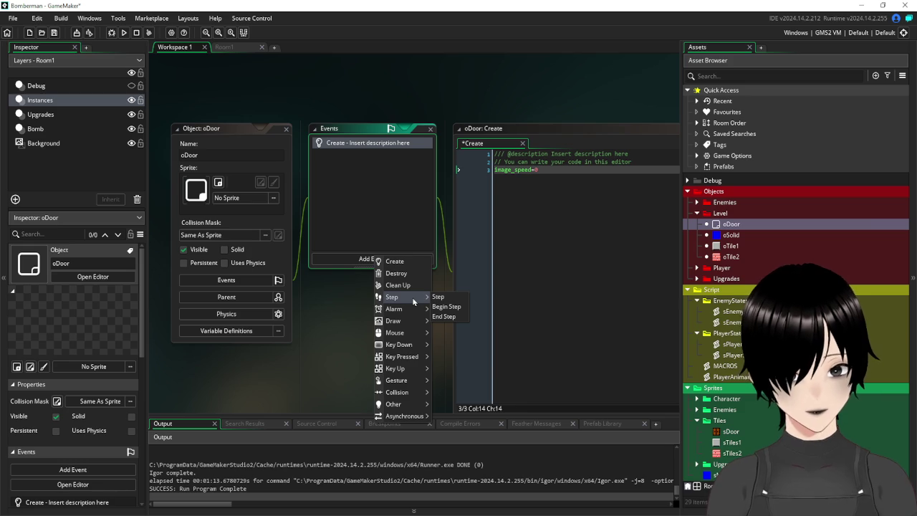
pyautogui.click(438, 297)
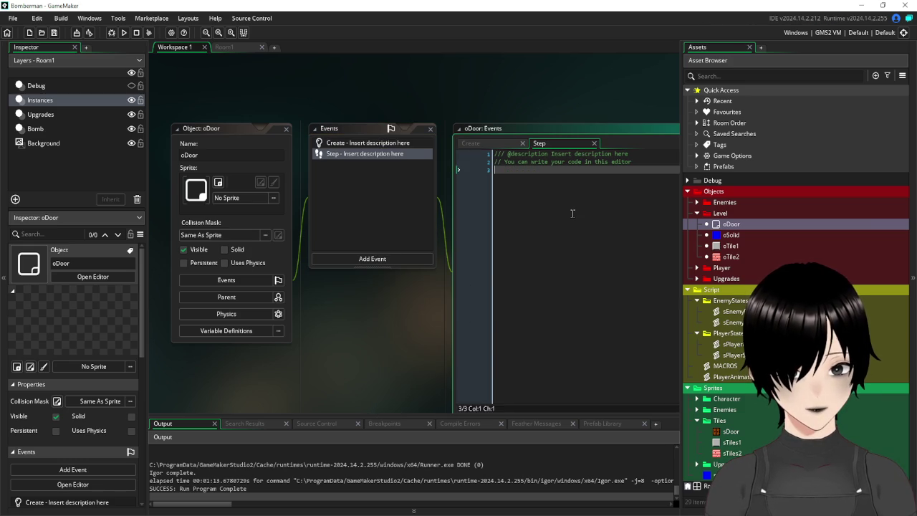
# Step: In oDoor's Step event, write if instance_exists(oEnemyParent){image_index=0}
pyautogui.write('i')
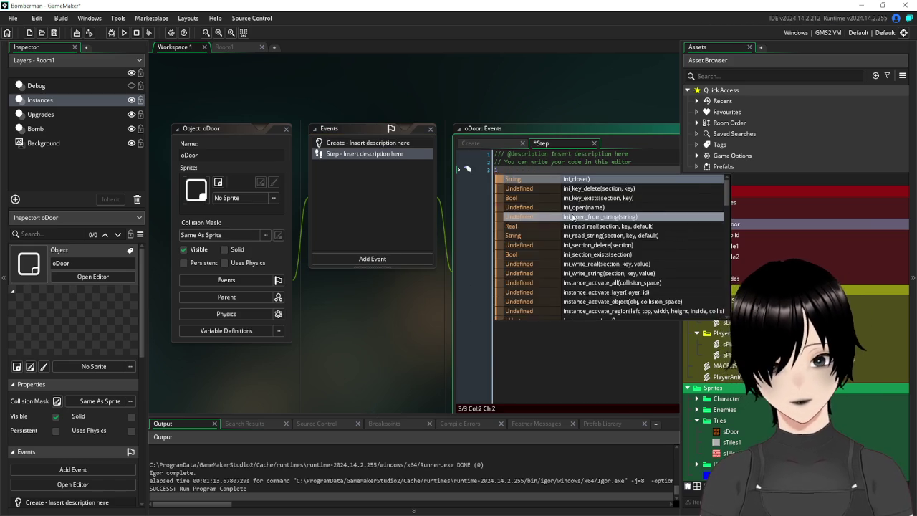
pyautogui.write('f instance')
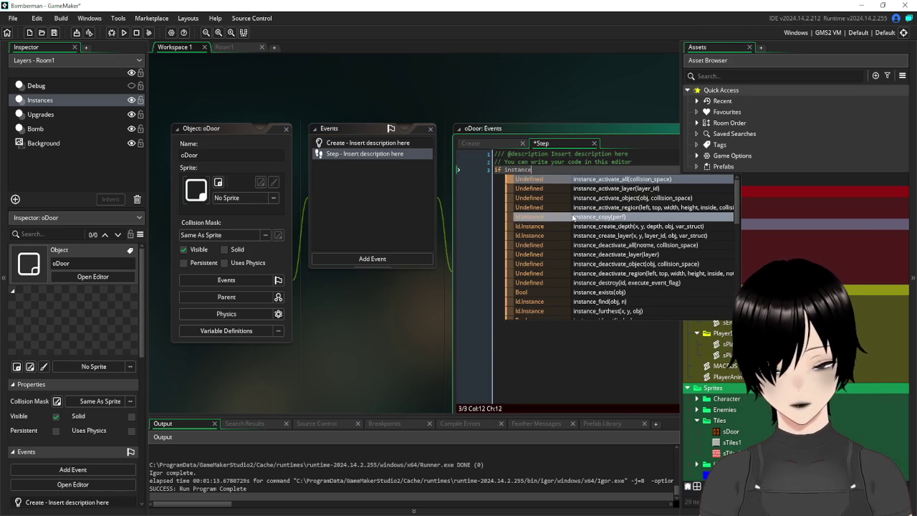
pyautogui.write('_exi')
pyautogui.press('Return')
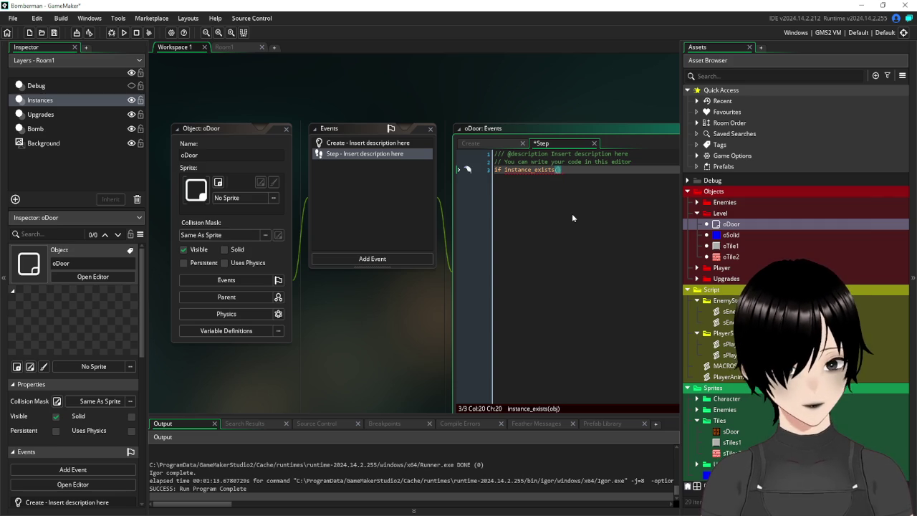
pyautogui.write('o')
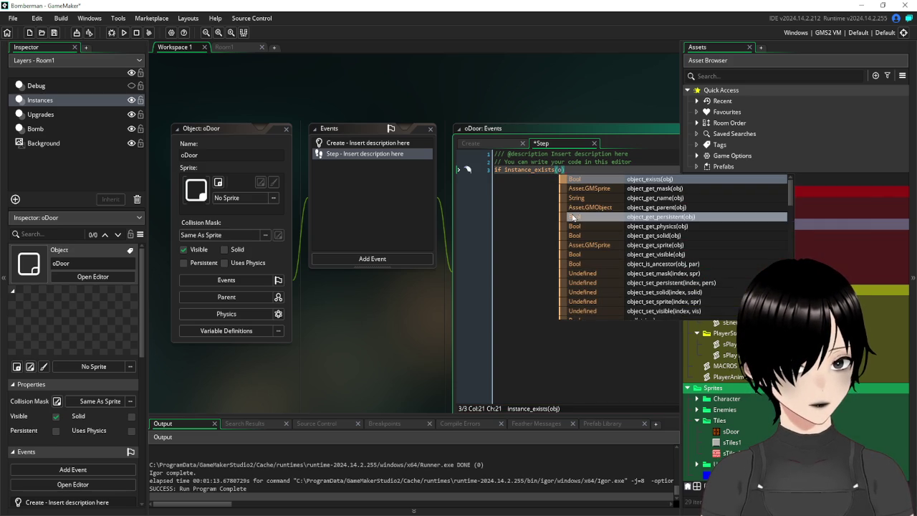
pyautogui.write('E')
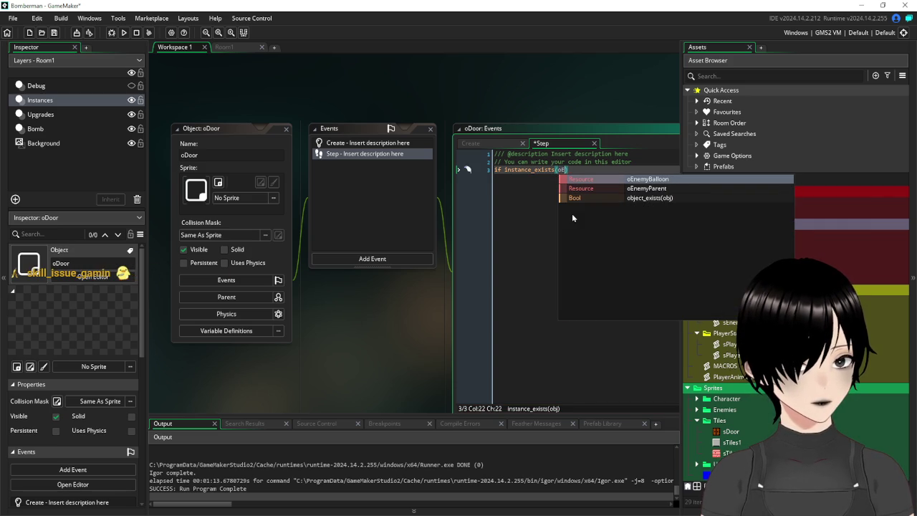
pyautogui.press('Down')
pyautogui.press('Return')
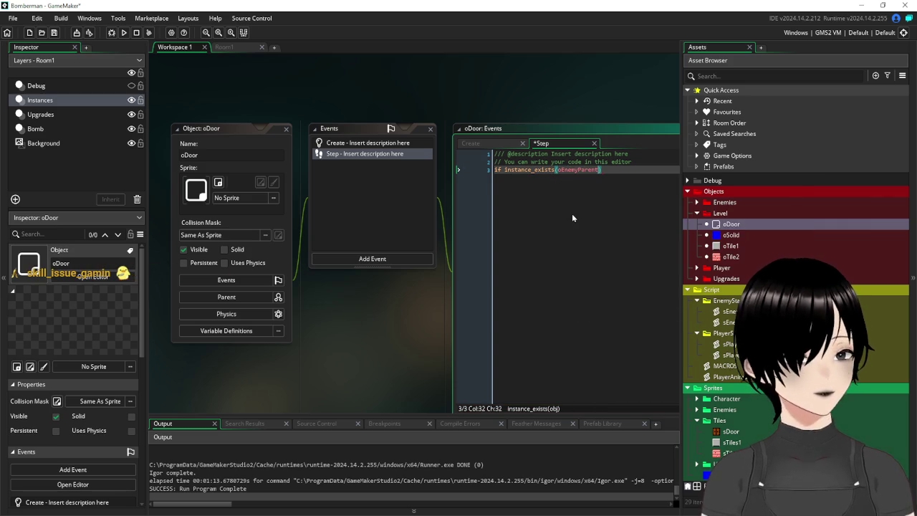
pyautogui.press('Right')
pyautogui.write('{')
pyautogui.press('Return')
pyautogui.press('Return')
pyautogui.press('Return')
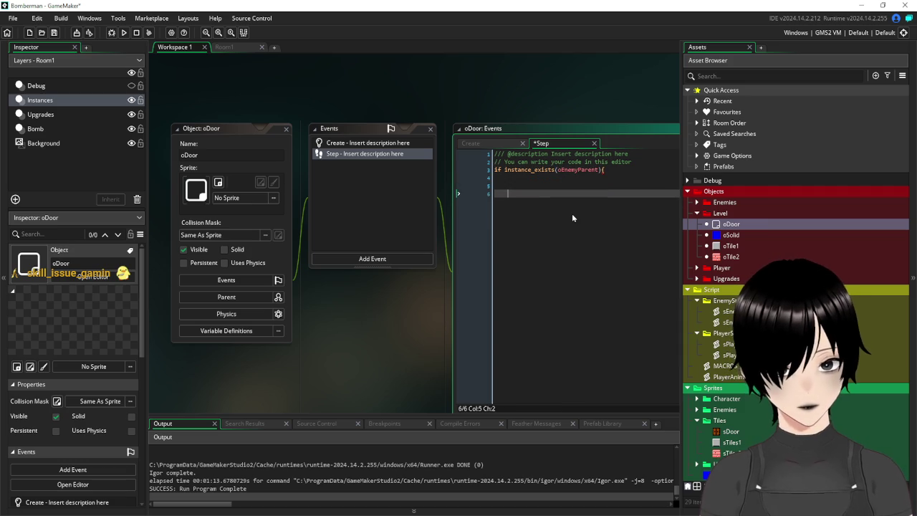
pyautogui.press('Return')
pyautogui.press('Return')
pyautogui.press('Return')
pyautogui.write('}')
pyautogui.press('Up')
pyautogui.press('Up')
pyautogui.press('Up')
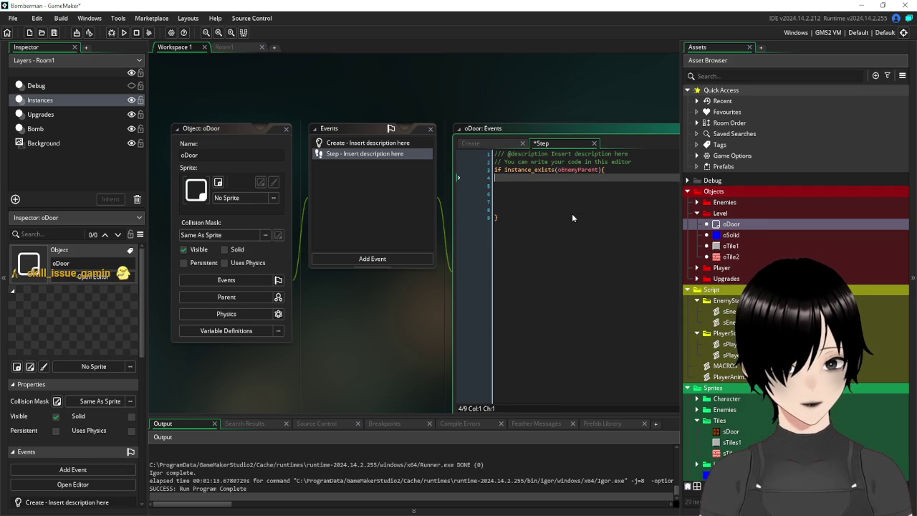
pyautogui.write('image_')
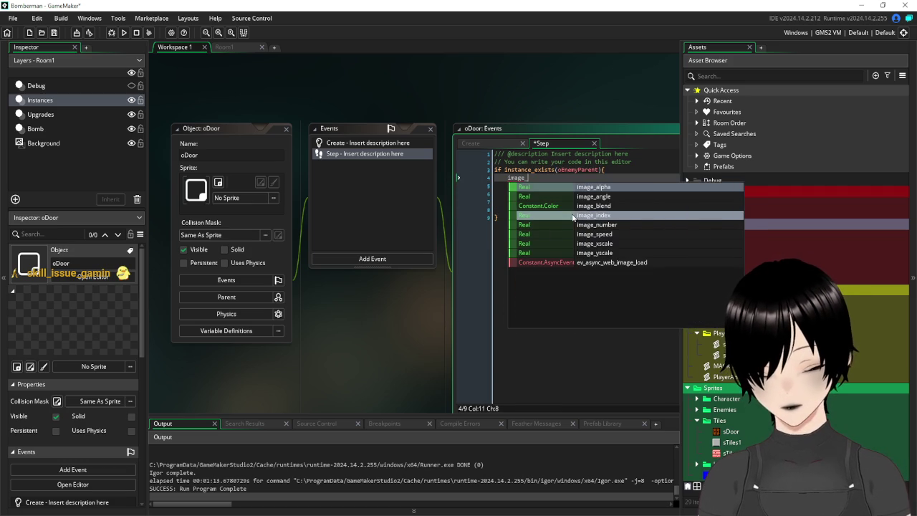
pyautogui.write('index')
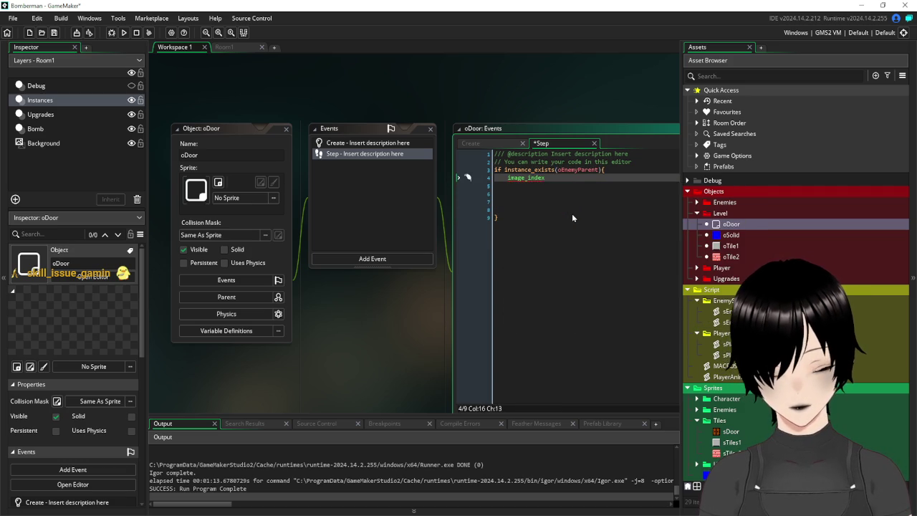
pyautogui.write('=0')
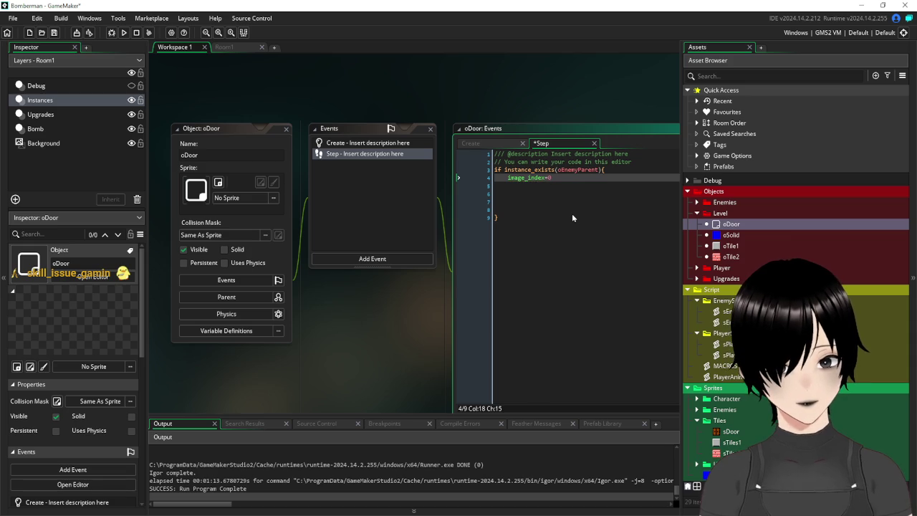
# Step: Add an else block that sets image_index=1
pyautogui.click(528, 219)
pyautogui.write('else{')
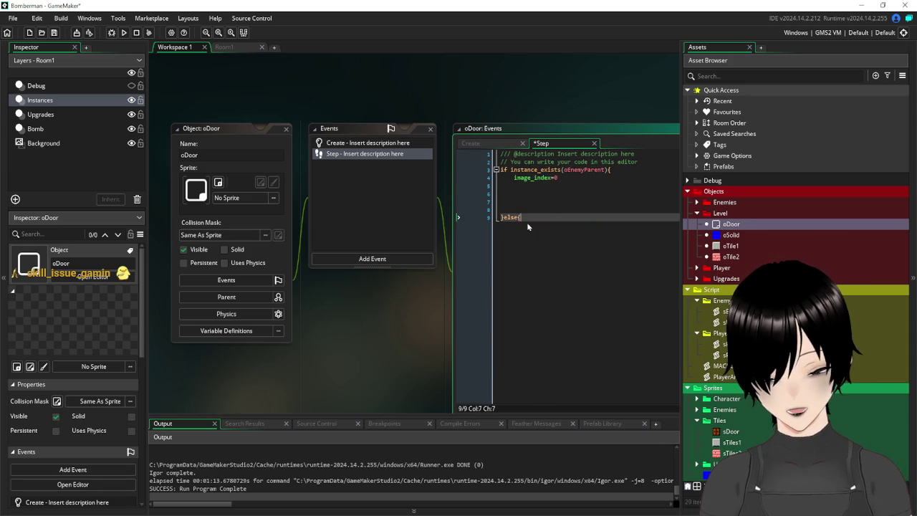
pyautogui.press('Return')
pyautogui.press('Return')
pyautogui.press('Return')
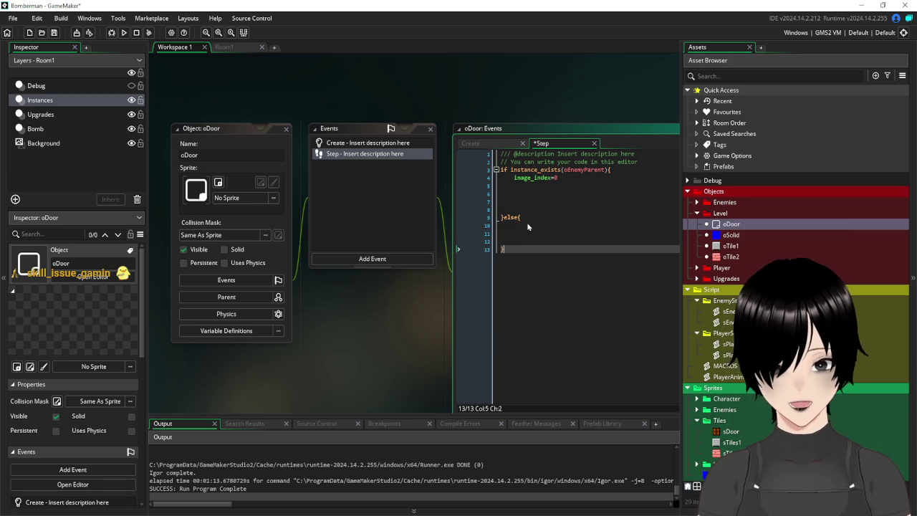
pyautogui.click(528, 226)
pyautogui.write('image')
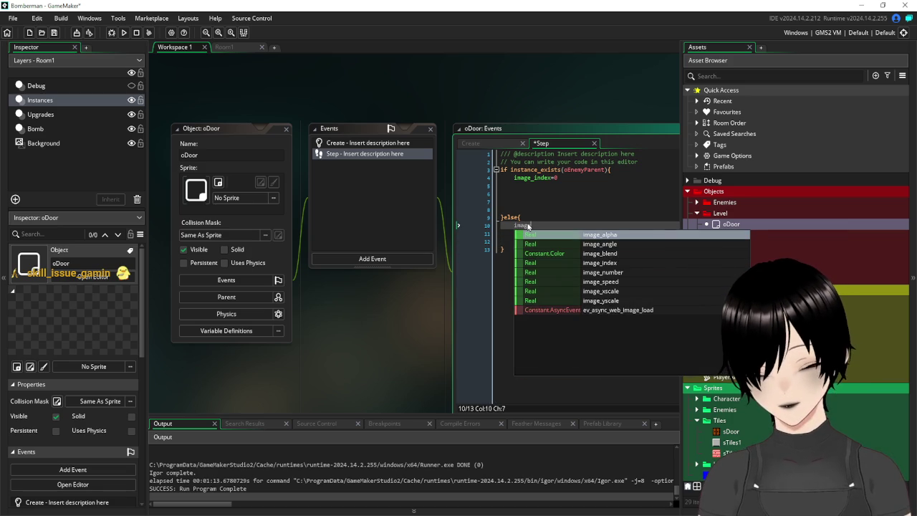
pyautogui.write('_index=1')
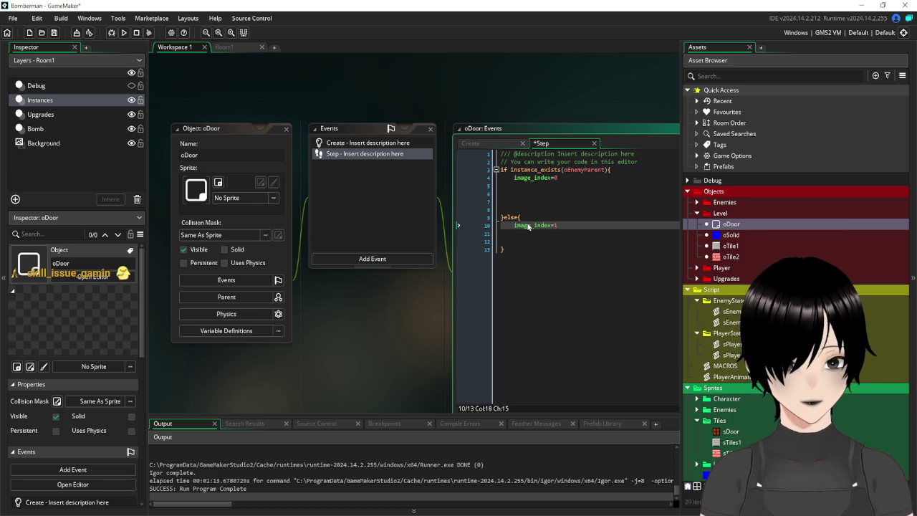
# Step: Remove the extra blank lines from the code and start a test run
pyautogui.moveTo(530, 211); pyautogui.dragTo(489, 184)
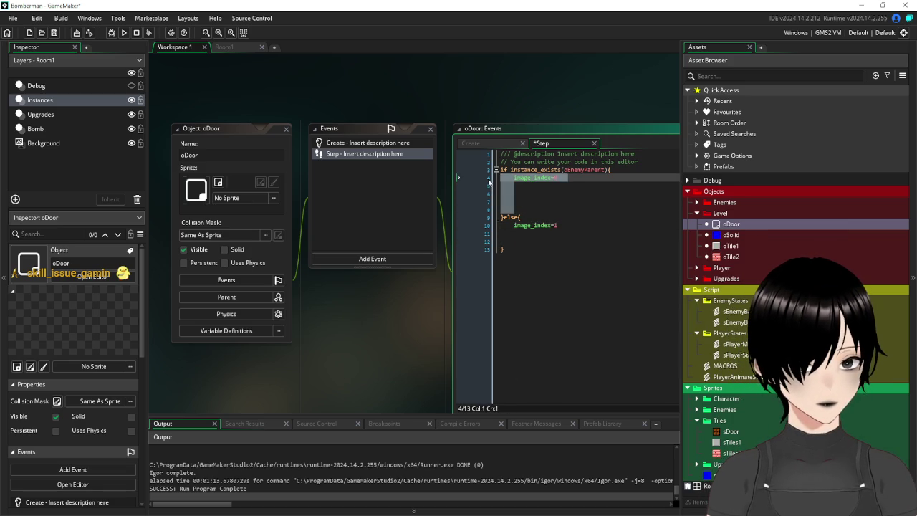
pyautogui.click(488, 186)
pyautogui.press('Delete')
pyautogui.press('Delete')
pyautogui.press('Delete')
pyautogui.moveTo(496, 219); pyautogui.dragTo(493, 214)
pyautogui.press('Delete')
pyautogui.click(531, 185)
pyautogui.press('Delete')
pyautogui.click(524, 247)
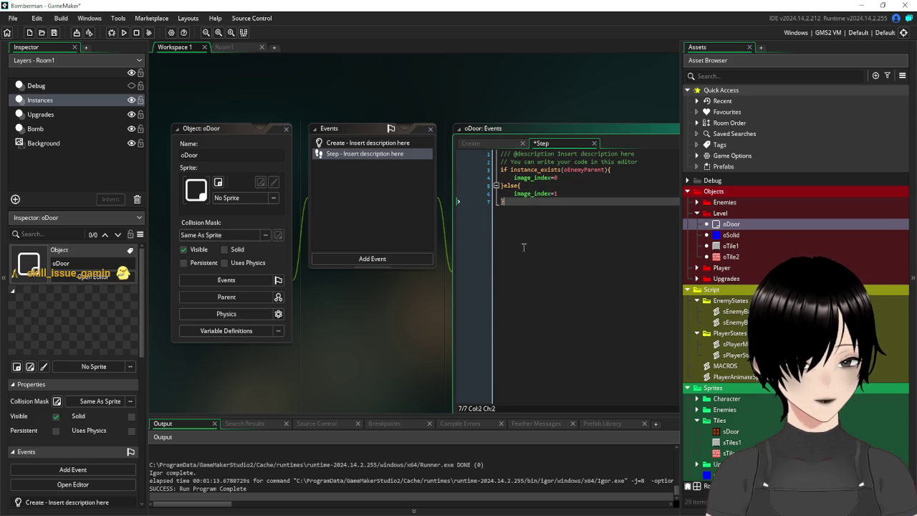
pyautogui.click(53, 34)
pyautogui.click(124, 32)
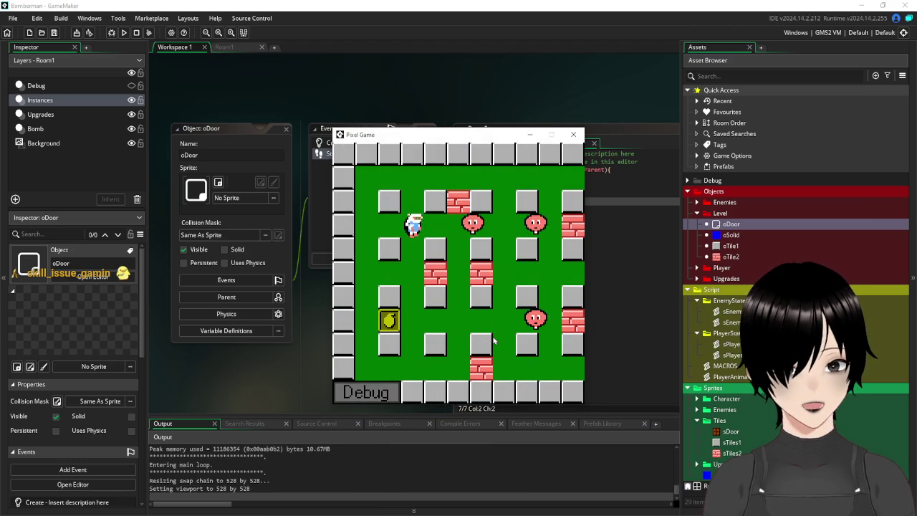
# Step: Walk the player around the maze with the arrow keys, drop bombs by the bricks, then close the game
pyautogui.press('space')
pyautogui.press('Down')
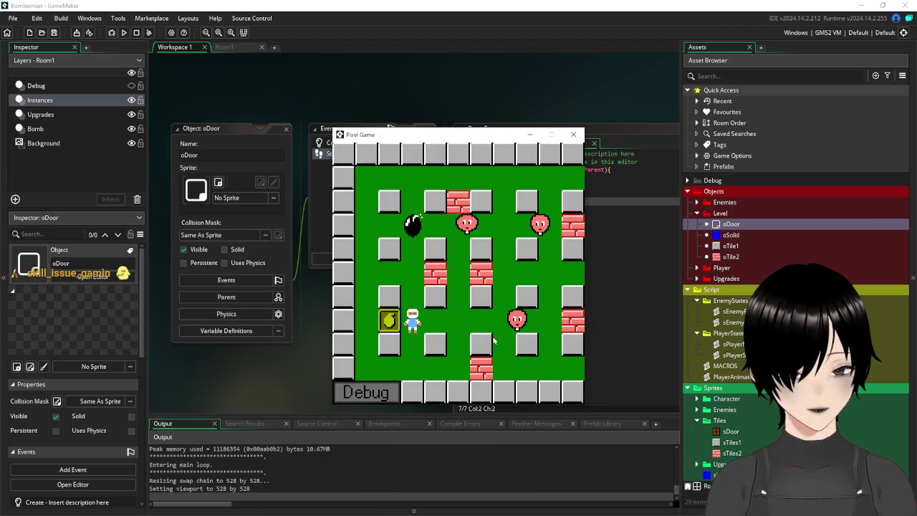
pyautogui.press('Left')
pyautogui.press('Right')
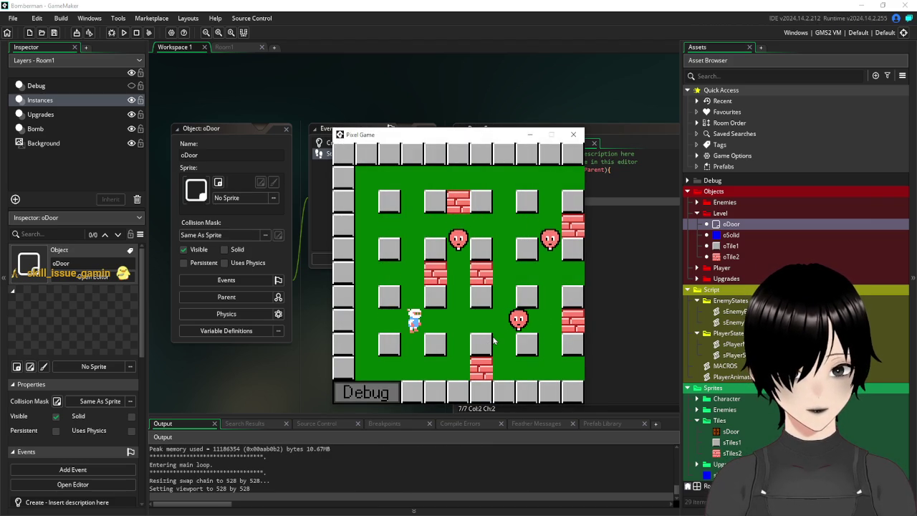
pyautogui.press('Up')
pyautogui.press('space')
pyautogui.press('Down')
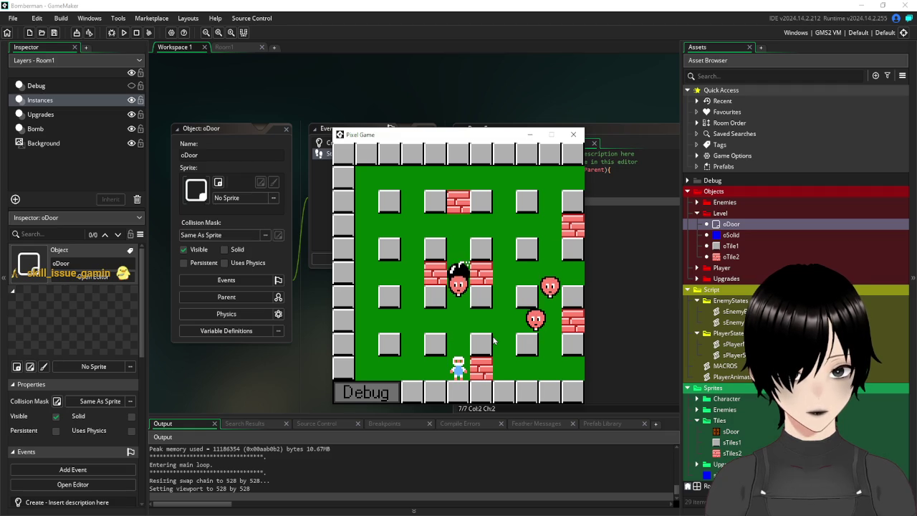
pyautogui.press('Up')
pyautogui.press('Up')
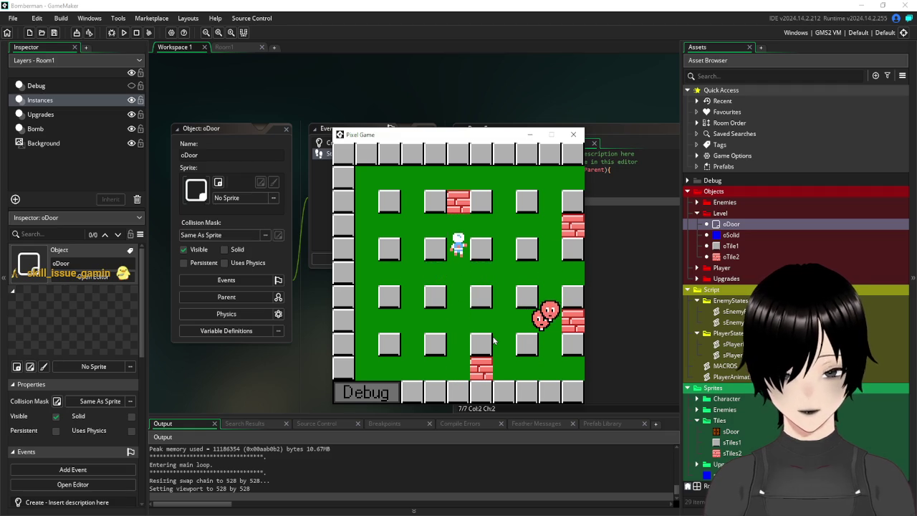
pyautogui.press('Right')
pyautogui.press('Up')
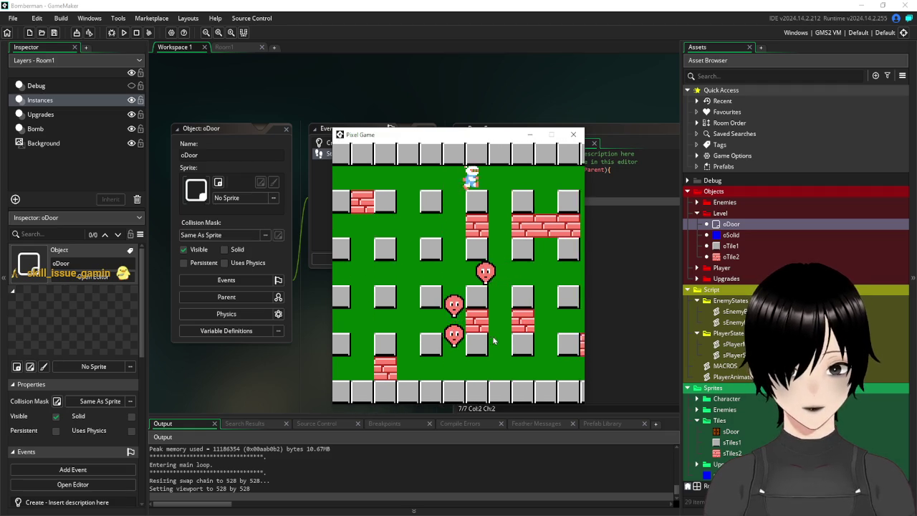
pyautogui.press('Right')
pyautogui.press('Right')
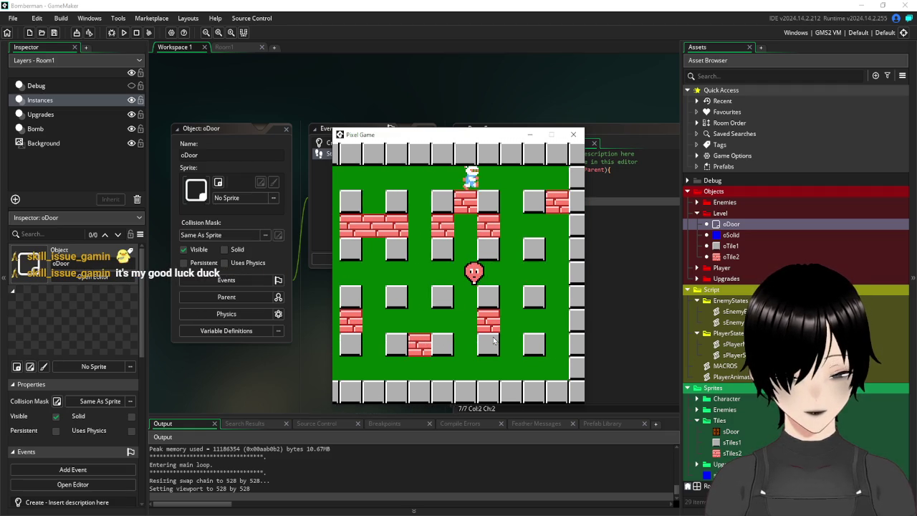
pyautogui.click(574, 134)
# Step: Place a door in Room1's top-right corner, give oDoor the Tiles > sDoor sprite, and rerun the game
pyautogui.click(231, 48)
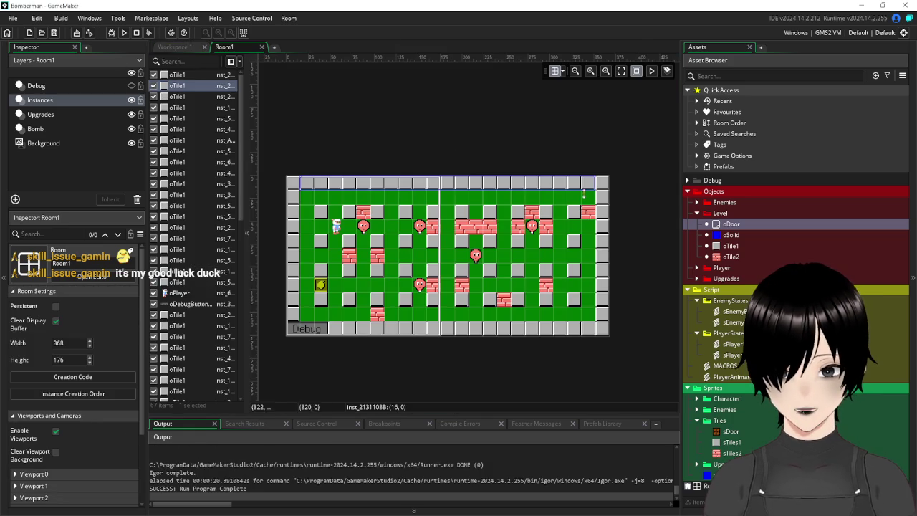
pyautogui.moveTo(732, 224); pyautogui.dragTo(587, 198)
pyautogui.doubleClick(732, 225)
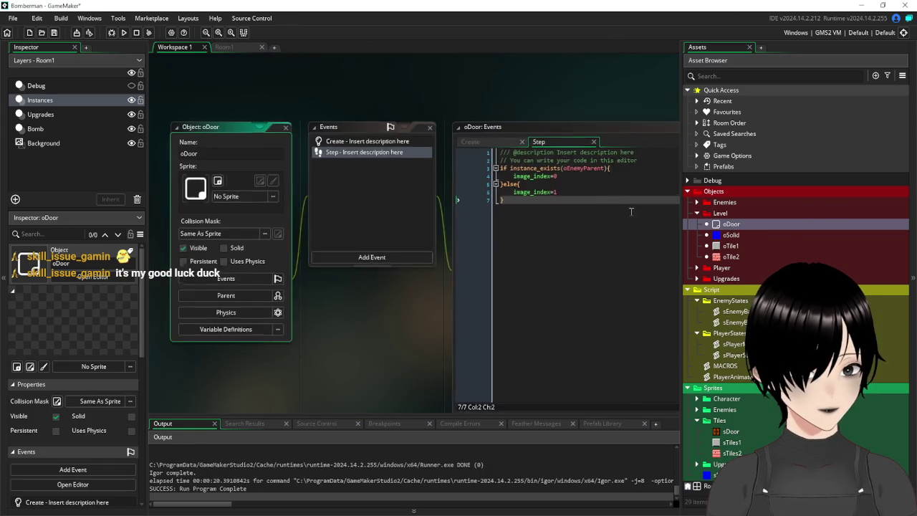
pyautogui.click(215, 154)
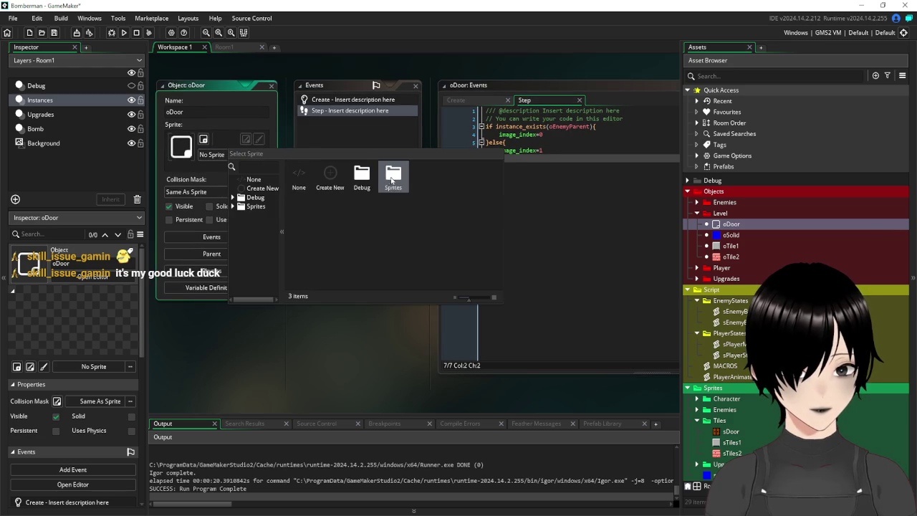
pyautogui.doubleClick(393, 176)
pyautogui.doubleClick(393, 175)
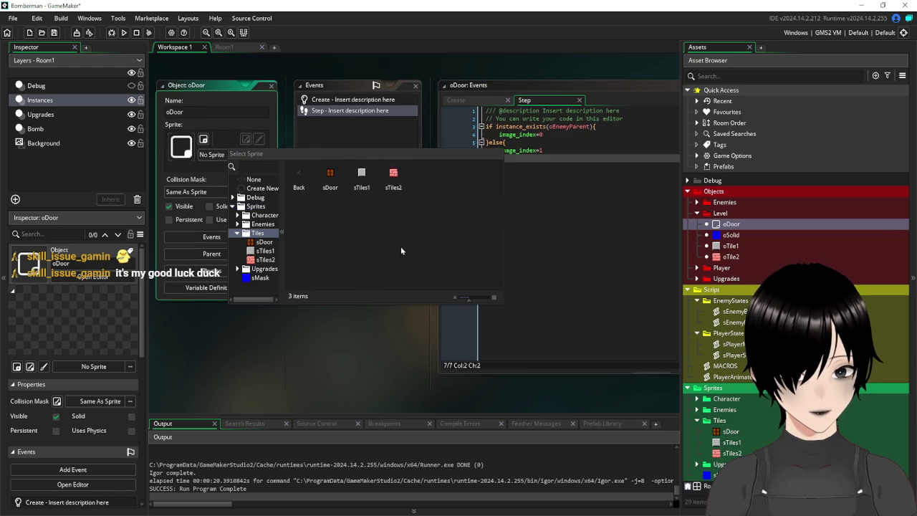
pyautogui.doubleClick(331, 176)
pyautogui.click(271, 86)
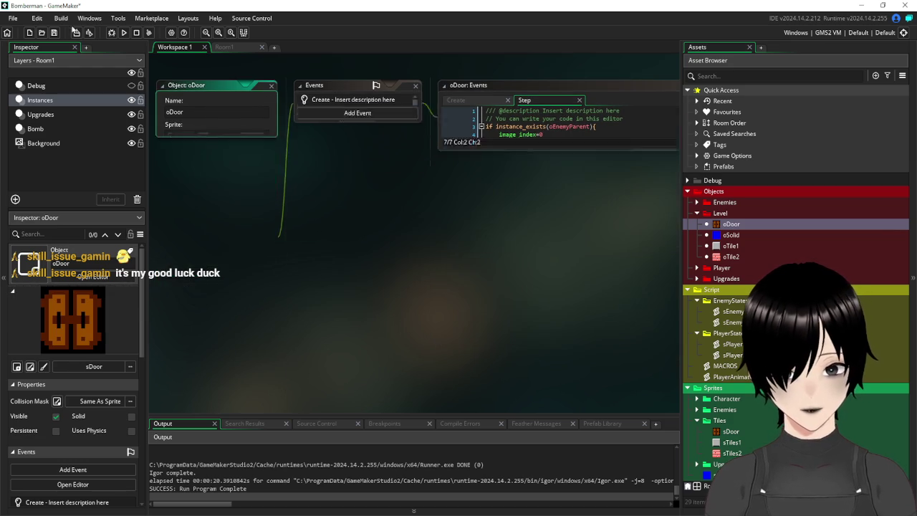
pyautogui.click(124, 33)
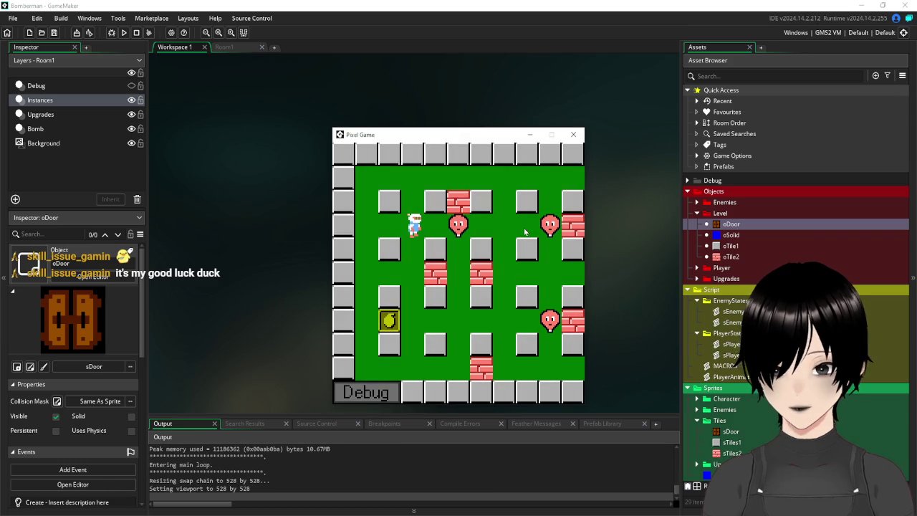
# Step: Bomb through the bricks and walk the player along the top row to beside the door
pyautogui.press('Down')
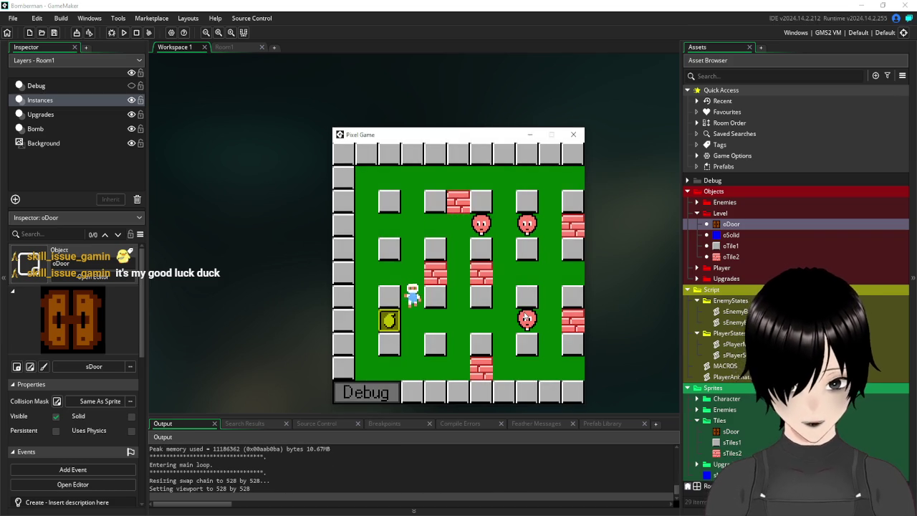
pyautogui.press('Left')
pyautogui.press('Right')
pyautogui.press('space')
pyautogui.press('Up')
pyautogui.press('Up')
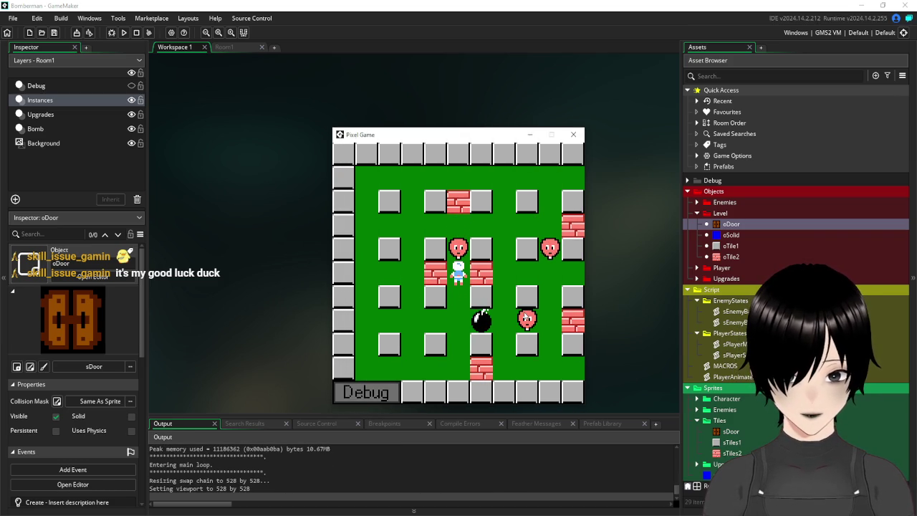
pyautogui.press('Down')
pyautogui.press('Down')
pyautogui.press('space')
pyautogui.press('Right')
pyautogui.press('Right')
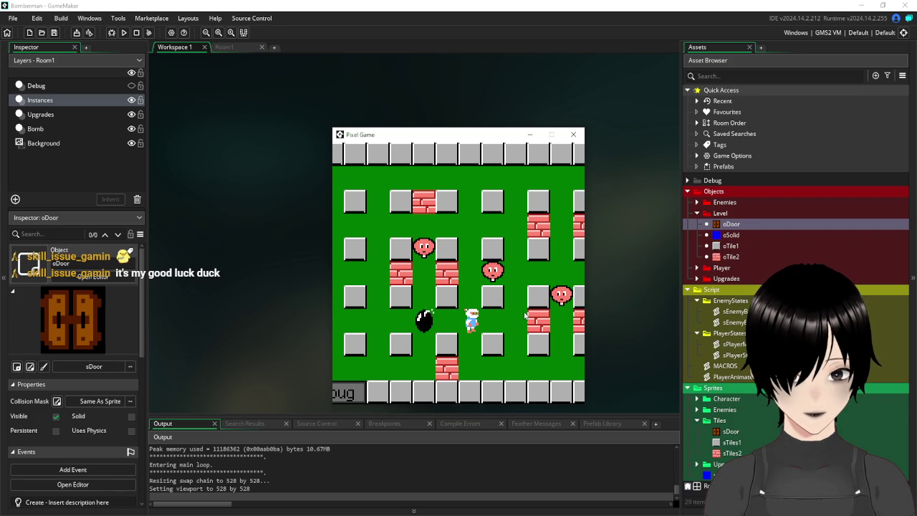
pyautogui.press('Down')
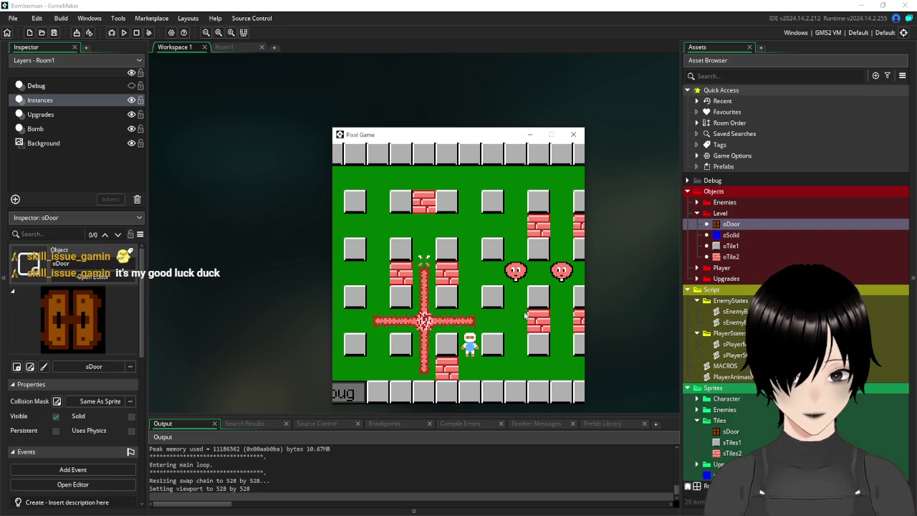
pyautogui.press('Up')
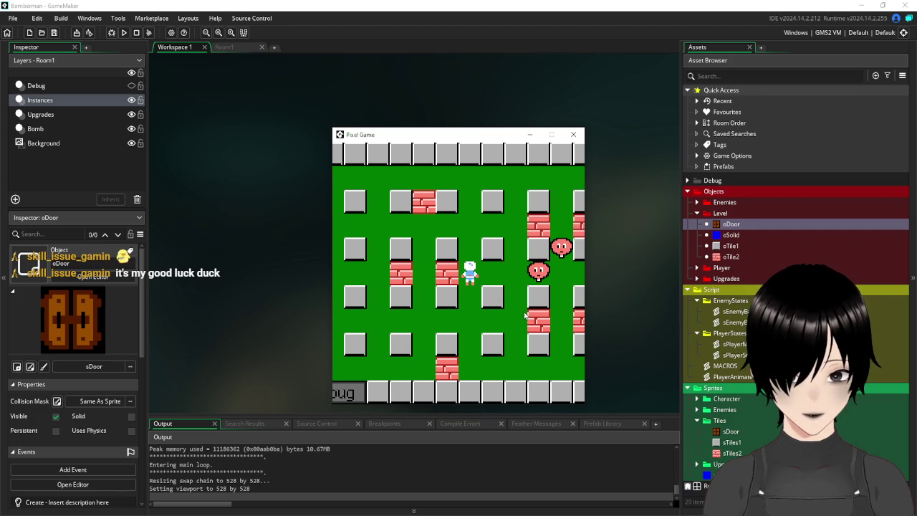
pyautogui.press('Right')
pyautogui.press('space')
pyautogui.press('Up')
pyautogui.press('Up')
pyautogui.press('Right')
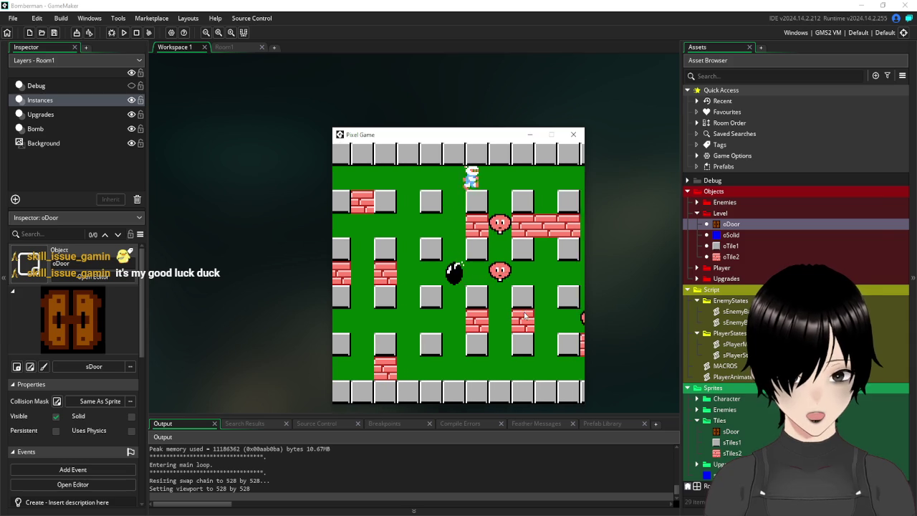
pyautogui.press('Right')
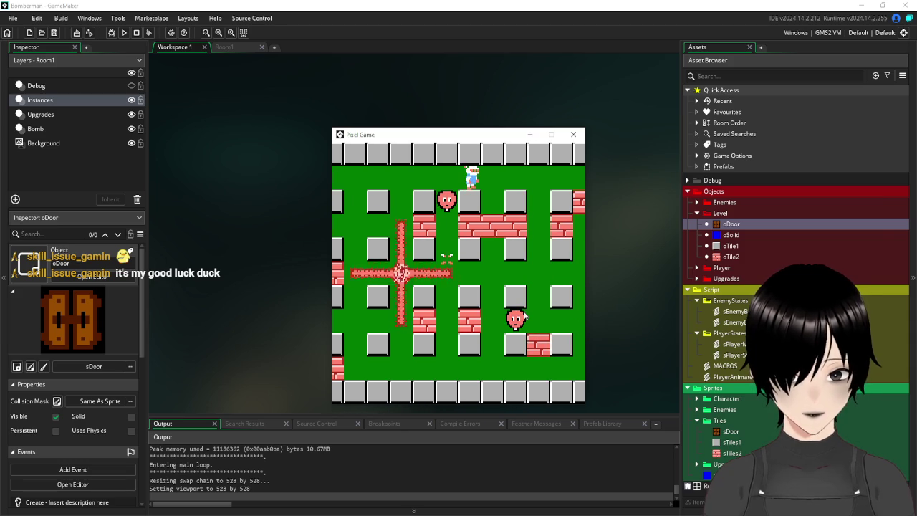
pyautogui.press('Right')
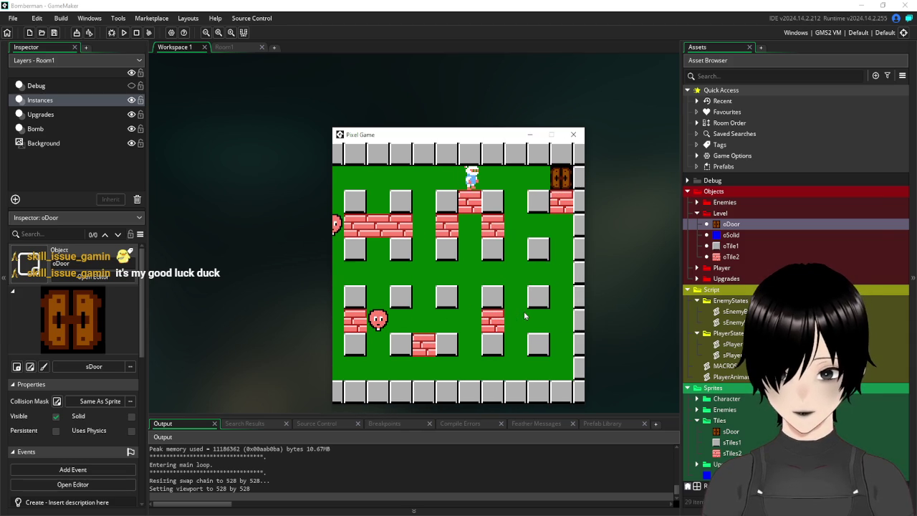
pyautogui.press('Right')
pyautogui.press('Left')
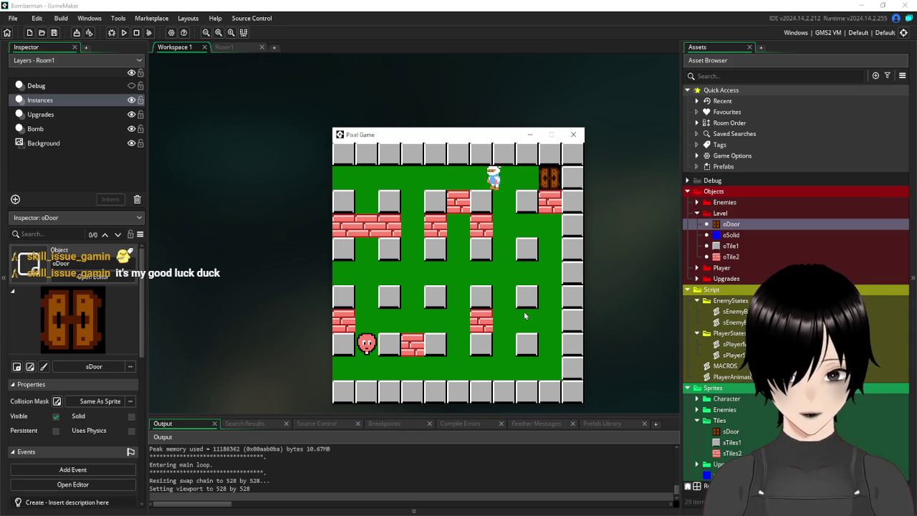
pyautogui.press('Right')
# Step: Bomb more bricks in the lower rows, walk into the top-right door, then close the game
pyautogui.press('Left')
pyautogui.press('Down')
pyautogui.press('Down')
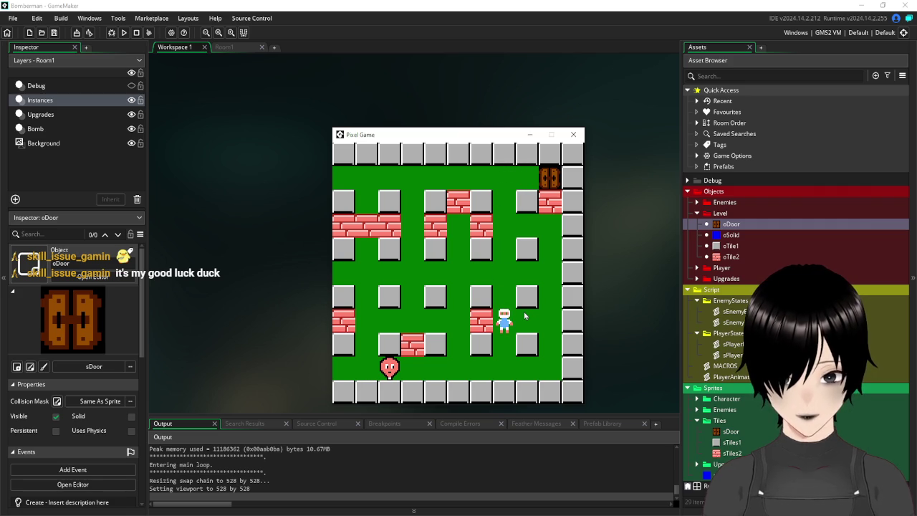
pyautogui.press('Down')
pyautogui.press('Left')
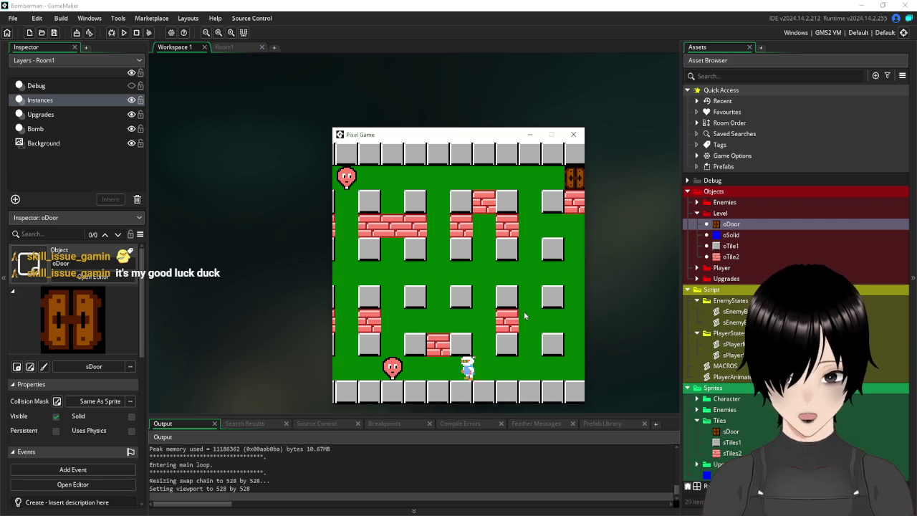
pyautogui.press('space')
pyautogui.press('Right')
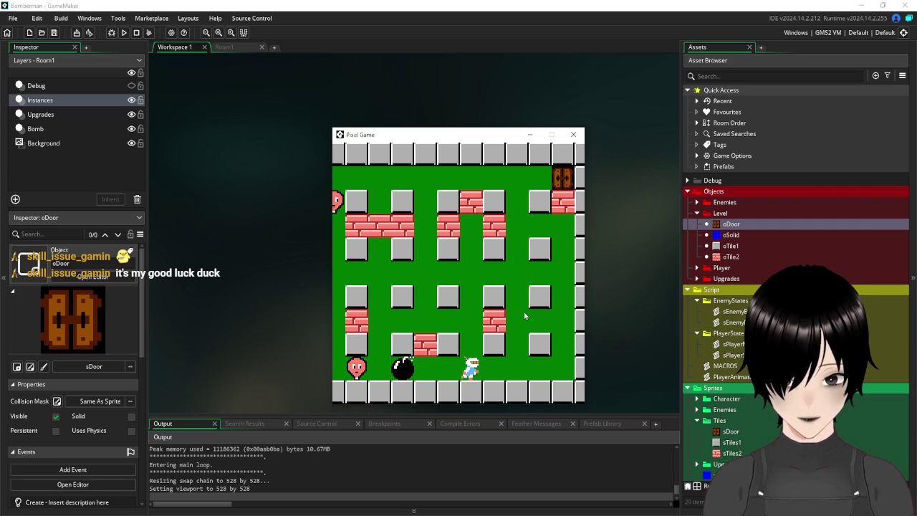
pyautogui.press('Up')
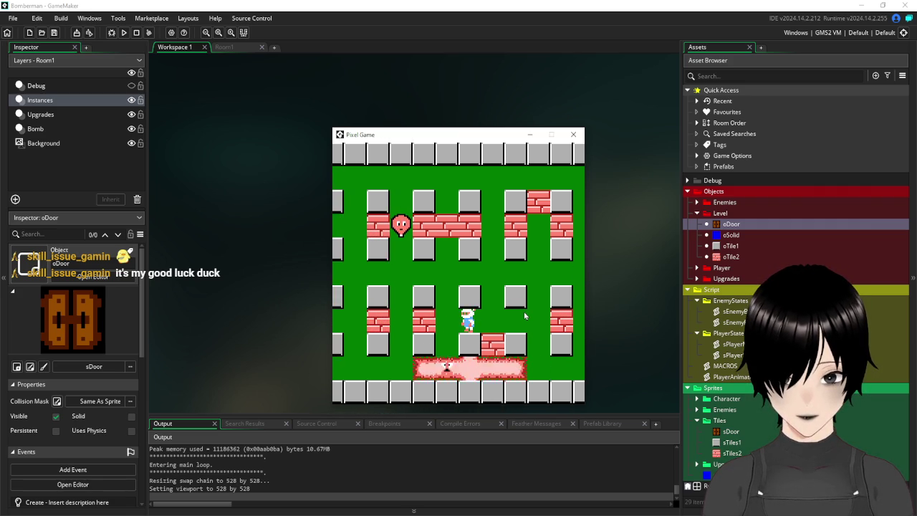
pyautogui.press('Up')
pyautogui.press('Left')
pyautogui.press('space')
pyautogui.press('Right')
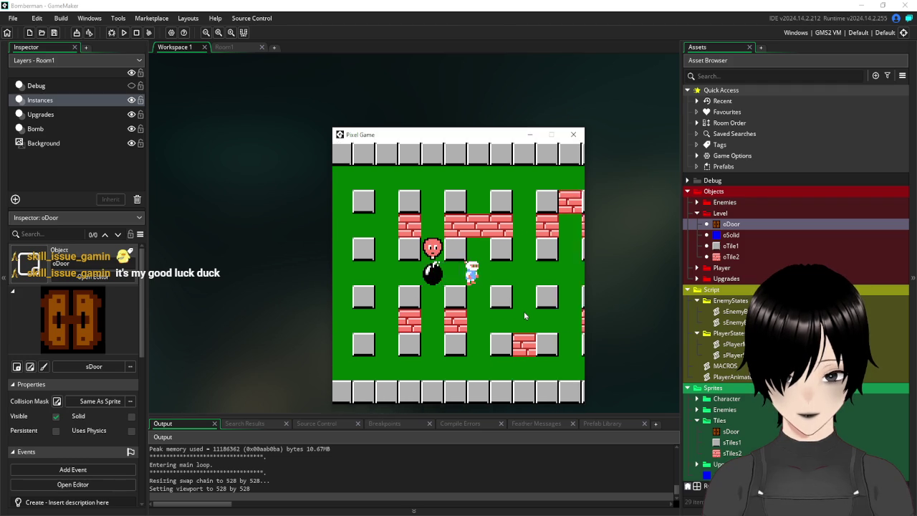
pyautogui.press('Right')
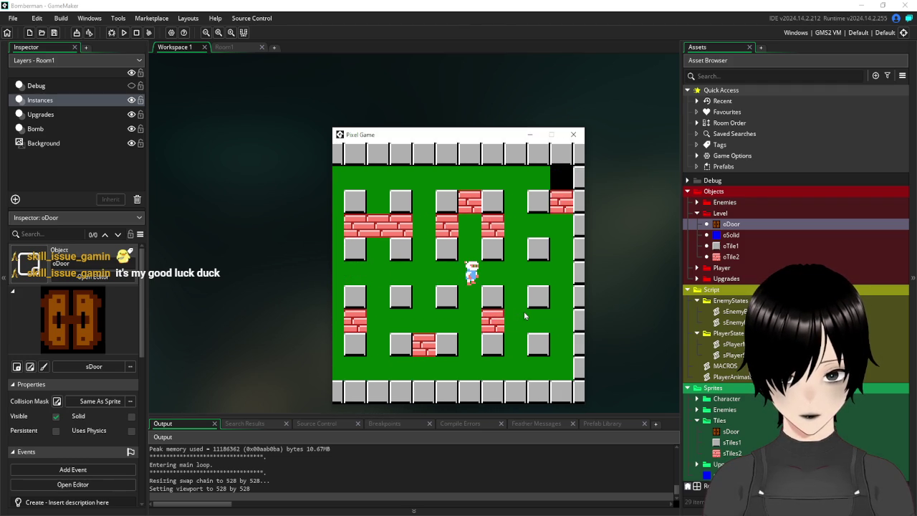
pyautogui.press('Up')
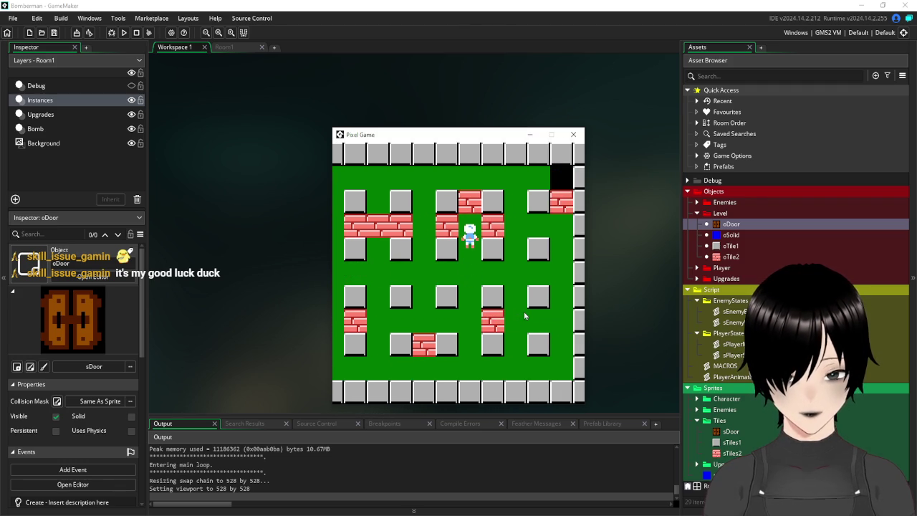
pyautogui.press('Down')
pyautogui.press('space')
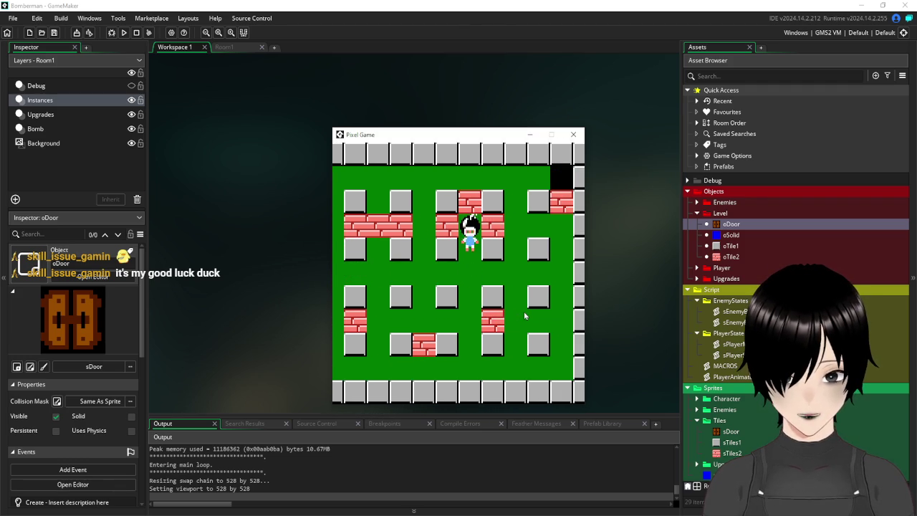
pyautogui.press('Right')
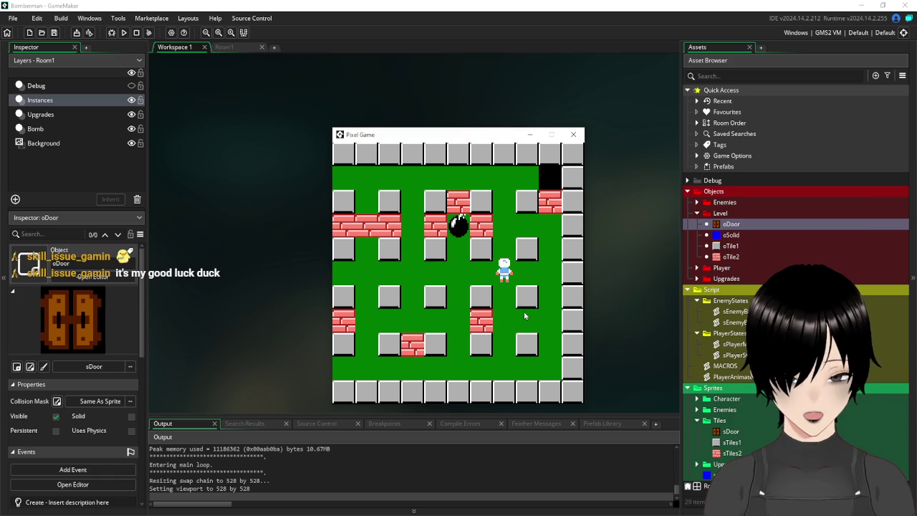
pyautogui.press('Up')
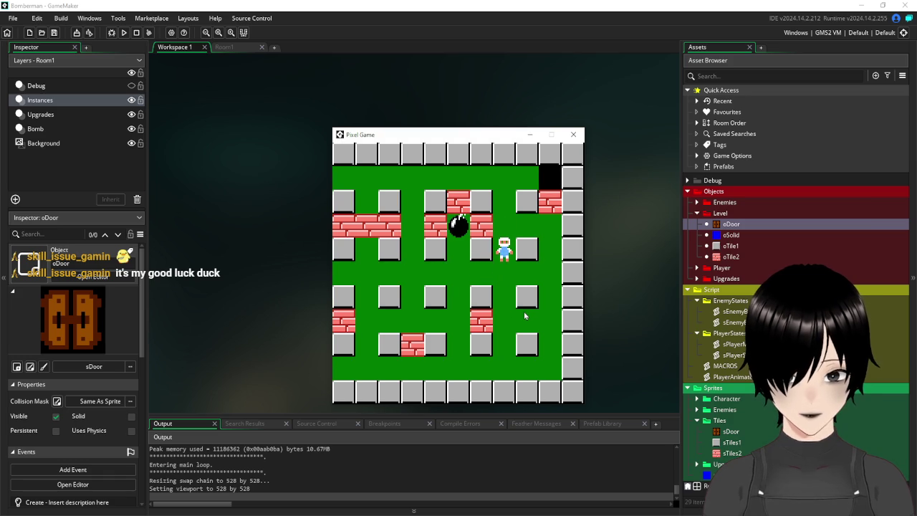
pyautogui.press('Up')
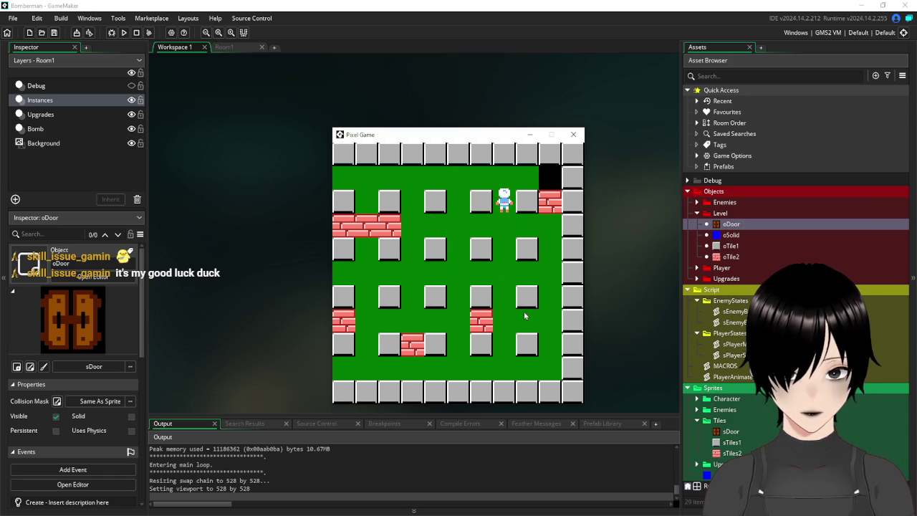
pyautogui.press('Right')
pyautogui.press('Left')
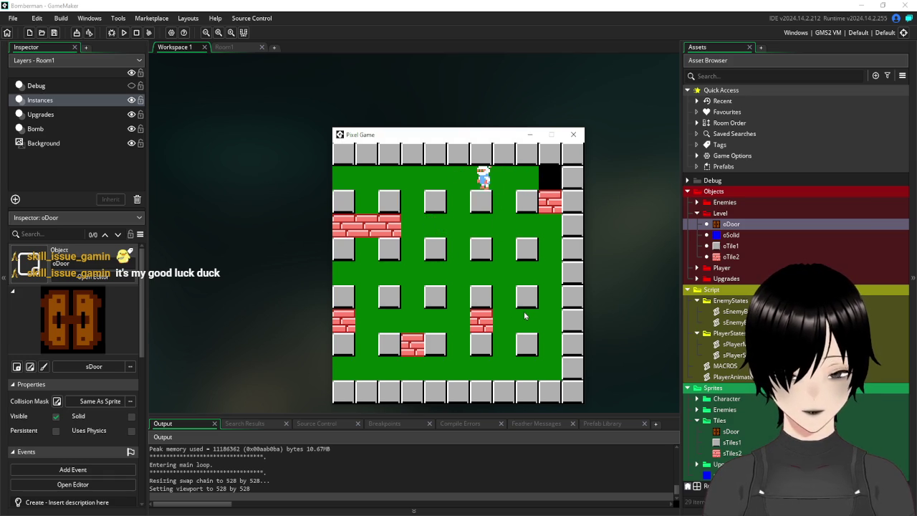
pyautogui.click(575, 137)
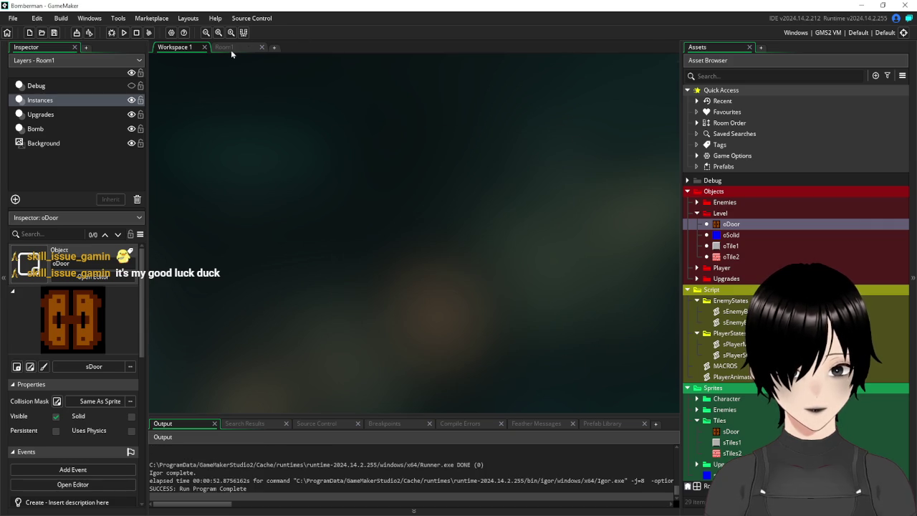
# Step: In Room1, select the door instance and add a new instance layer named Tiles
pyautogui.click(231, 50)
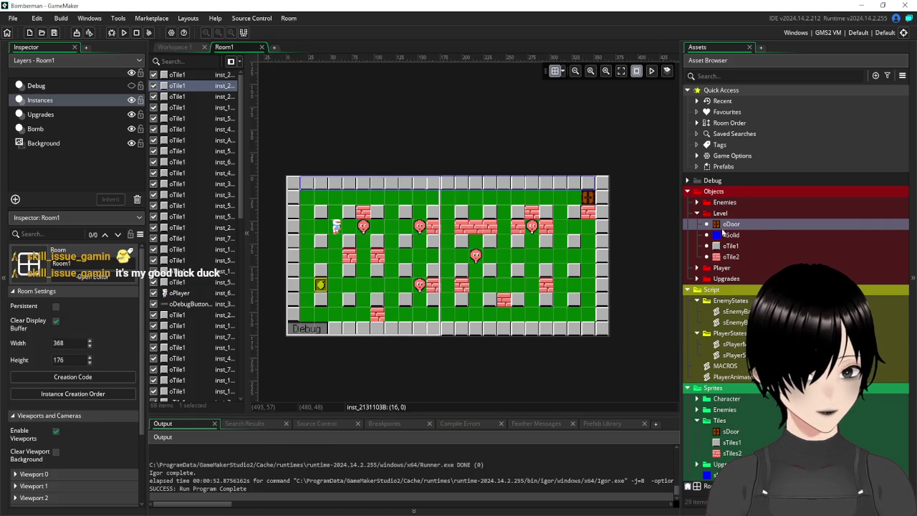
pyautogui.click(726, 227)
pyautogui.click(586, 201)
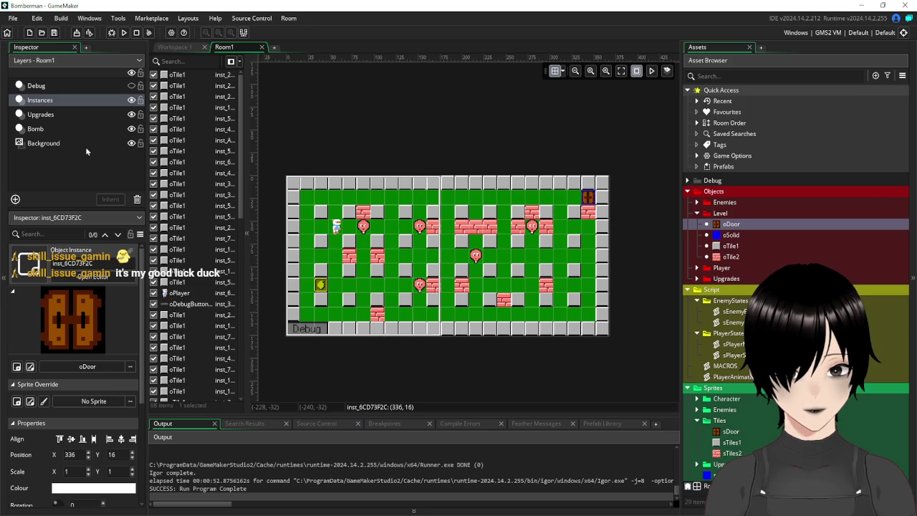
pyautogui.moveTo(240, 82)
pyautogui.mouseDown()
pyautogui.moveTo(247, 292)
pyautogui.moveTo(244, 100)
pyautogui.mouseUp()
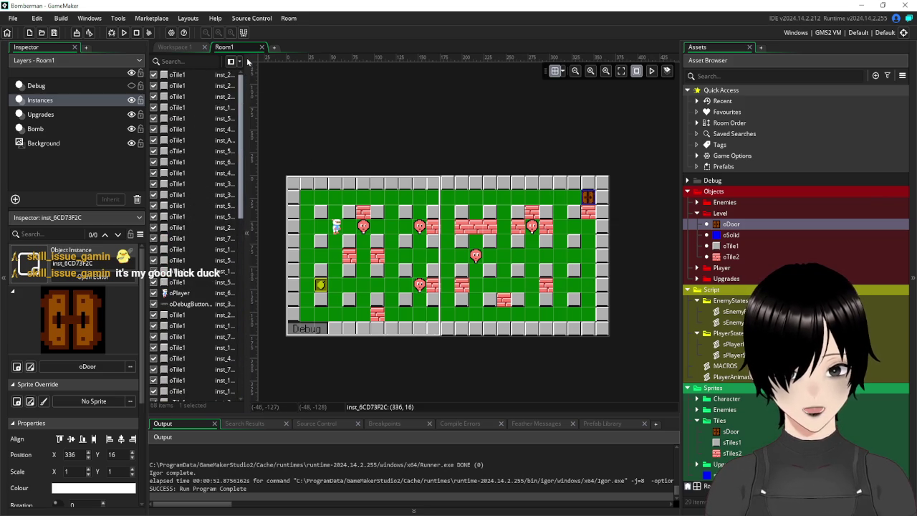
pyautogui.click(14, 201)
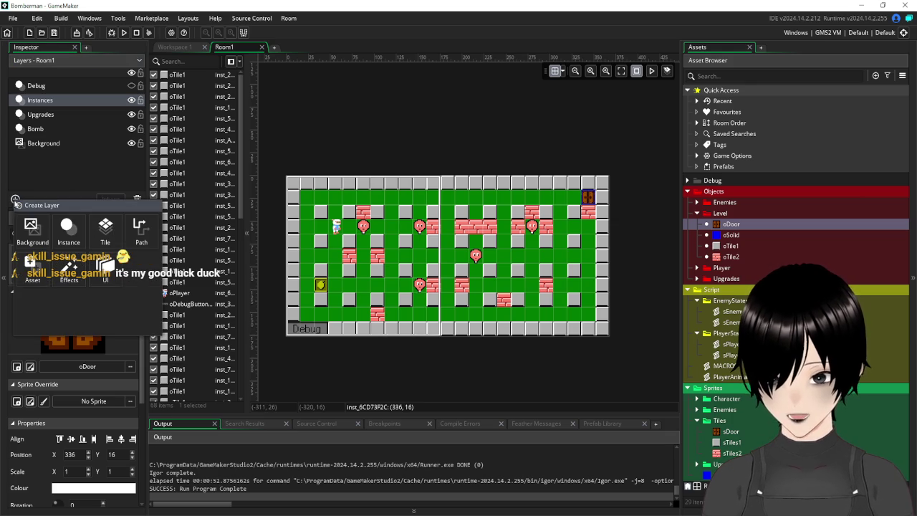
pyautogui.click(68, 231)
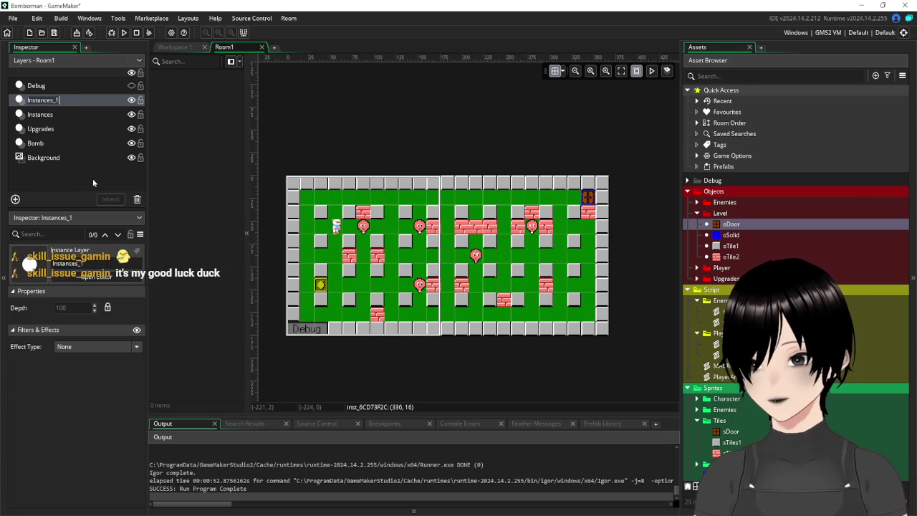
pyautogui.write('Tiles')
pyautogui.press('Return')
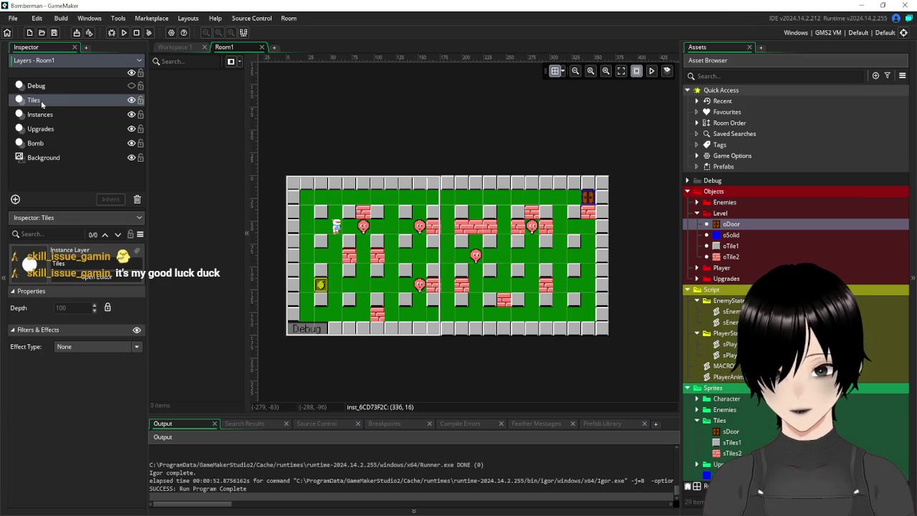
# Step: Move the Tiles layer between Upgrades and Bomb, at depth 300
pyautogui.click(131, 86)
pyautogui.click(131, 85)
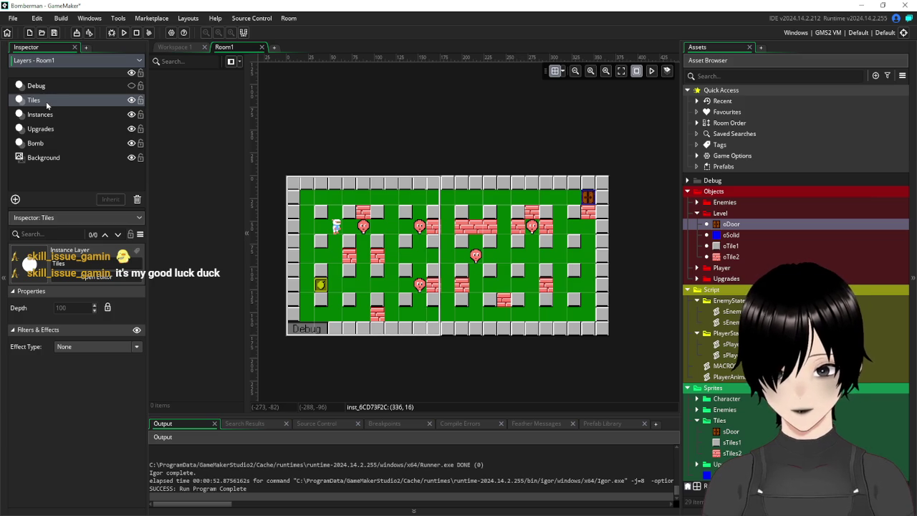
pyautogui.moveTo(44, 102)
pyautogui.mouseDown()
pyautogui.moveTo(62, 129)
pyautogui.moveTo(49, 137)
pyautogui.mouseUp()
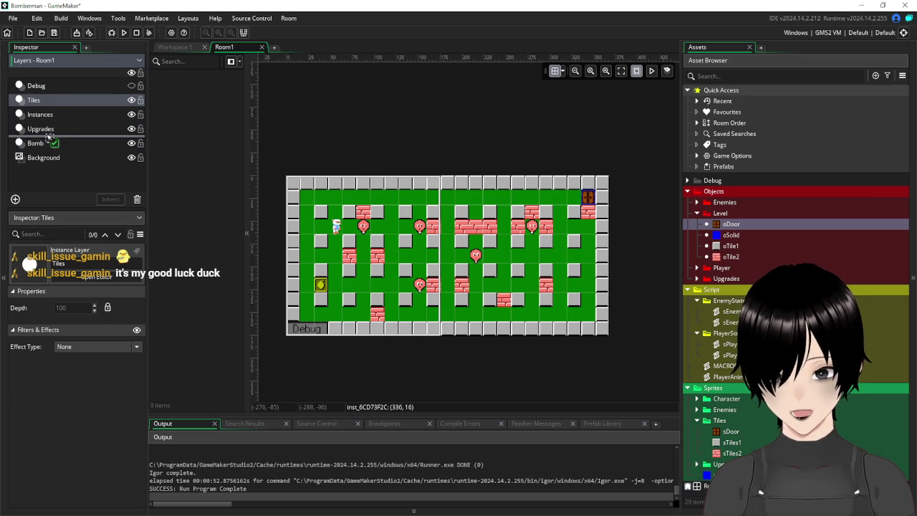
pyautogui.moveTo(49, 137); pyautogui.dragTo(48, 138)
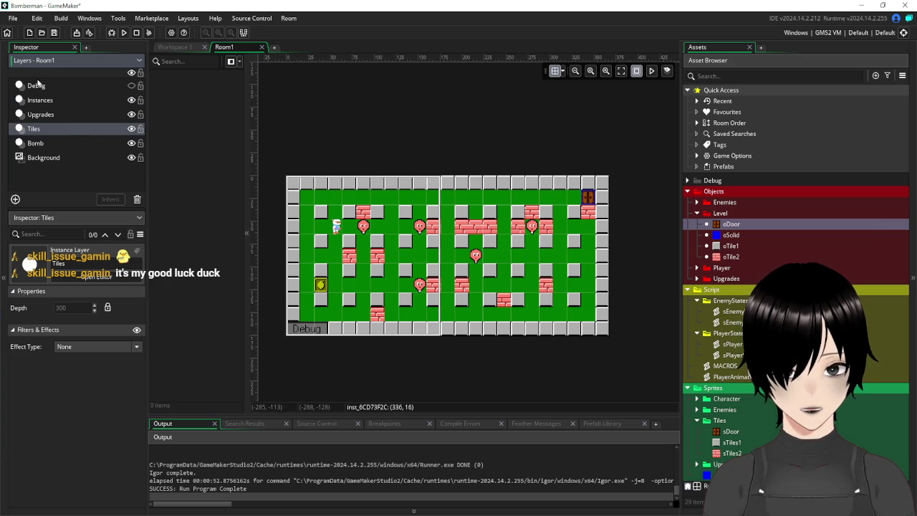
pyautogui.click(57, 104)
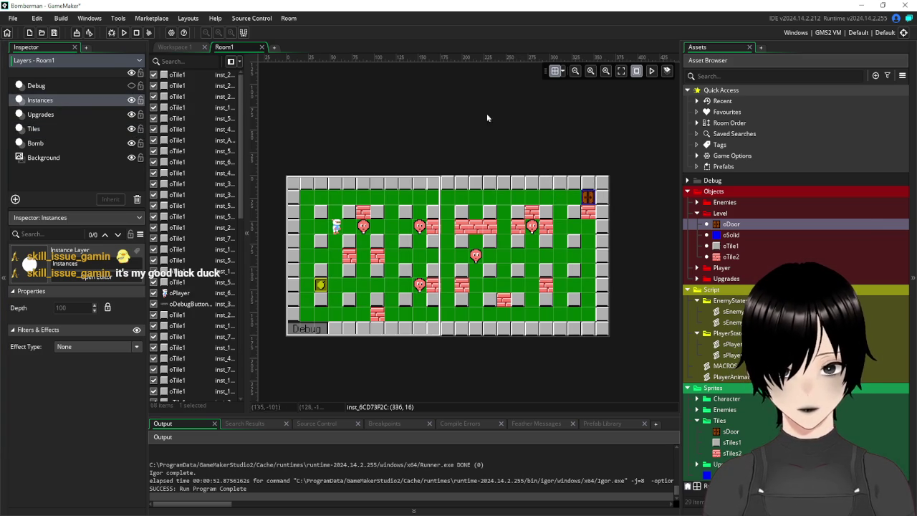
# Step: Delete every oTile1 wall and oTile2 brick instance, keeping the player, debug button and five balloons
pyautogui.click(589, 198)
pyautogui.click(184, 76)
pyautogui.press('Delete')
pyautogui.press('Delete')
pyautogui.press('Delete')
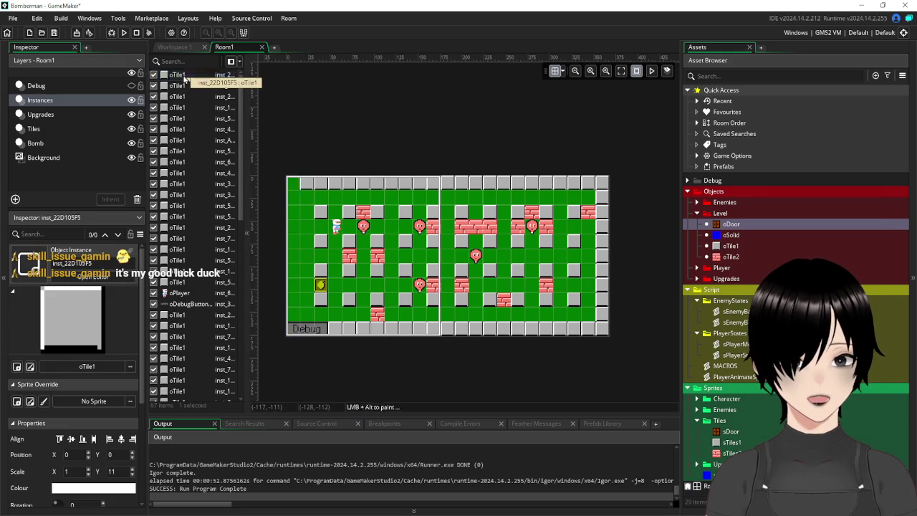
pyautogui.press('Delete')
pyautogui.press('Delete')
pyautogui.press('Delete')
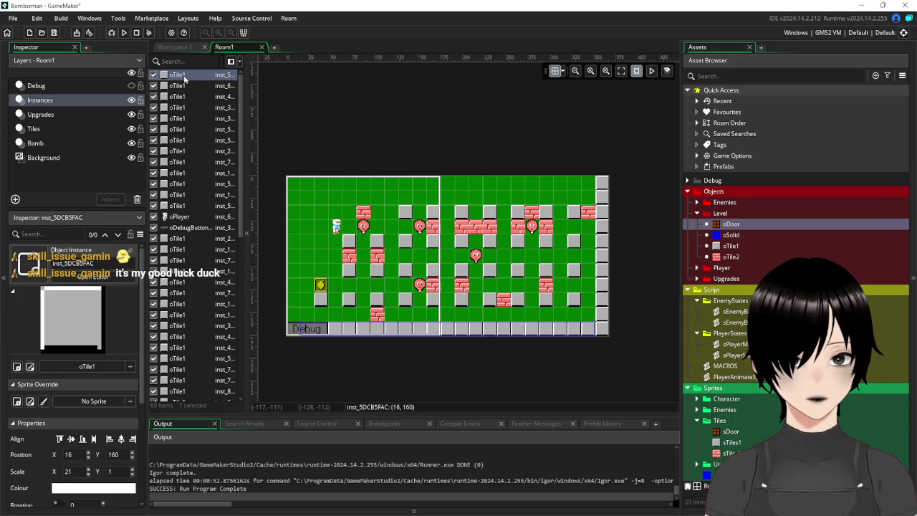
pyautogui.press('Delete')
pyautogui.press('Delete')
pyautogui.press('Delete')
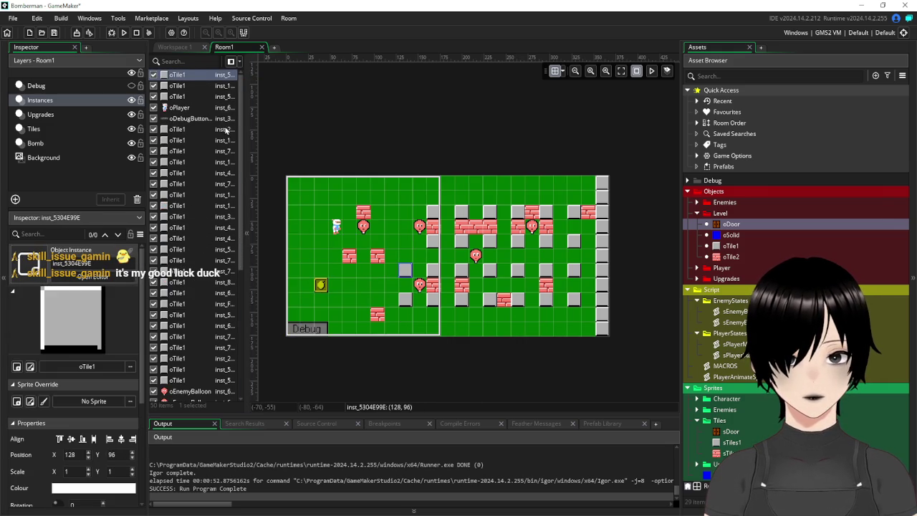
pyautogui.click(183, 101)
pyautogui.press('Delete')
pyautogui.press('Delete')
pyautogui.press('Delete')
pyautogui.press('Delete')
pyautogui.press('Delete')
pyautogui.press('Delete')
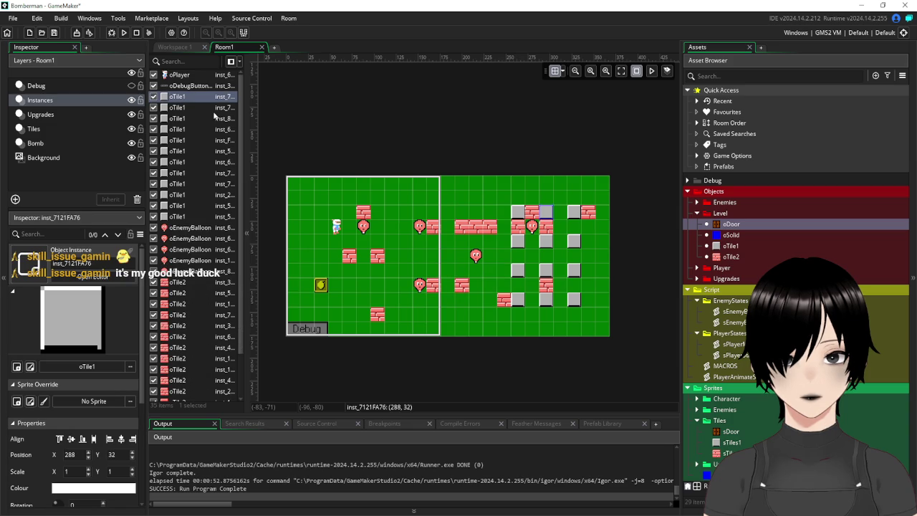
pyautogui.press('Delete')
pyautogui.press('Delete')
pyautogui.press('Delete')
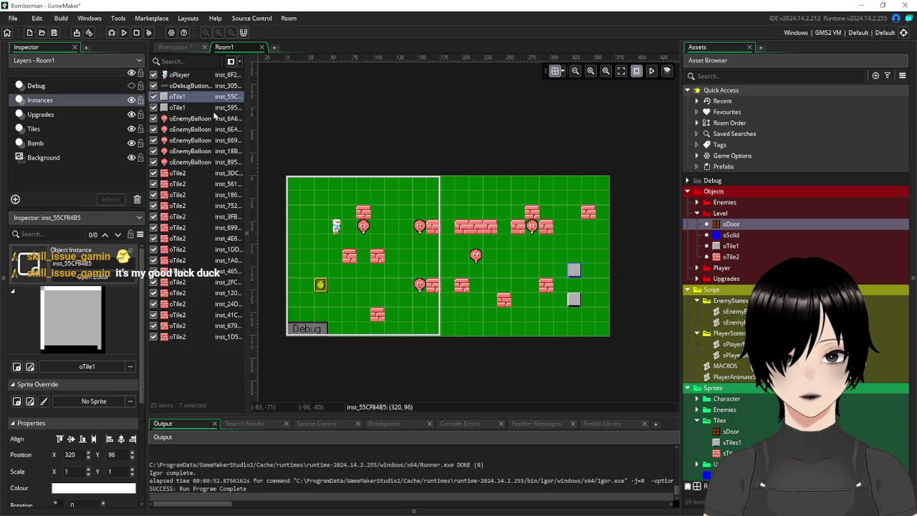
pyautogui.click(188, 151)
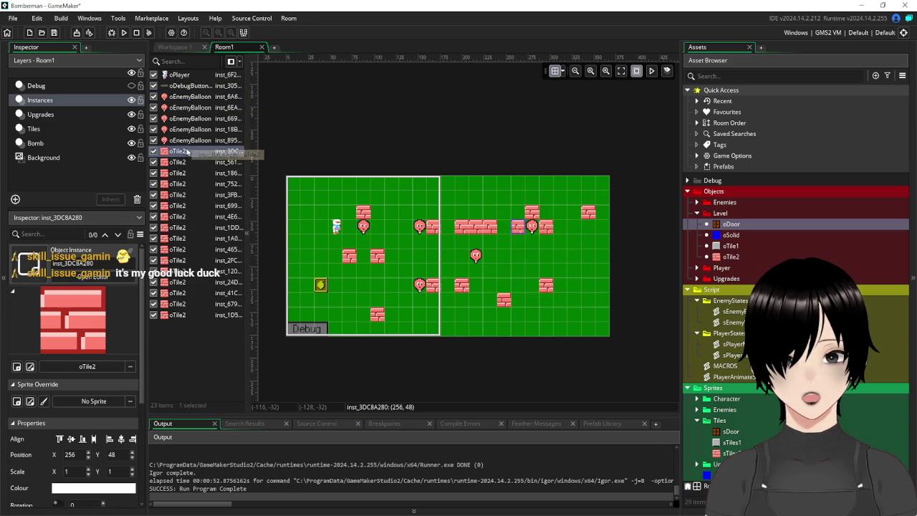
pyautogui.press('Delete')
pyautogui.press('Delete')
pyautogui.press('Delete')
pyautogui.press('Delete')
pyautogui.press('Delete')
pyautogui.press('Delete')
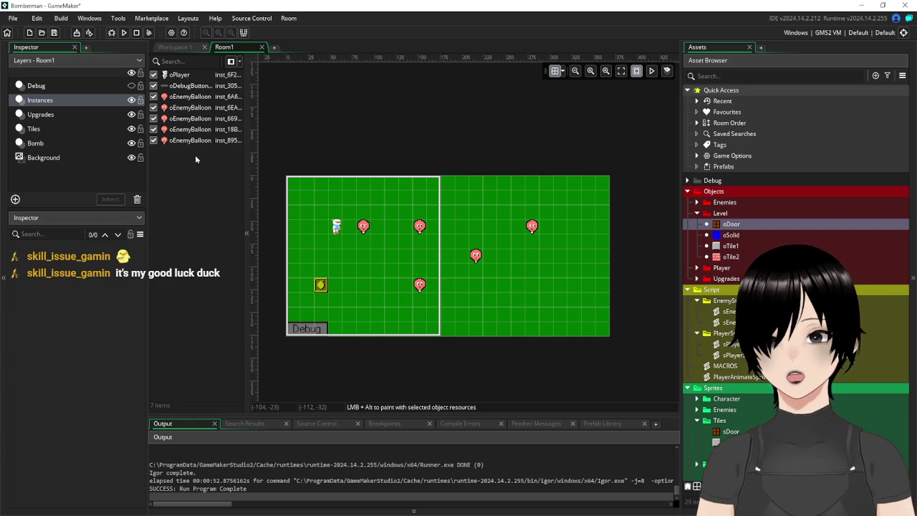
# Step: Select the Tiles layer with oTile1 ready and set the room grid to 16 x 16
pyautogui.click(36, 129)
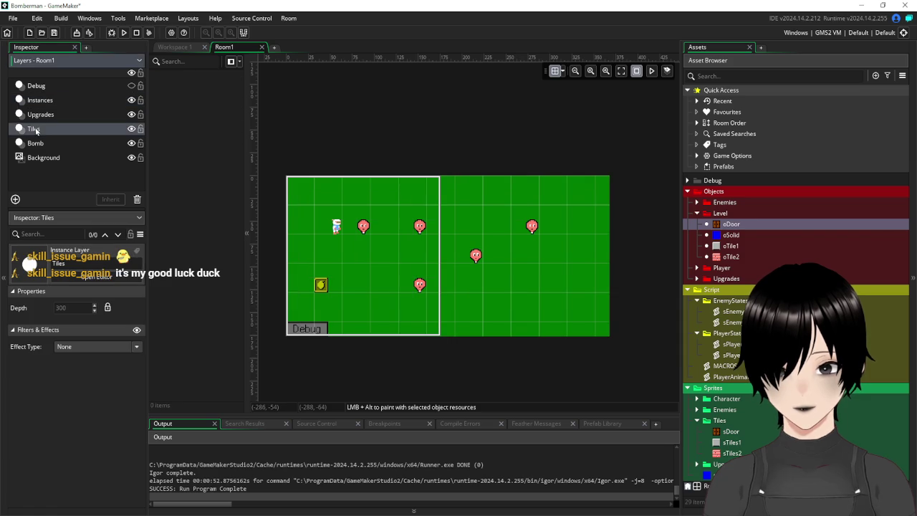
pyautogui.click(731, 246)
pyautogui.moveTo(732, 256); pyautogui.dragTo(730, 246)
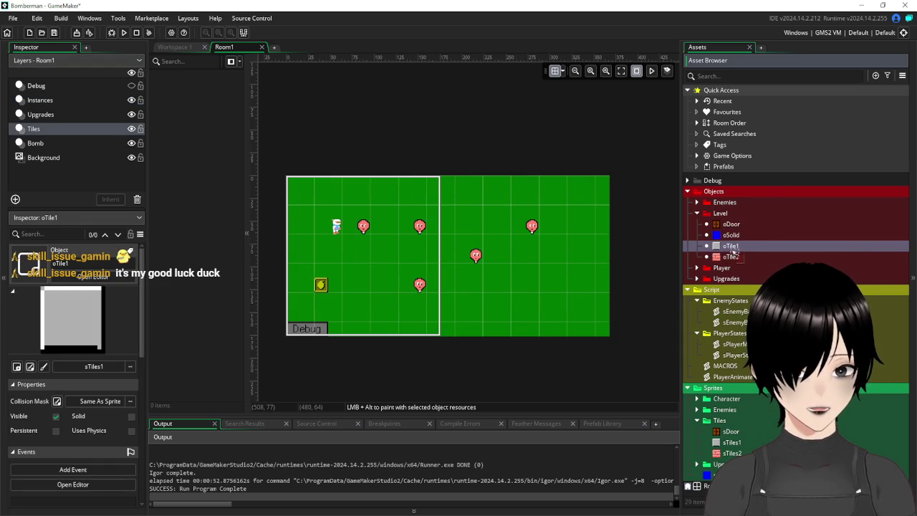
pyautogui.click(563, 73)
pyautogui.write('16')
pyautogui.press('Tab')
pyautogui.write('16')
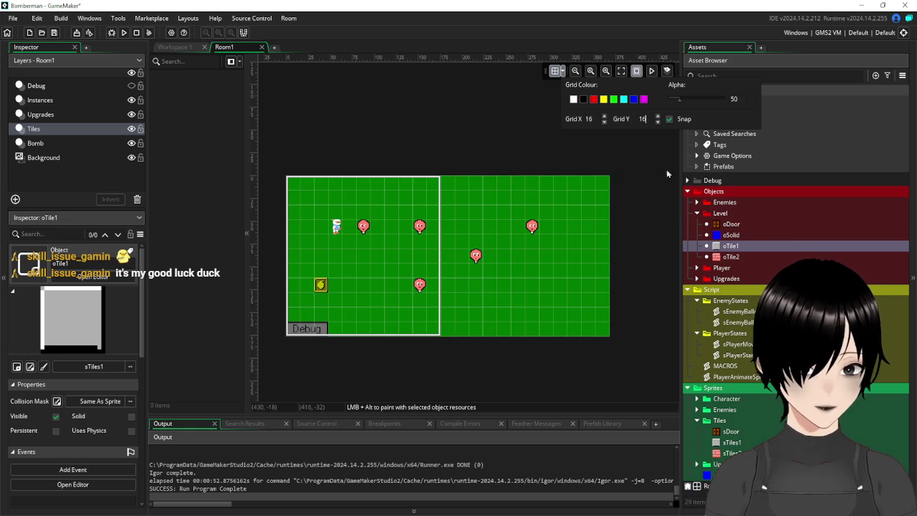
# Step: Build the top, bottom, left and right border walls from stretched oTile1 instances
pyautogui.moveTo(730, 246)
pyautogui.mouseDown()
pyautogui.moveTo(302, 184)
pyautogui.moveTo(608, 187)
pyautogui.mouseUp()
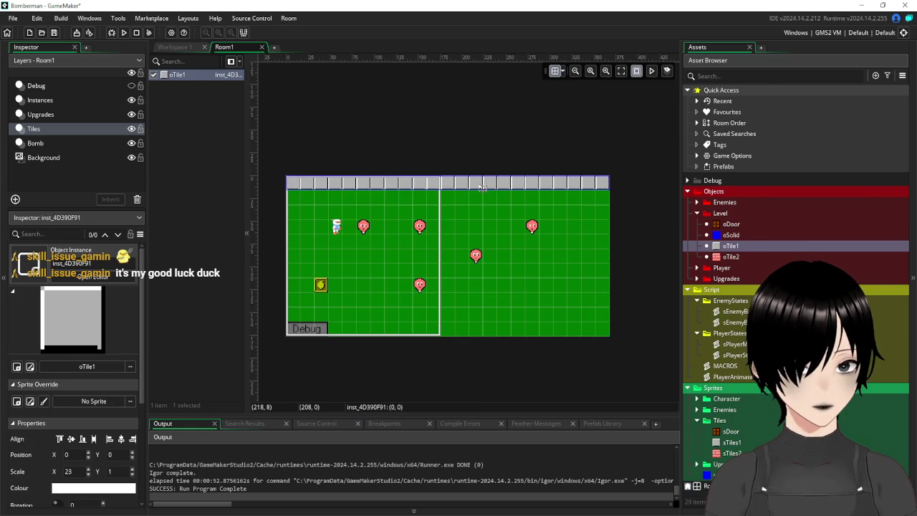
pyautogui.moveTo(469, 183)
pyautogui.mouseDown()
pyautogui.moveTo(483, 196)
pyautogui.moveTo(480, 319)
pyautogui.moveTo(463, 326)
pyautogui.mouseUp()
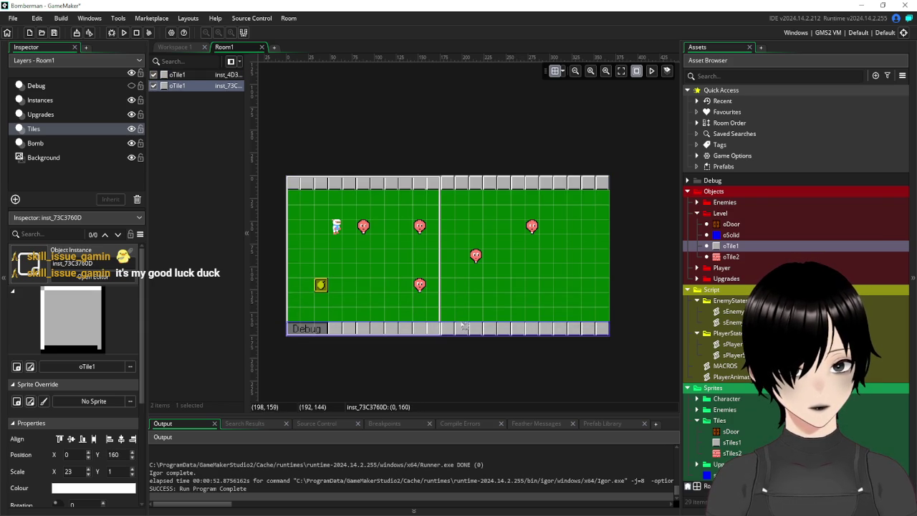
pyautogui.click(613, 267)
pyautogui.moveTo(727, 249)
pyautogui.mouseDown()
pyautogui.moveTo(296, 201)
pyautogui.moveTo(298, 320)
pyautogui.mouseUp()
pyautogui.click(296, 203)
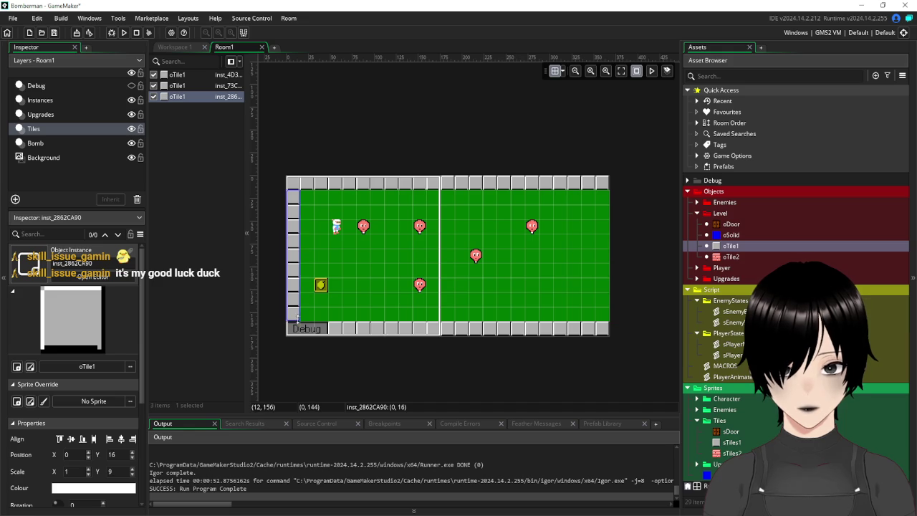
pyautogui.moveTo(731, 244)
pyautogui.mouseDown()
pyautogui.moveTo(717, 230)
pyautogui.moveTo(604, 204)
pyautogui.moveTo(605, 329)
pyautogui.mouseUp()
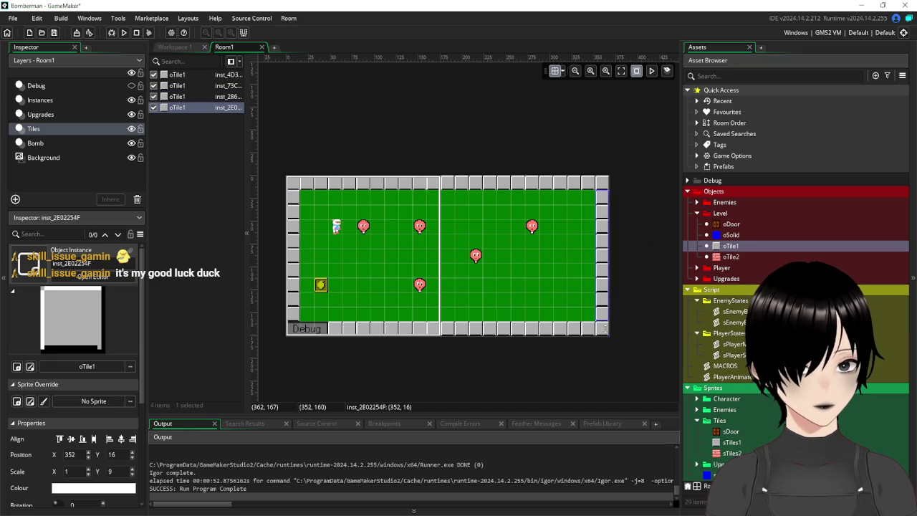
# Step: Place single oTile1 blocks in a column near the room's right end
pyautogui.moveTo(723, 247); pyautogui.dragTo(575, 210)
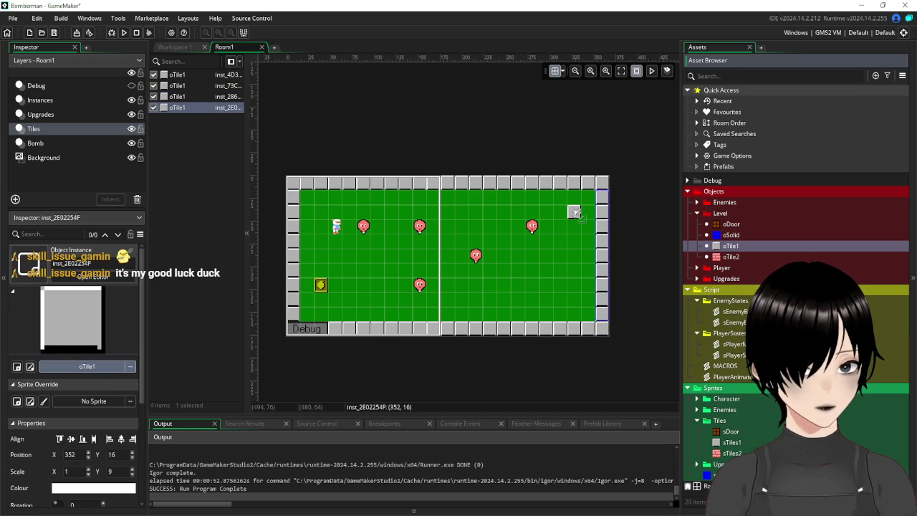
pyautogui.moveTo(728, 250); pyautogui.dragTo(574, 241)
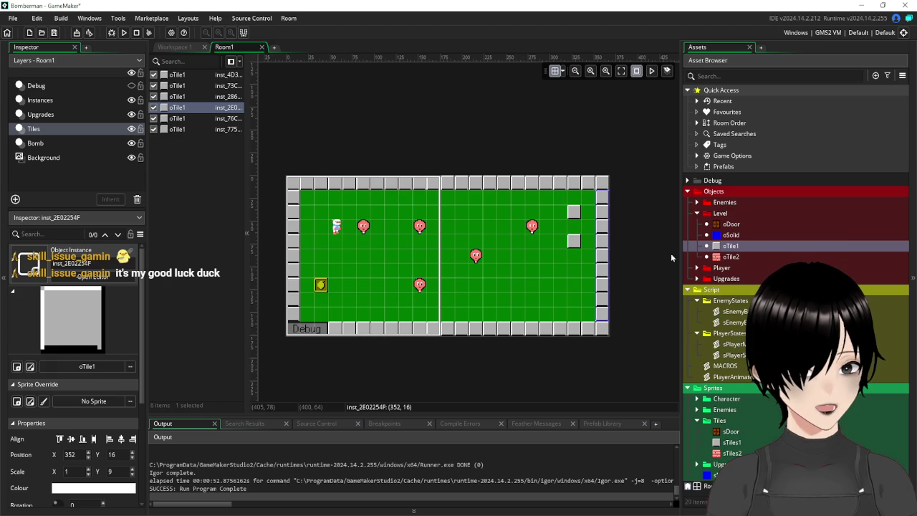
pyautogui.moveTo(731, 247)
pyautogui.mouseDown()
pyautogui.moveTo(574, 269)
pyautogui.moveTo(573, 300)
pyautogui.mouseUp()
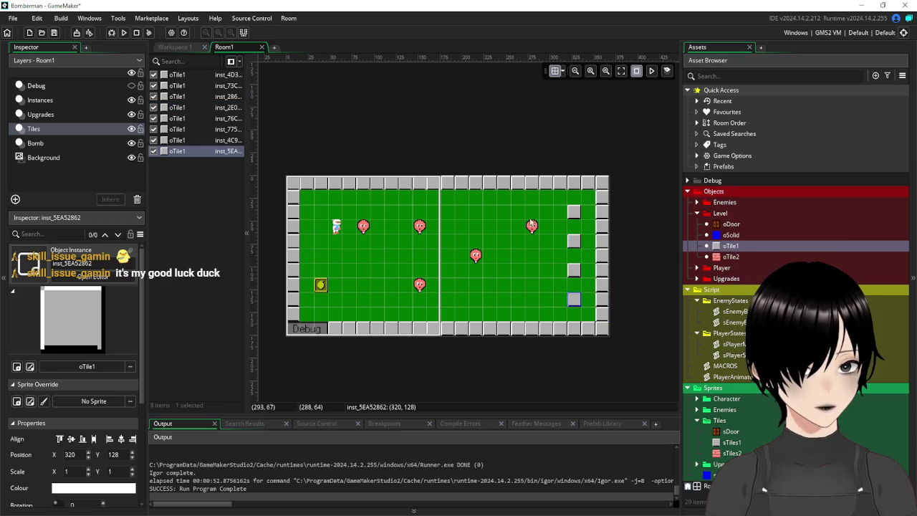
# Step: Duplicate the four-block column of oTile1 pillars and place the copy two cells to the left
pyautogui.click(579, 213)
pyautogui.keyDown('shift'); pyautogui.click(577, 244); pyautogui.keyUp('shift')
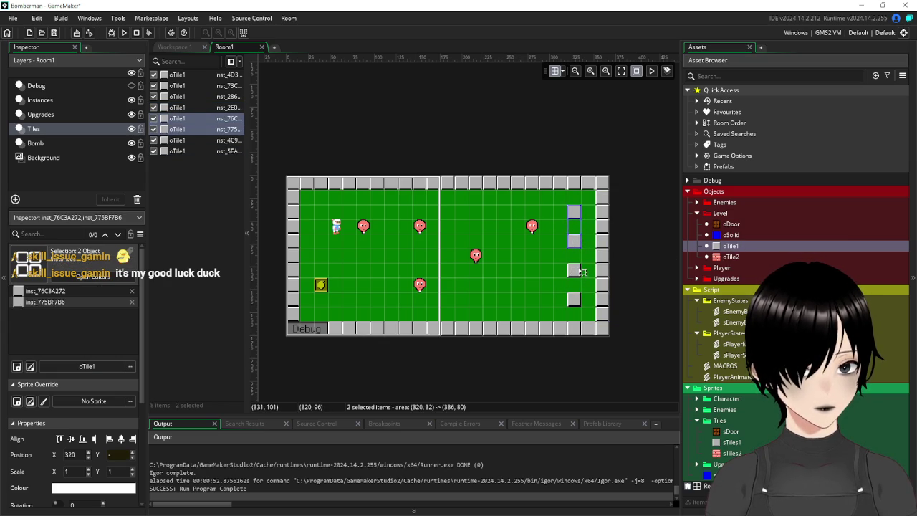
pyautogui.keyDown('shift'); pyautogui.click(582, 273); pyautogui.keyUp('shift')
pyautogui.keyDown('shift'); pyautogui.click(577, 304); pyautogui.keyUp('shift')
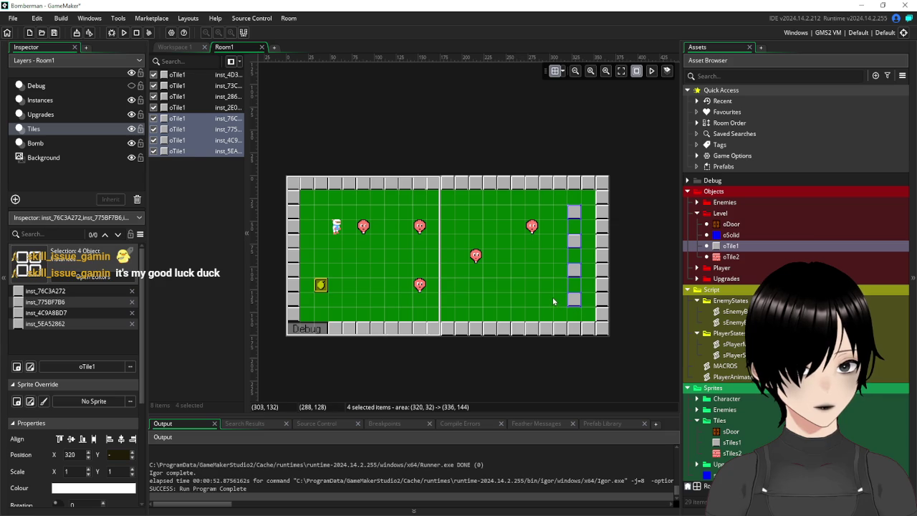
pyautogui.hotkey('ctrl', 'd')
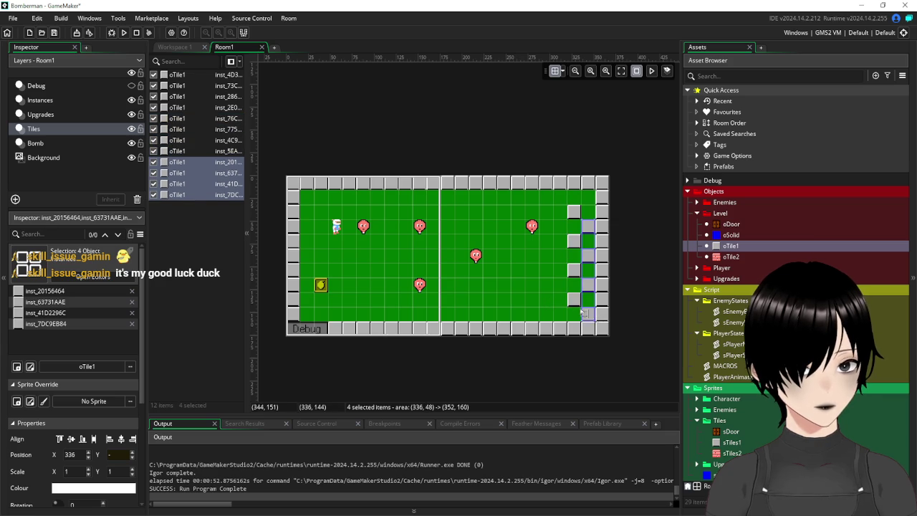
pyautogui.moveTo(582, 313); pyautogui.dragTo(549, 299)
# Step: Copy the two-column pillar pattern leftward across both room halves, reaching 44 oTile1 instances
pyautogui.click(582, 304)
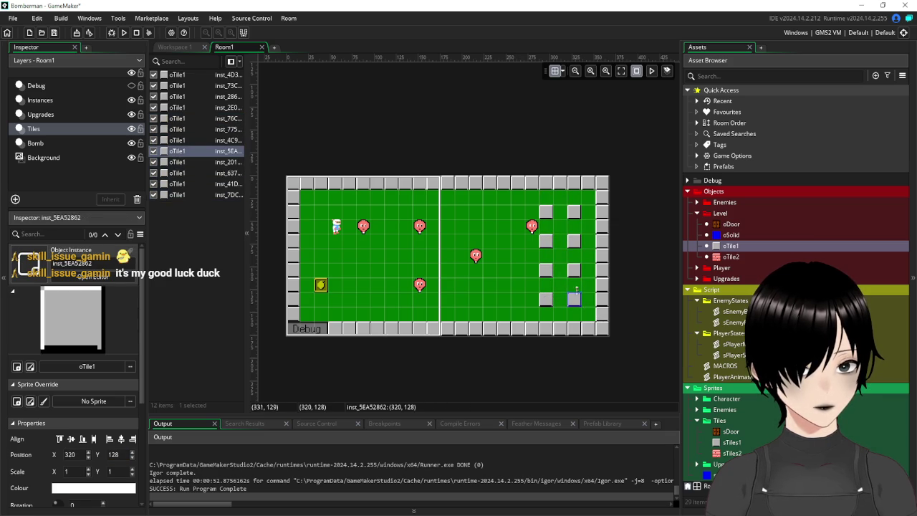
pyautogui.moveTo(589, 208)
pyautogui.mouseDown()
pyautogui.moveTo(550, 309)
pyautogui.moveTo(554, 302)
pyautogui.moveTo(494, 308)
pyautogui.mouseUp()
pyautogui.hotkey('ctrl', 'd')
pyautogui.hotkey('ctrl', 'd')
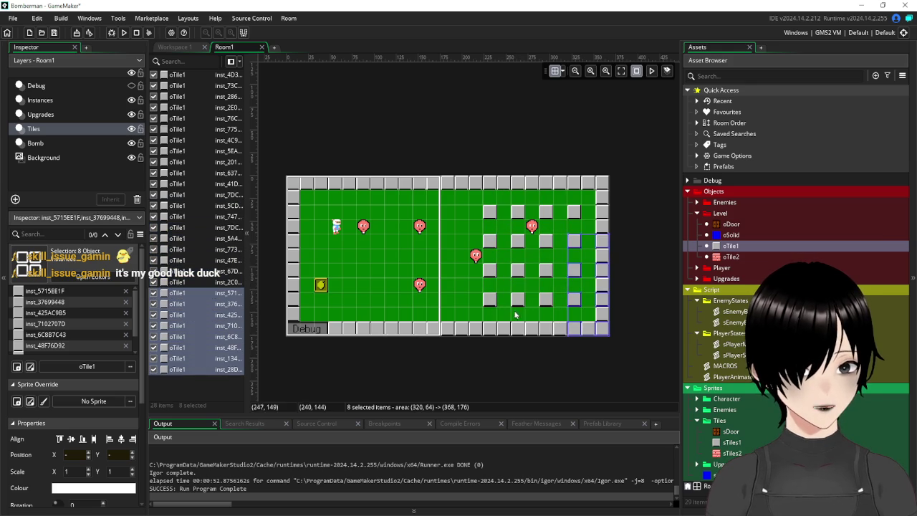
pyautogui.moveTo(495, 294)
pyautogui.mouseDown()
pyautogui.moveTo(449, 280)
pyautogui.moveTo(582, 320)
pyautogui.moveTo(369, 287)
pyautogui.moveTo(394, 284)
pyautogui.mouseUp()
pyautogui.hotkey('ctrl', 'v')
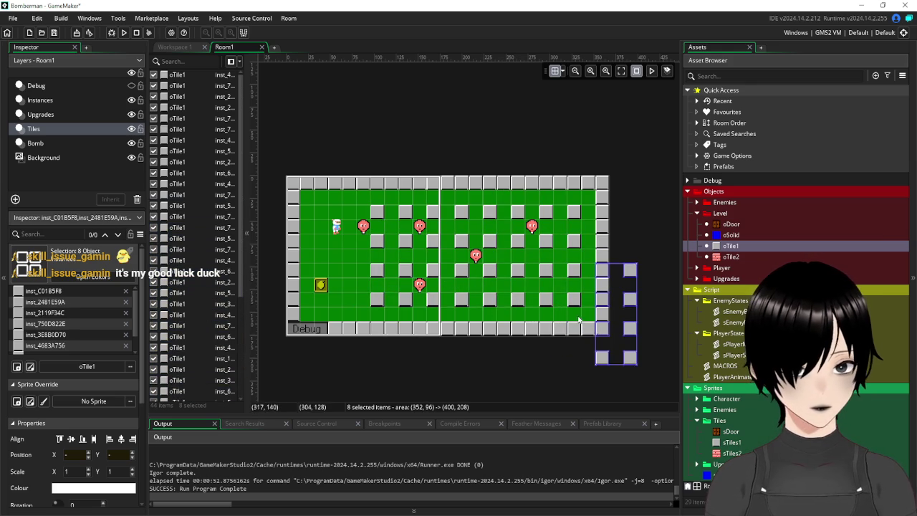
pyautogui.moveTo(616, 350); pyautogui.dragTo(340, 292)
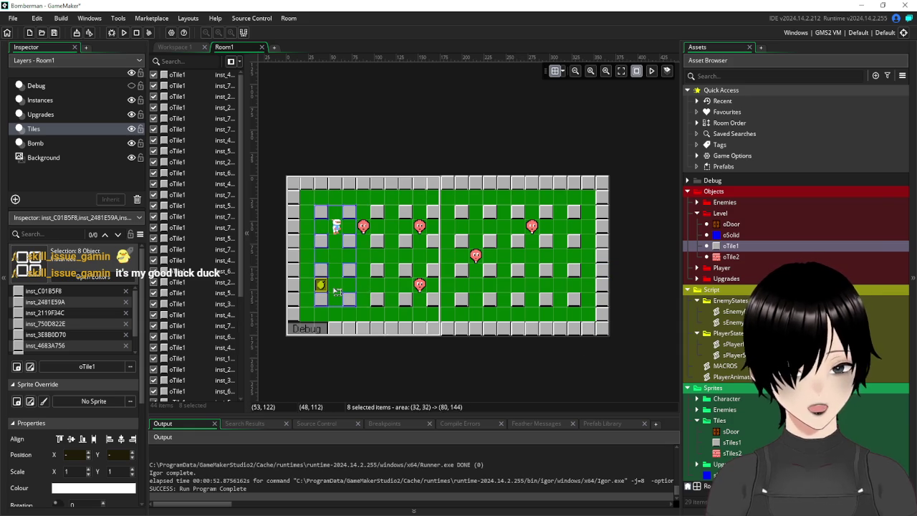
pyautogui.click(367, 196)
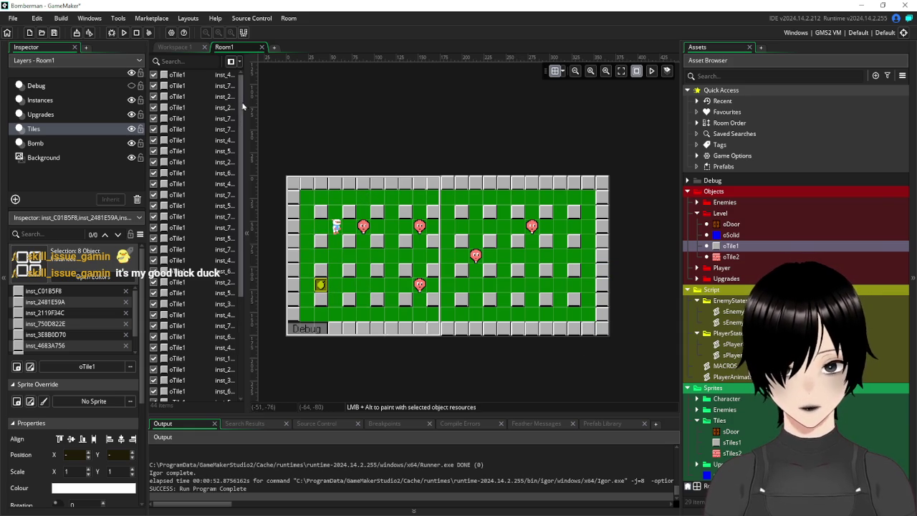
pyautogui.scroll(-5, 244, 256)
pyautogui.moveTo(251, 253); pyautogui.dragTo(249, 80)
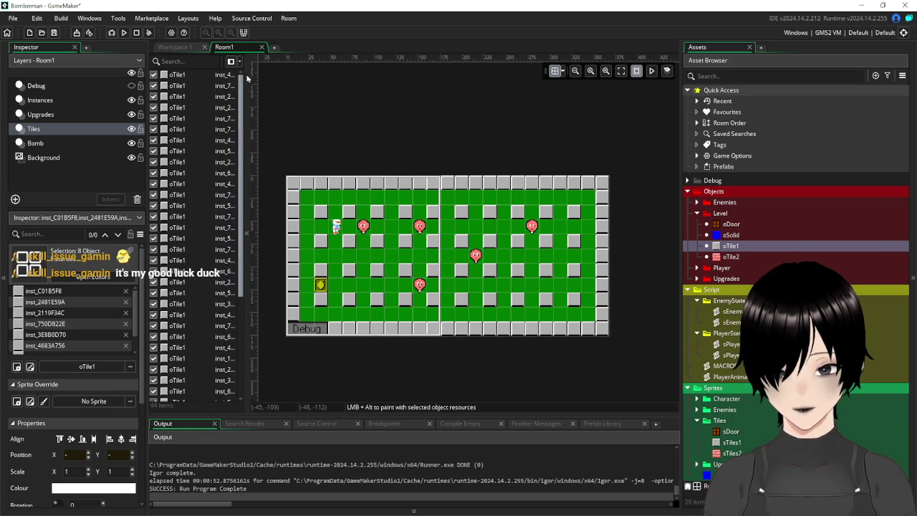
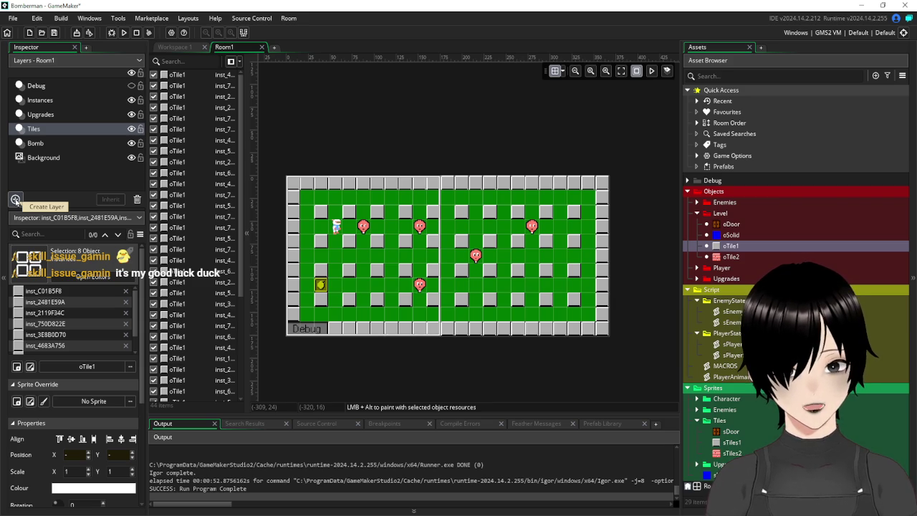
# Step: Place an oDoor exit instance in the top-right corner of Room1
pyautogui.click(741, 248)
pyautogui.click(732, 256)
pyautogui.moveTo(732, 225)
pyautogui.mouseDown()
pyautogui.moveTo(743, 226)
pyautogui.moveTo(577, 208)
pyautogui.moveTo(588, 197)
pyautogui.mouseUp()
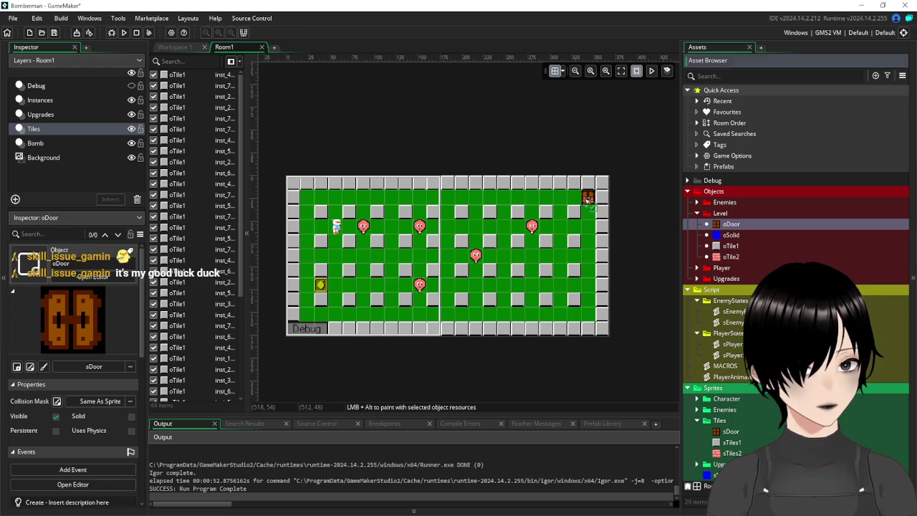
pyautogui.click(732, 256)
# Step: Place oTile2 bricks beside the door and around the enemy in the room's right half
pyautogui.moveTo(733, 256)
pyautogui.mouseDown()
pyautogui.moveTo(602, 213)
pyautogui.moveTo(567, 217)
pyautogui.mouseUp()
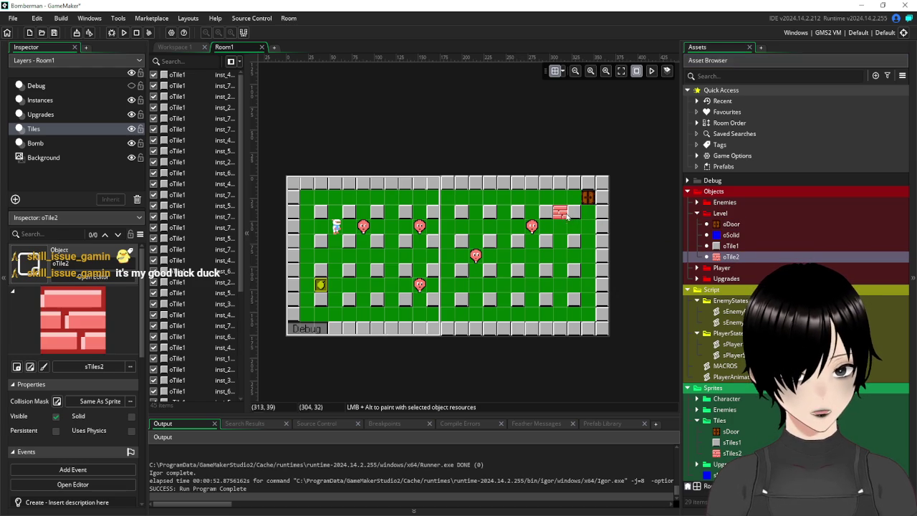
pyautogui.moveTo(724, 258); pyautogui.dragTo(510, 228)
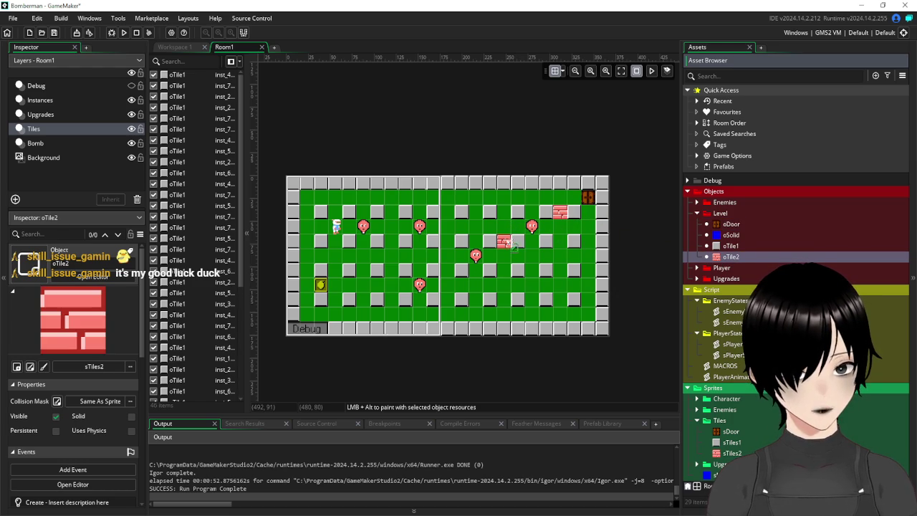
pyautogui.moveTo(728, 257); pyautogui.dragTo(534, 215)
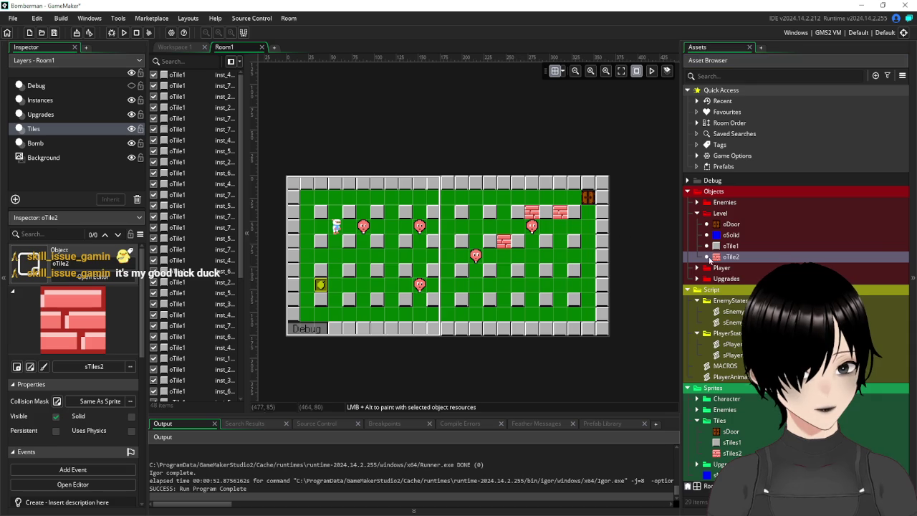
pyautogui.moveTo(726, 258)
pyautogui.mouseDown()
pyautogui.moveTo(588, 243)
pyautogui.moveTo(546, 227)
pyautogui.mouseUp()
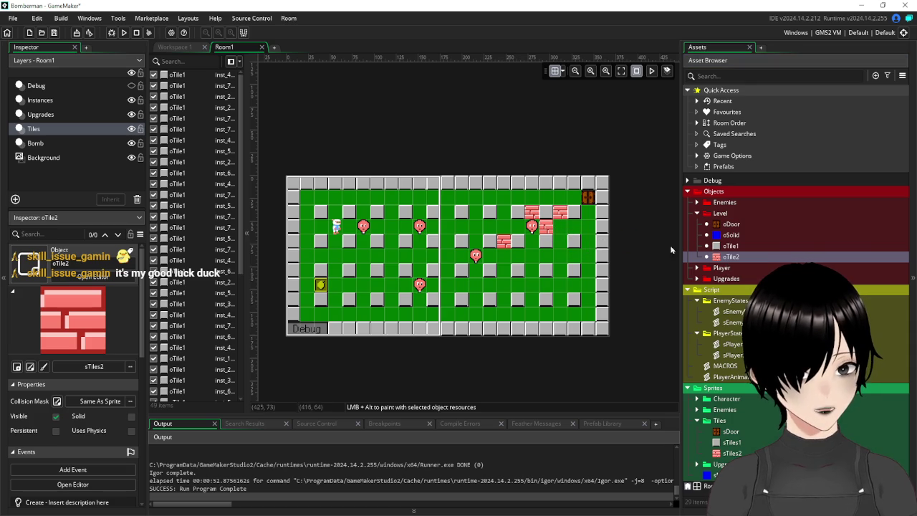
pyautogui.moveTo(725, 256); pyautogui.dragTo(518, 227)
# Step: Add oTile2 bricks across the left half's upper area, near the player start and left edge
pyautogui.moveTo(729, 257); pyautogui.dragTo(420, 241)
pyautogui.moveTo(731, 258); pyautogui.dragTo(406, 201)
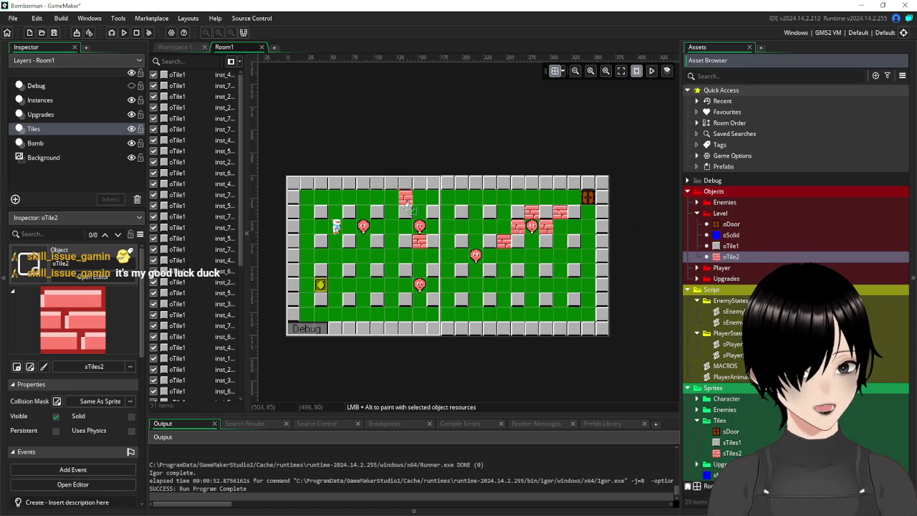
pyautogui.moveTo(731, 258); pyautogui.dragTo(341, 215)
pyautogui.moveTo(731, 257); pyautogui.dragTo(334, 285)
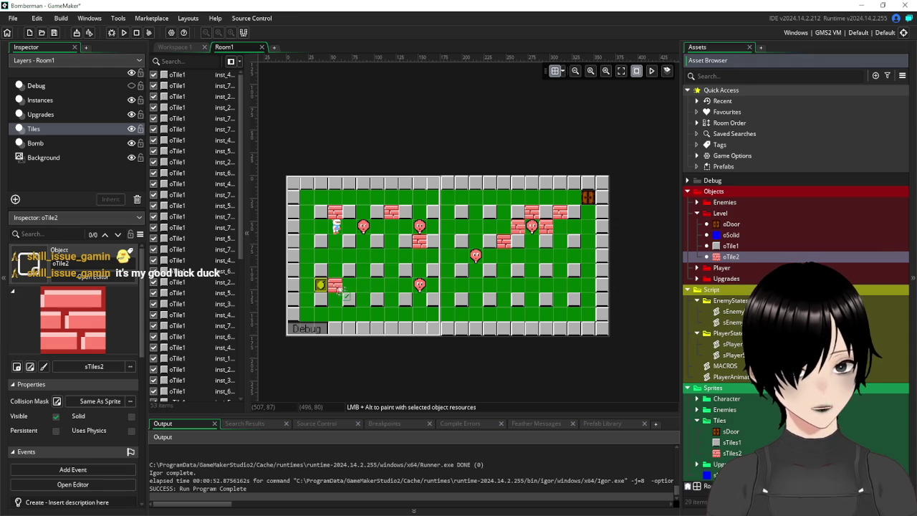
pyautogui.moveTo(731, 257)
pyautogui.mouseDown()
pyautogui.moveTo(446, 258)
pyautogui.moveTo(323, 264)
pyautogui.moveTo(310, 274)
pyautogui.mouseUp()
# Step: Add and reposition oTile2 bricks on the lower rows of the room
pyautogui.keyDown('alt'); pyautogui.click(363, 314); pyautogui.keyUp('alt')
pyautogui.moveTo(363, 313); pyautogui.dragTo(363, 270)
pyautogui.moveTo(731, 257)
pyautogui.mouseDown()
pyautogui.moveTo(515, 255)
pyautogui.moveTo(447, 270)
pyautogui.mouseUp()
pyautogui.keyDown('alt'); pyautogui.click(462, 299); pyautogui.keyUp('alt')
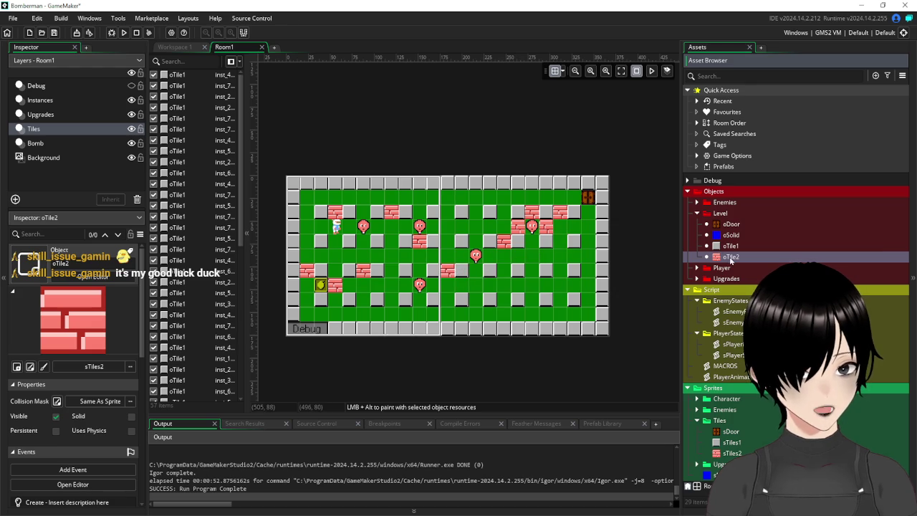
pyautogui.moveTo(471, 304); pyautogui.dragTo(457, 304)
pyautogui.moveTo(731, 257)
pyautogui.mouseDown()
pyautogui.moveTo(740, 259)
pyautogui.moveTo(505, 305)
pyautogui.mouseUp()
# Step: Fill remaining right-half, bottom and upper-middle cells with oTile2 bricks, then run the game
pyautogui.moveTo(743, 264)
pyautogui.mouseDown()
pyautogui.moveTo(570, 290)
pyautogui.moveTo(543, 304)
pyautogui.mouseUp()
pyautogui.moveTo(741, 258); pyautogui.dragTo(562, 274)
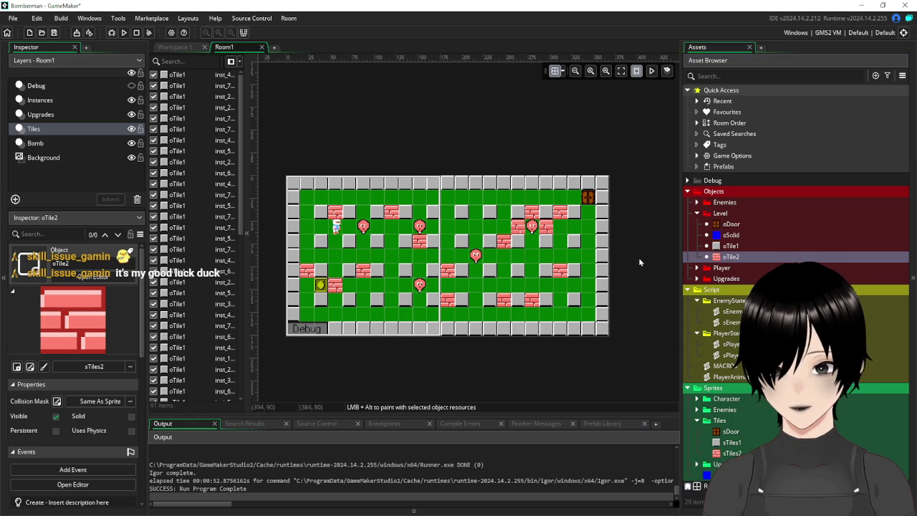
pyautogui.moveTo(731, 256)
pyautogui.mouseDown()
pyautogui.moveTo(364, 225)
pyautogui.moveTo(406, 206)
pyautogui.mouseUp()
pyautogui.moveTo(731, 256)
pyautogui.mouseDown()
pyautogui.moveTo(513, 318)
pyautogui.moveTo(688, 262)
pyautogui.moveTo(592, 273)
pyautogui.mouseUp()
pyautogui.moveTo(731, 256); pyautogui.dragTo(526, 209)
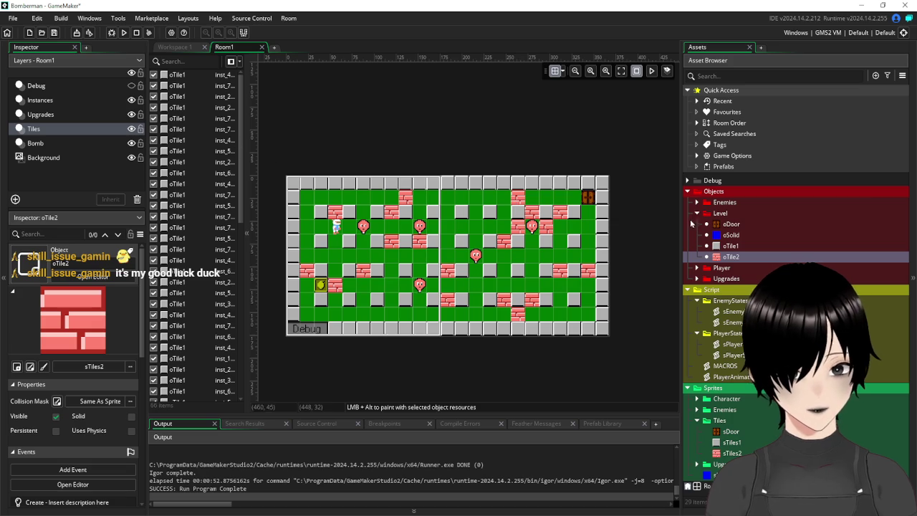
pyautogui.moveTo(731, 256); pyautogui.dragTo(477, 227)
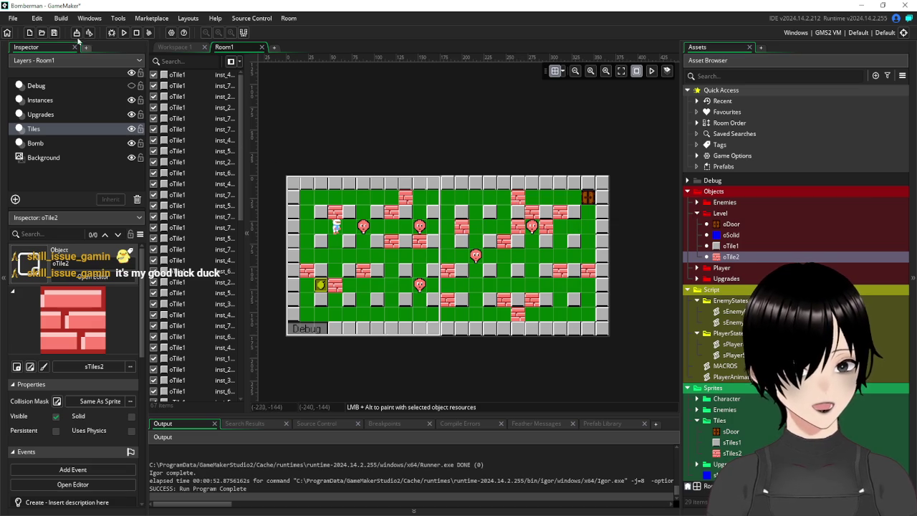
pyautogui.click(124, 34)
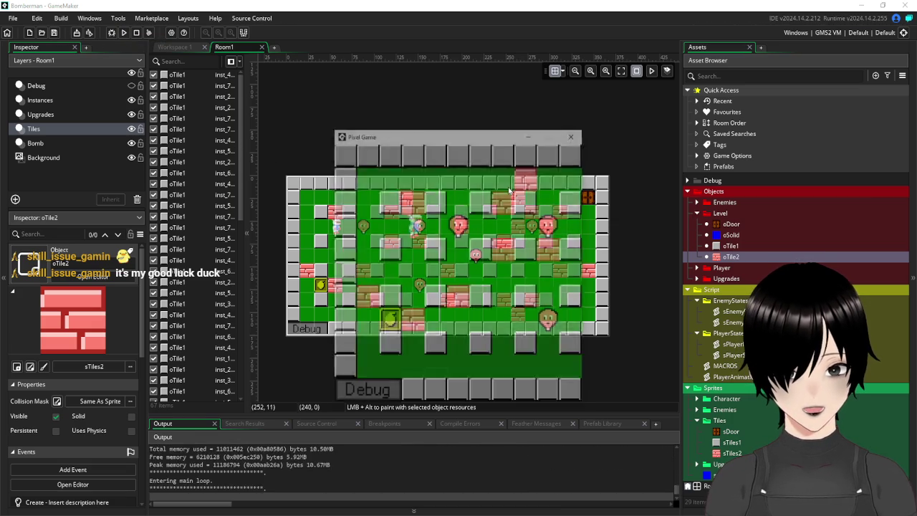
# Step: Walk the player down and right, stepping clear of the first bomb
pyautogui.press('Down')
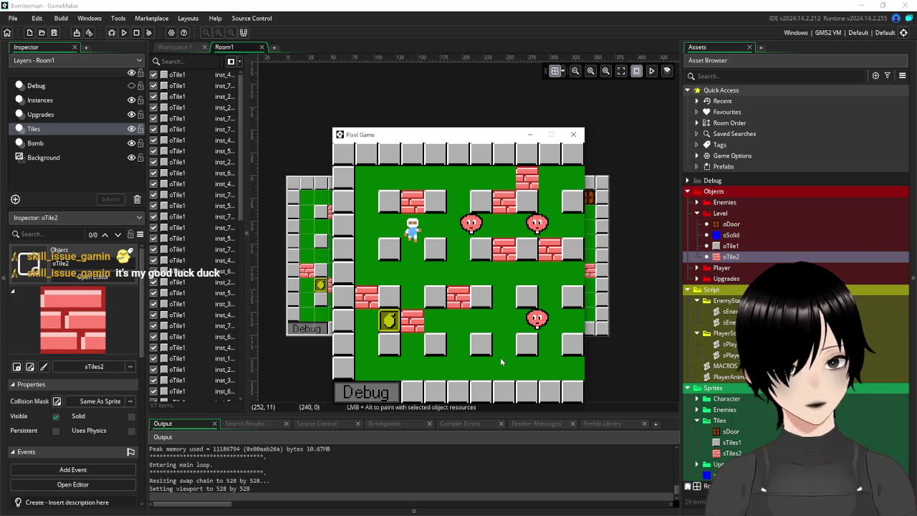
pyautogui.press('Right')
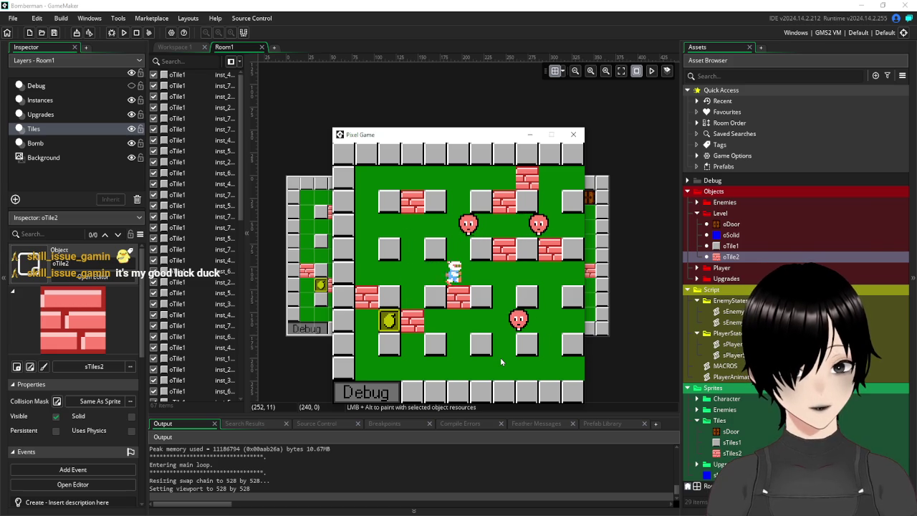
pyautogui.press('Down')
pyautogui.press('Up')
pyautogui.press('Left')
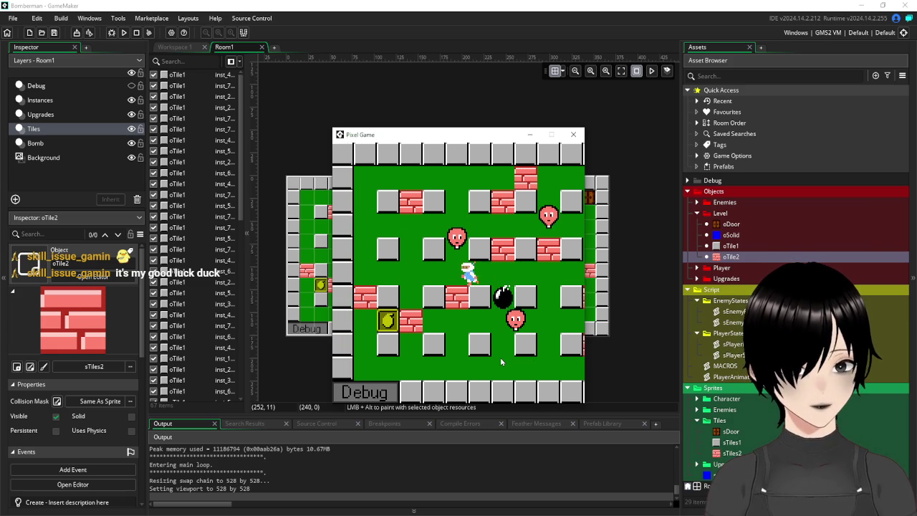
pyautogui.press('Right')
pyautogui.press('Right')
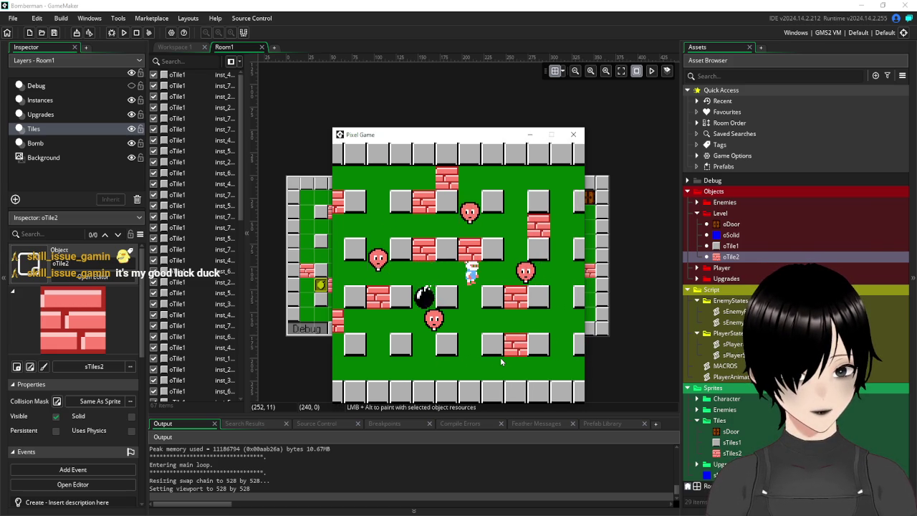
# Step: Walk left to collect the bomb power-up, then drop a bomb and move away
pyautogui.press('Left')
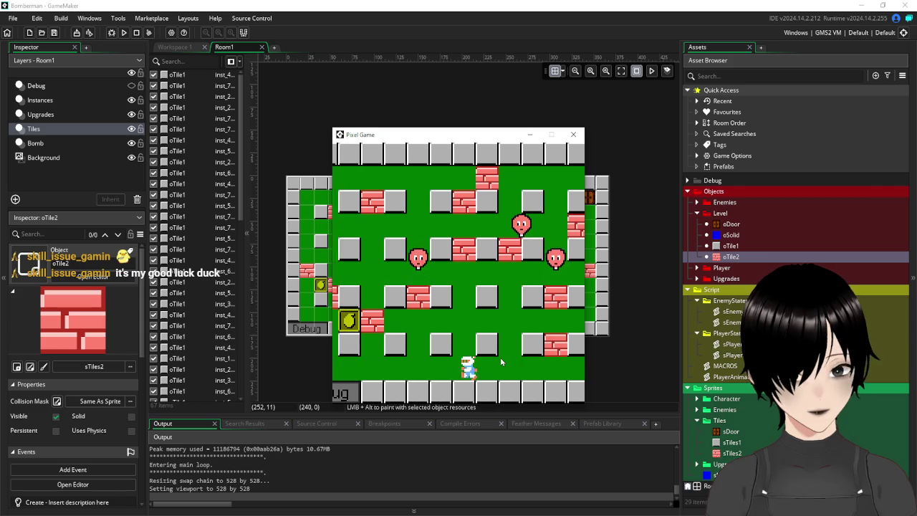
pyautogui.press('Up')
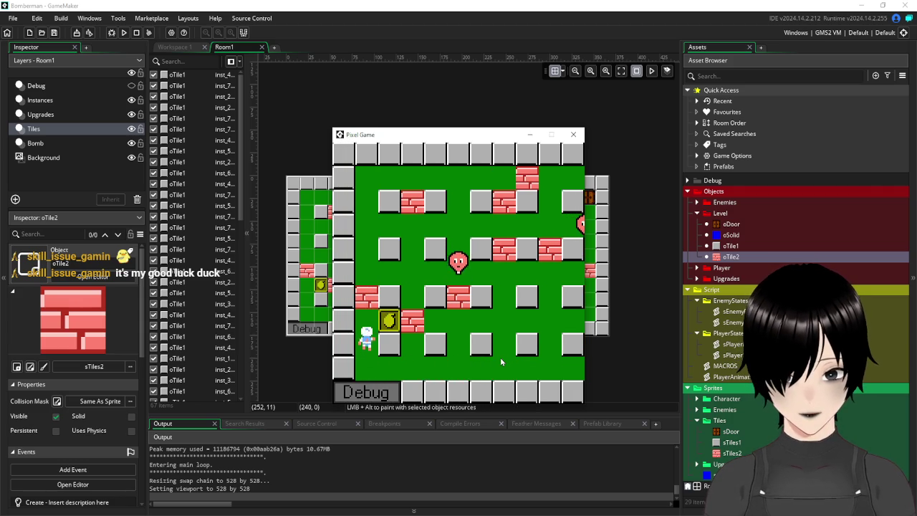
pyautogui.press('Left')
pyautogui.press('space')
pyautogui.press('Down')
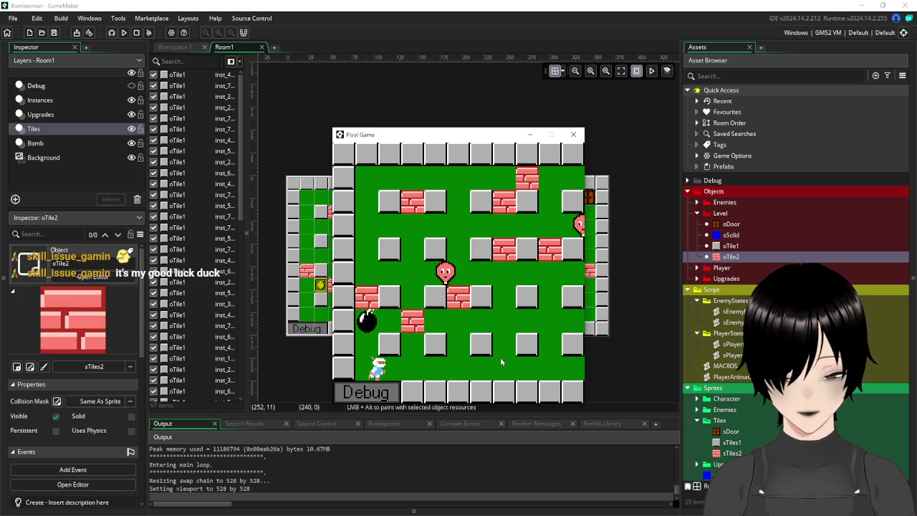
pyautogui.press('Right')
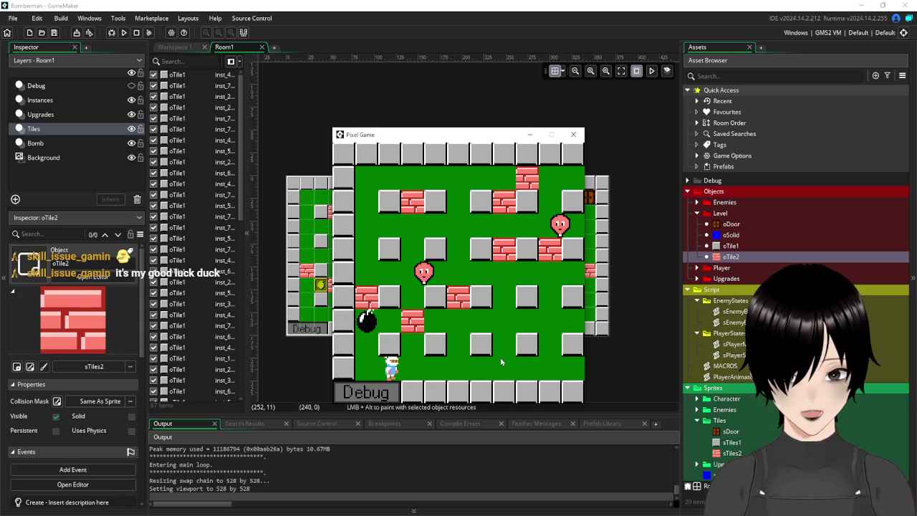
# Step: Escape the blast, drop another bomb and move the player up
pyautogui.press('Left')
pyautogui.press('Up')
pyautogui.press('Up')
pyautogui.press('space')
pyautogui.press('Right')
pyautogui.press('Up')
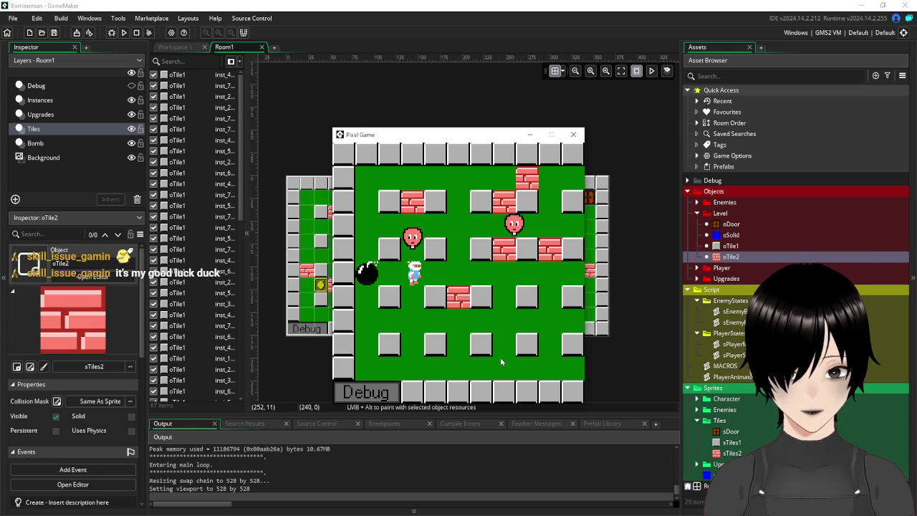
pyautogui.press('Up')
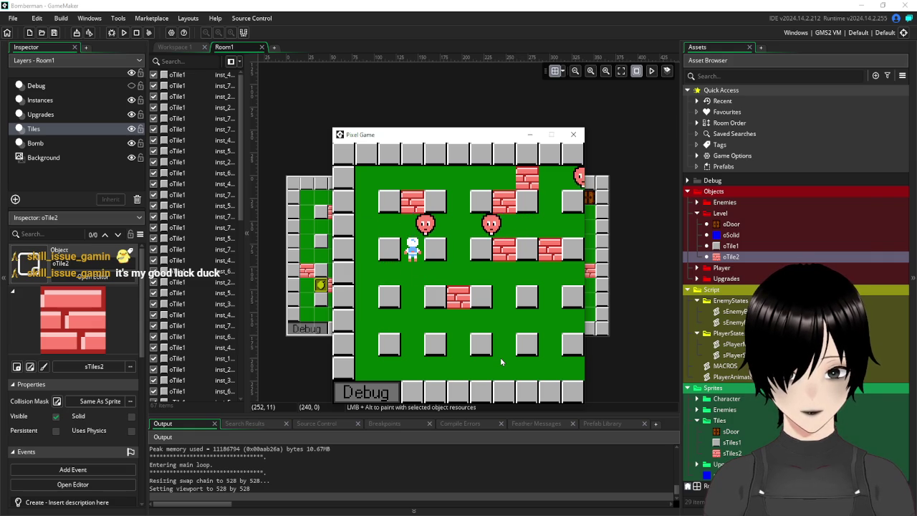
pyautogui.press('Up')
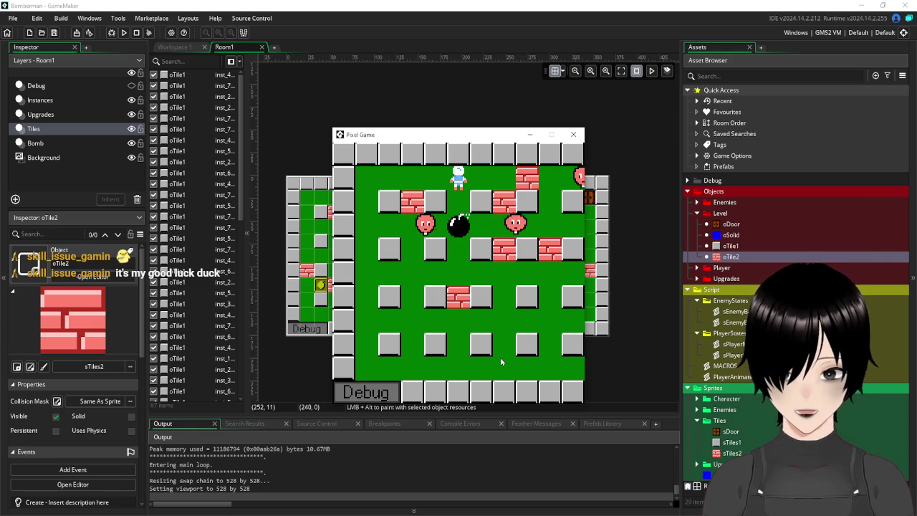
# Step: Drop a bomb, run right and weave through the maze up to the top row
pyautogui.press('Down')
pyautogui.press('Right')
pyautogui.press('space')
pyautogui.press('Right')
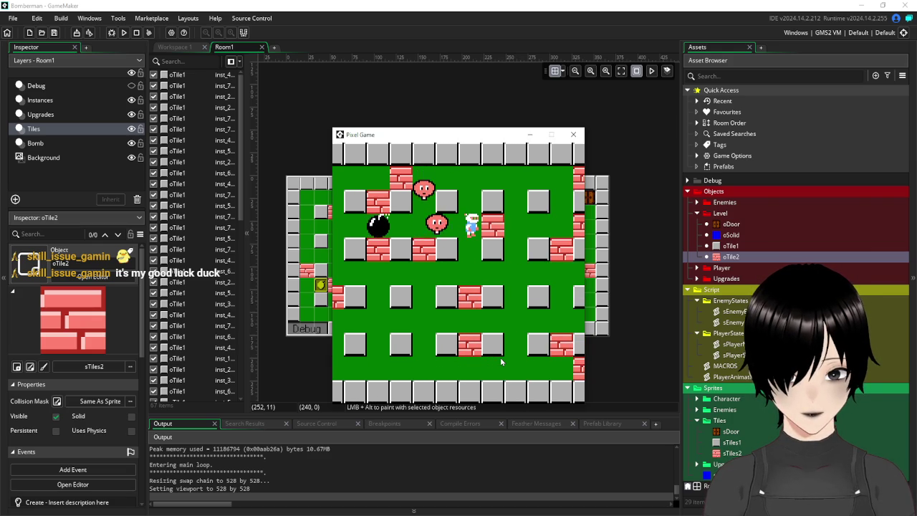
pyautogui.press('Up')
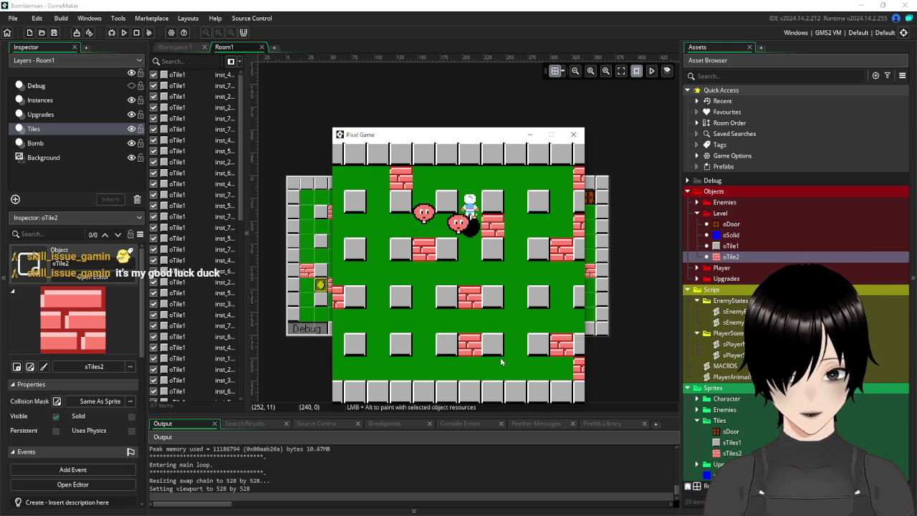
pyautogui.press('Right')
pyautogui.press('Right')
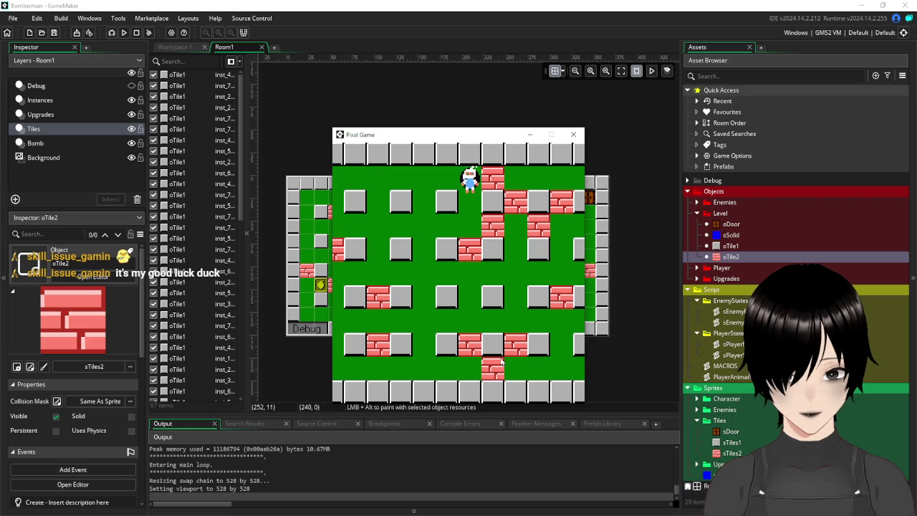
pyautogui.press('Down')
pyautogui.press('Left')
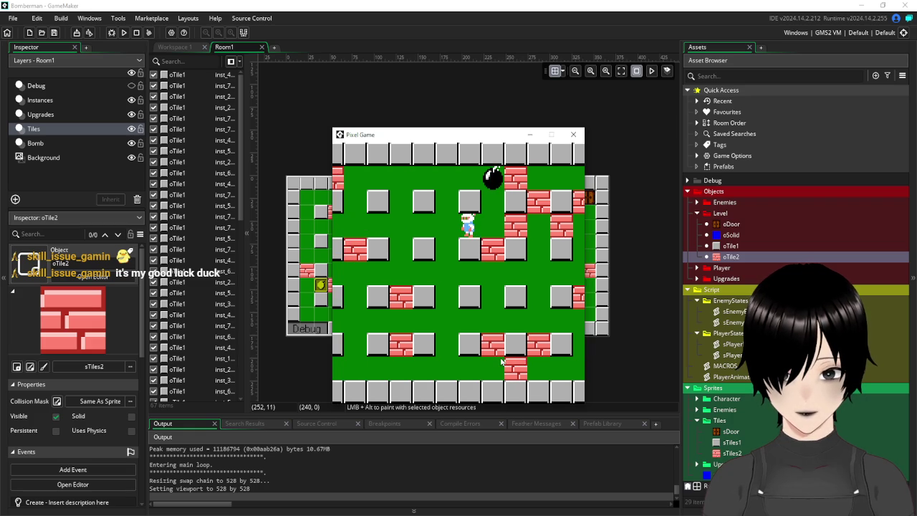
pyautogui.press('Right')
pyautogui.press('Up')
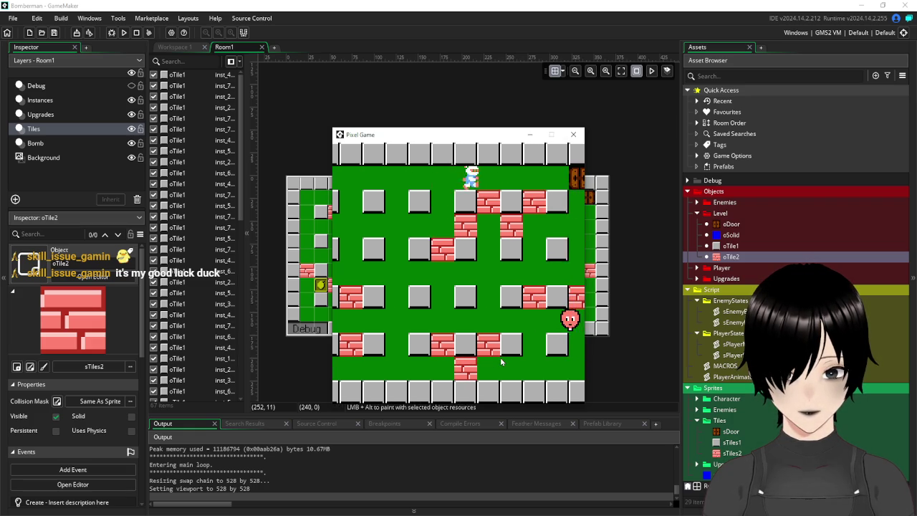
# Step: Walk along the top row and down the maze toward the enemy
pyautogui.press('Right')
pyautogui.press('Right')
pyautogui.press('Down')
pyautogui.press('Left')
pyautogui.press('Right')
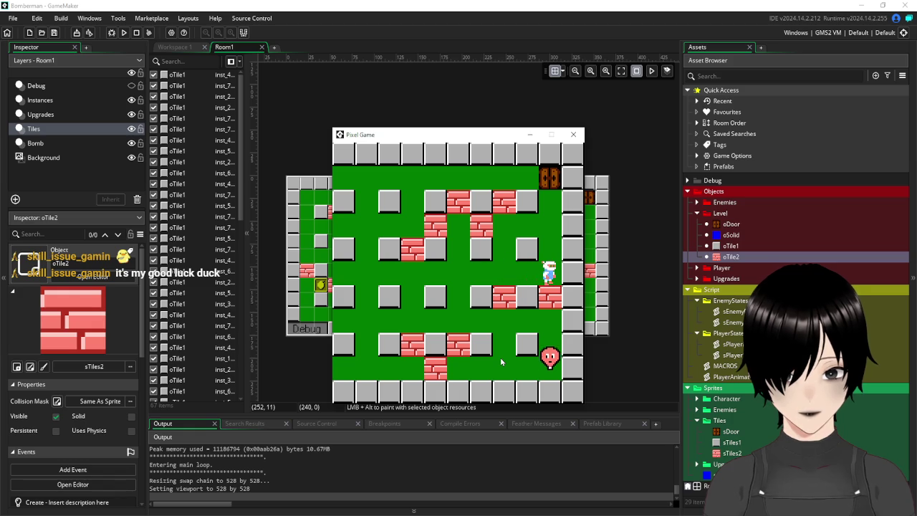
pyautogui.press('Left')
pyautogui.press('Down')
pyautogui.press('Right')
pyautogui.press('Left')
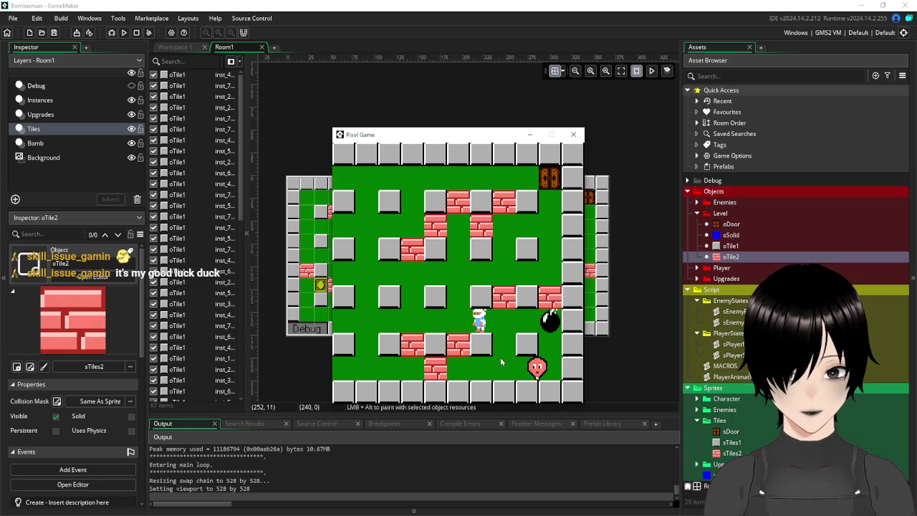
pyautogui.press('Right')
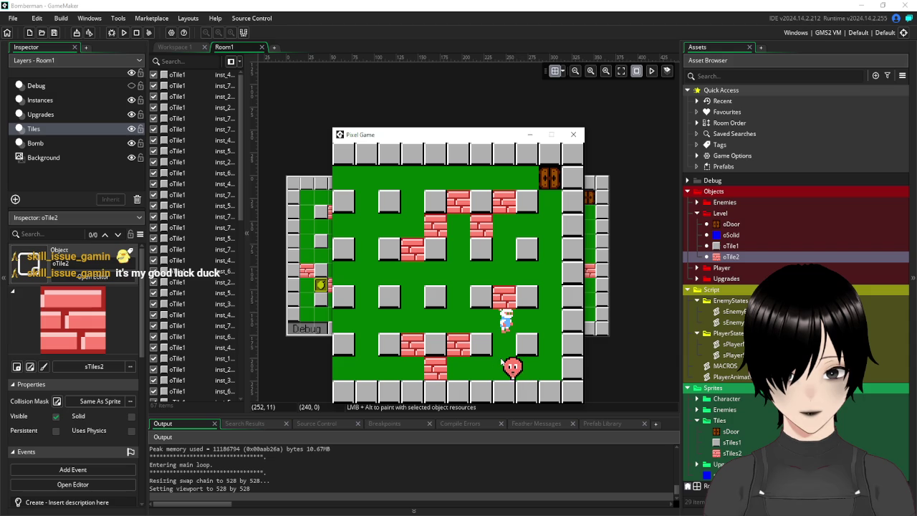
# Step: Bomb the area beside the enemy and dodge the blasts up and down
pyautogui.press('space')
pyautogui.press('Left')
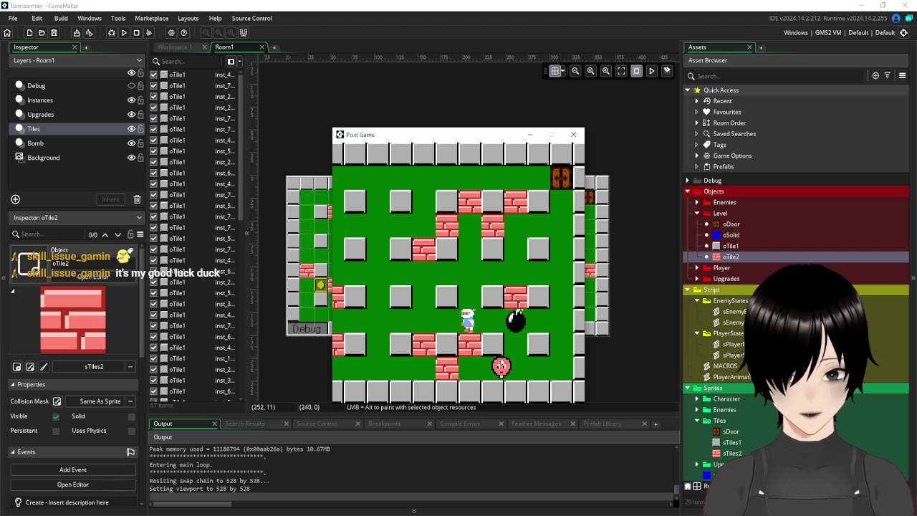
pyautogui.press('Right')
pyautogui.press('Down')
pyautogui.press('Up')
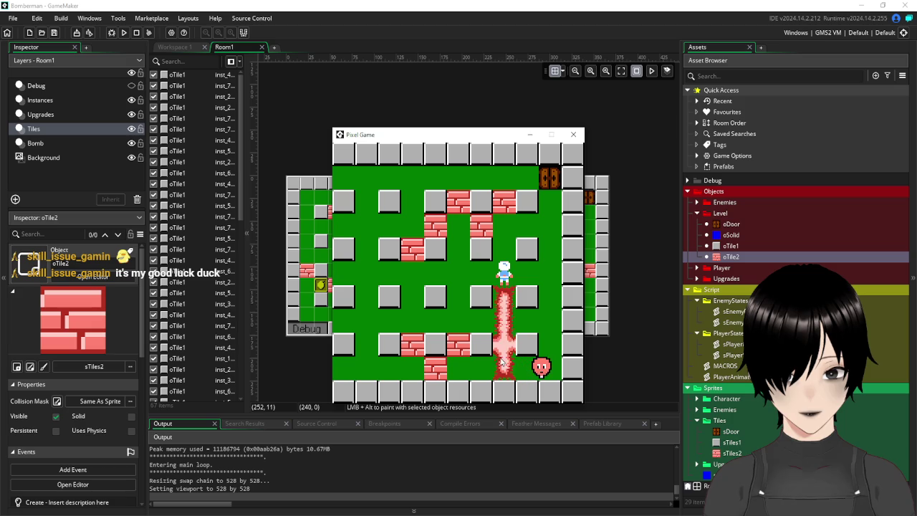
pyautogui.press('Down')
pyautogui.press('Up')
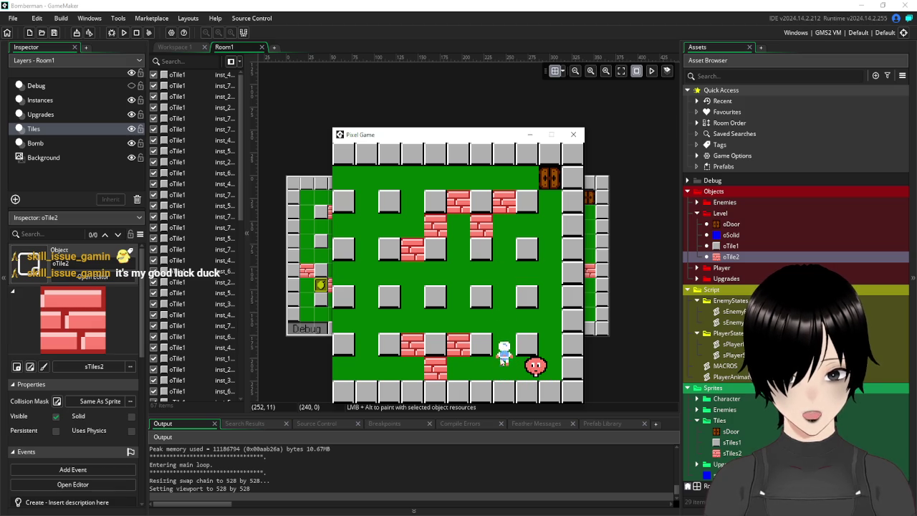
pyautogui.press('Up')
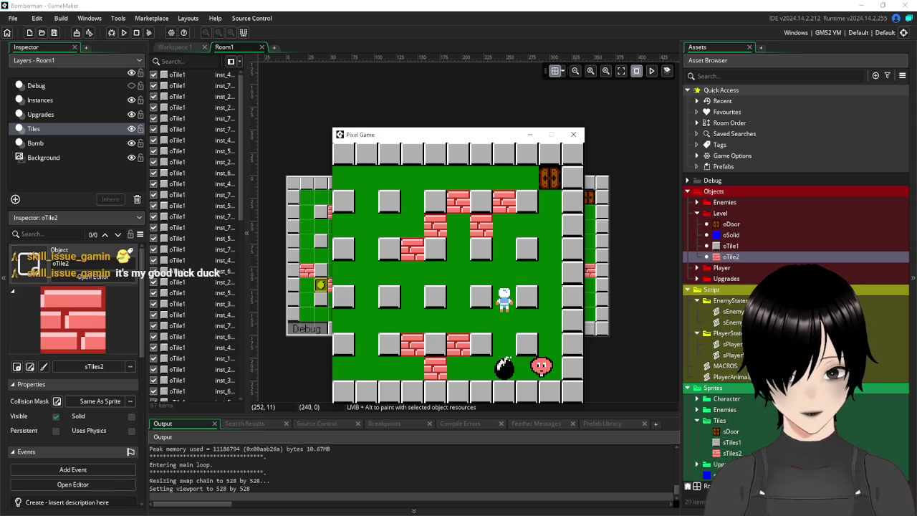
pyautogui.press('Up')
pyautogui.press('Right')
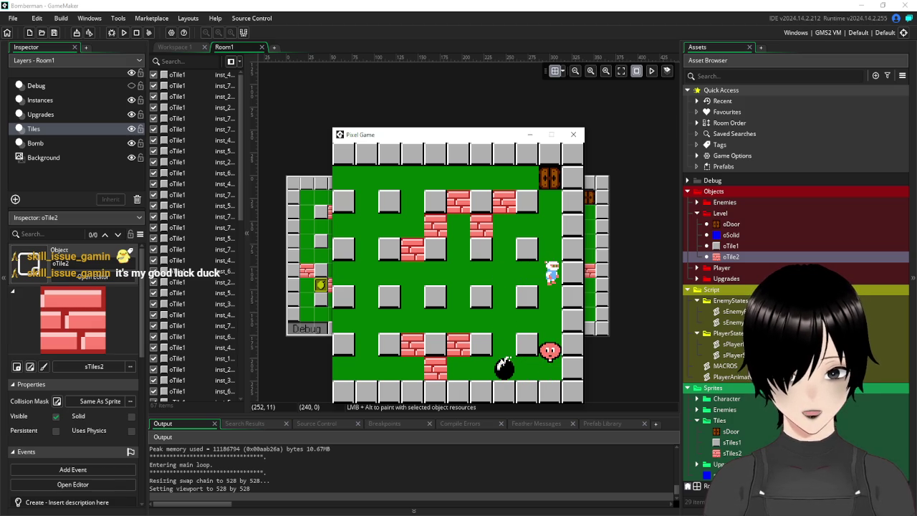
# Step: Drop a bomb below the player, retreat, and reposition around the explosion
pyautogui.press('Down')
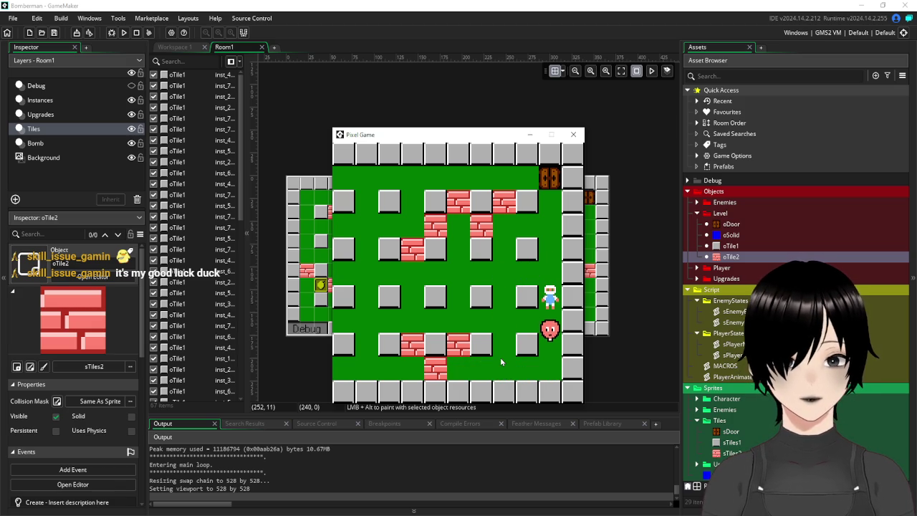
pyautogui.press('space')
pyautogui.press('Up')
pyautogui.press('Left')
pyautogui.press('Down')
pyautogui.press('Down')
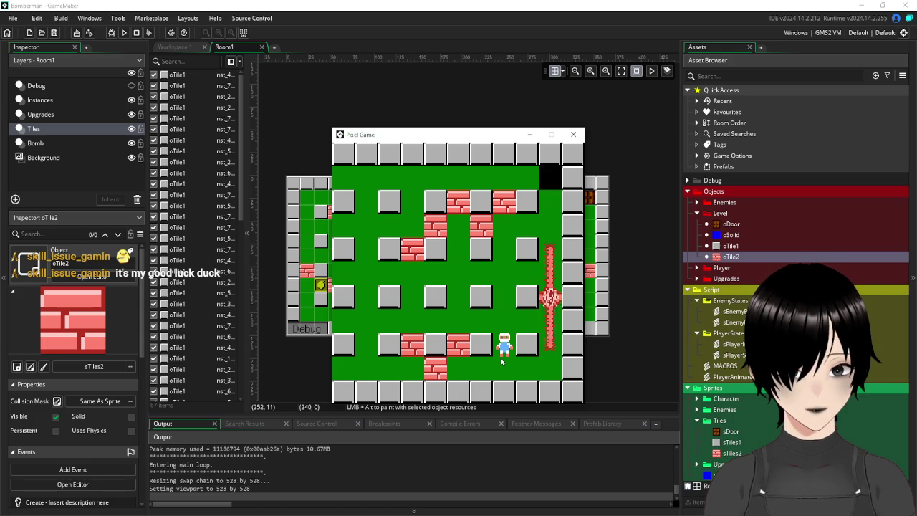
pyautogui.press('Up')
pyautogui.press('Up')
pyautogui.press('Right')
pyautogui.press('Right')
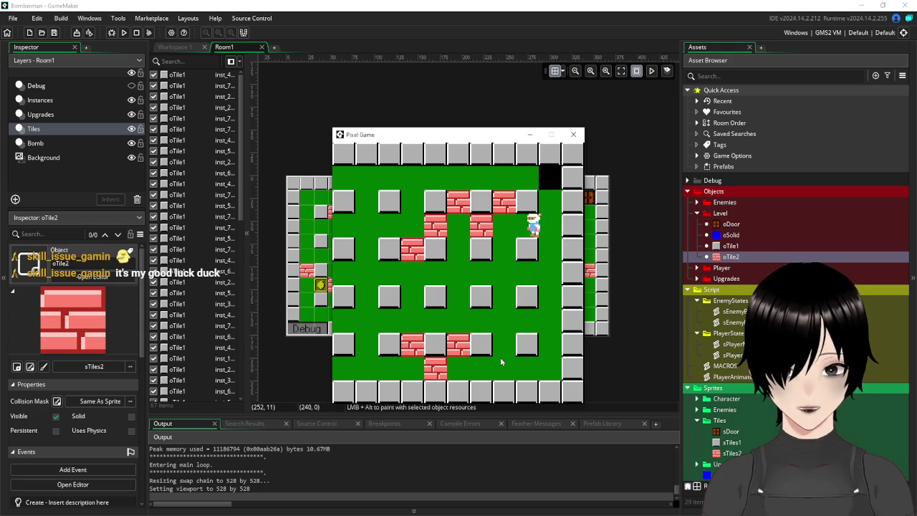
pyautogui.press('Left')
pyautogui.press('Up')
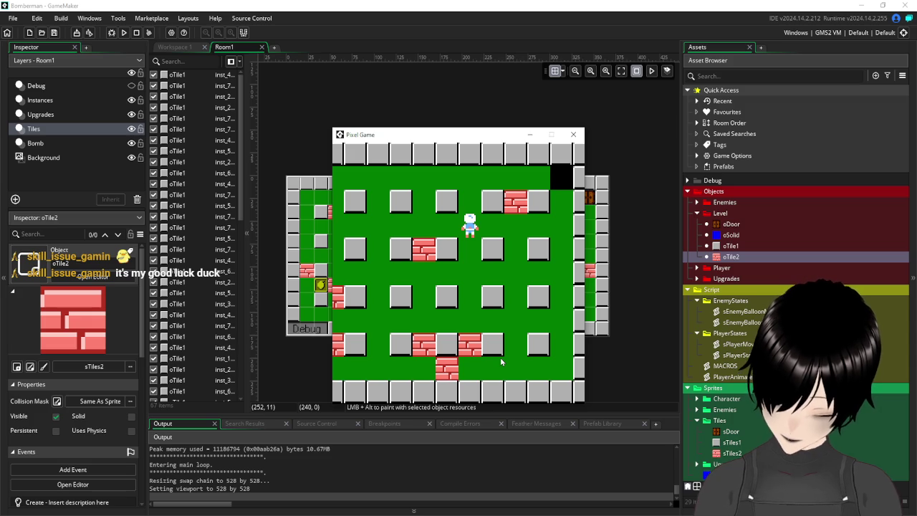
pyautogui.press('Down')
pyautogui.press('Down')
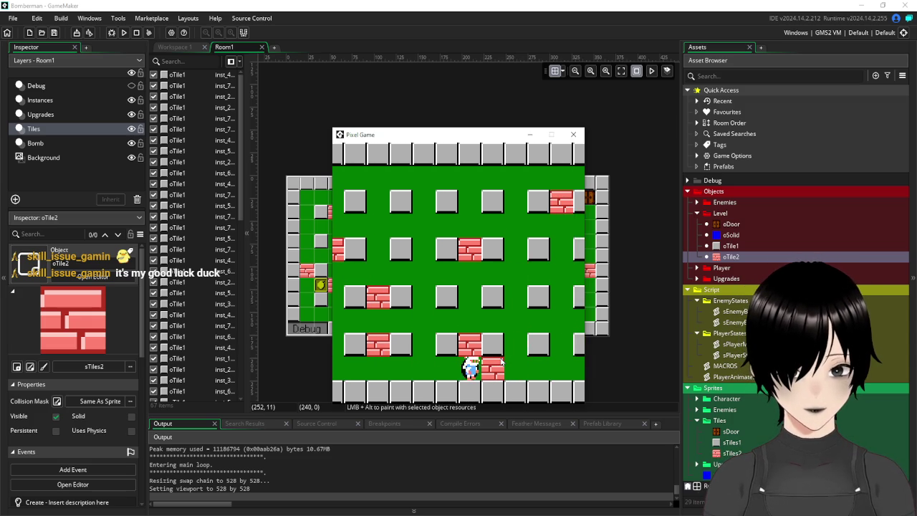
# Step: Drop a series of bombs while retreating left and right to clear bricks
pyautogui.press('space')
pyautogui.press('Up')
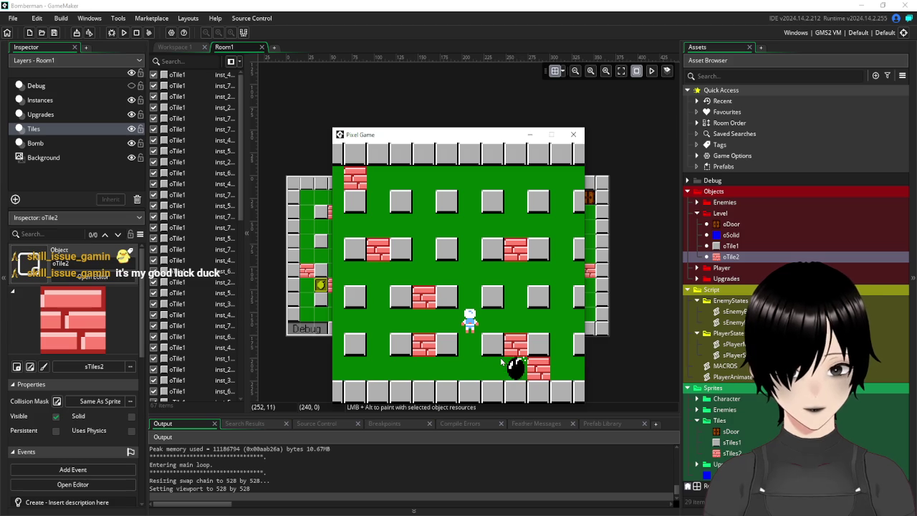
pyautogui.press('space')
pyautogui.press('Left')
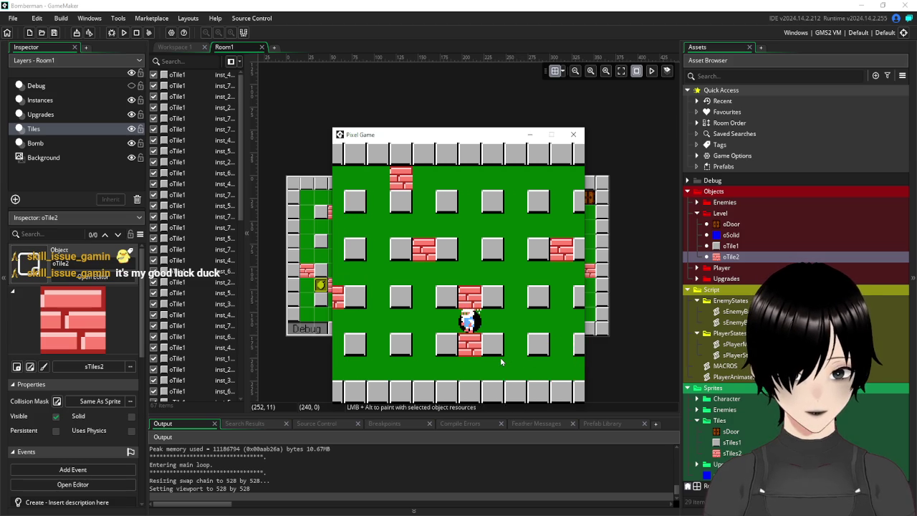
pyautogui.press('Up')
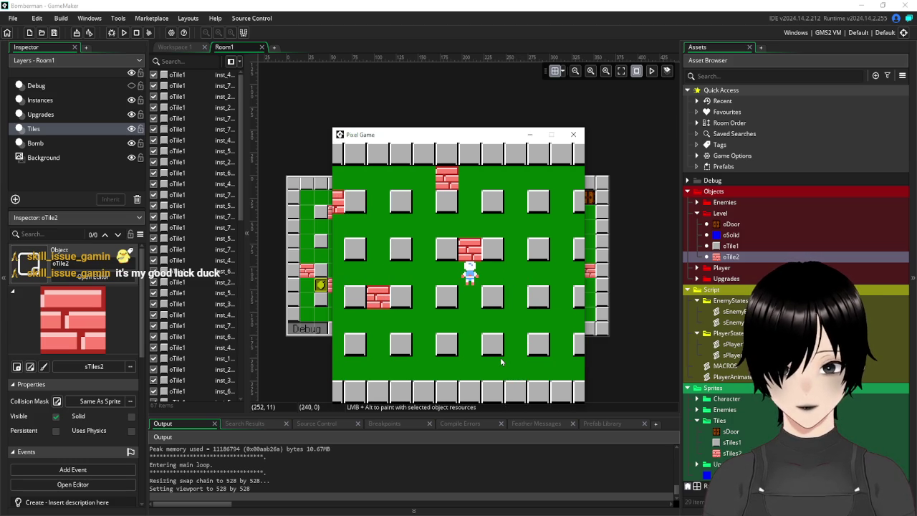
pyautogui.press('Left')
pyautogui.press('space')
pyautogui.press('Right')
pyautogui.press('Up')
pyautogui.press('Right')
pyautogui.press('space')
pyautogui.press('Left')
# Step: Move through the cleared area, bombing bricks, then walk left along the bottom row
pyautogui.press('Right')
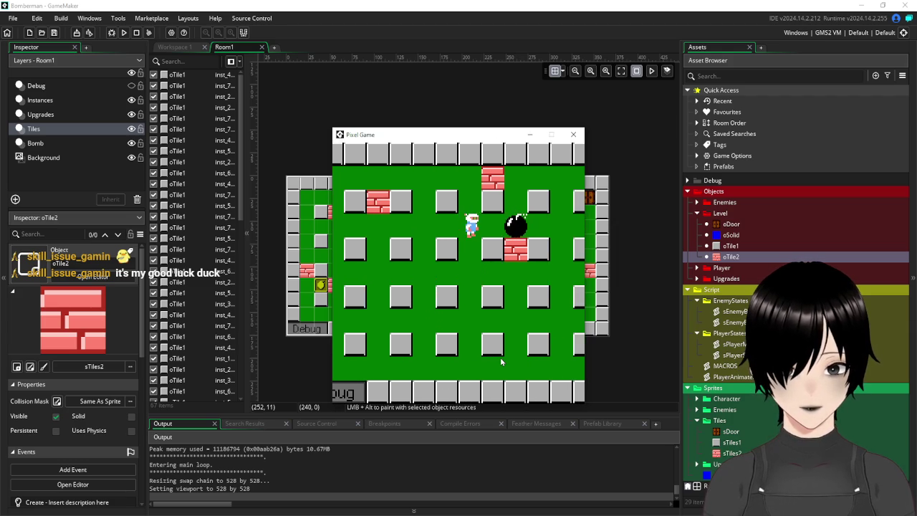
pyautogui.press('Up')
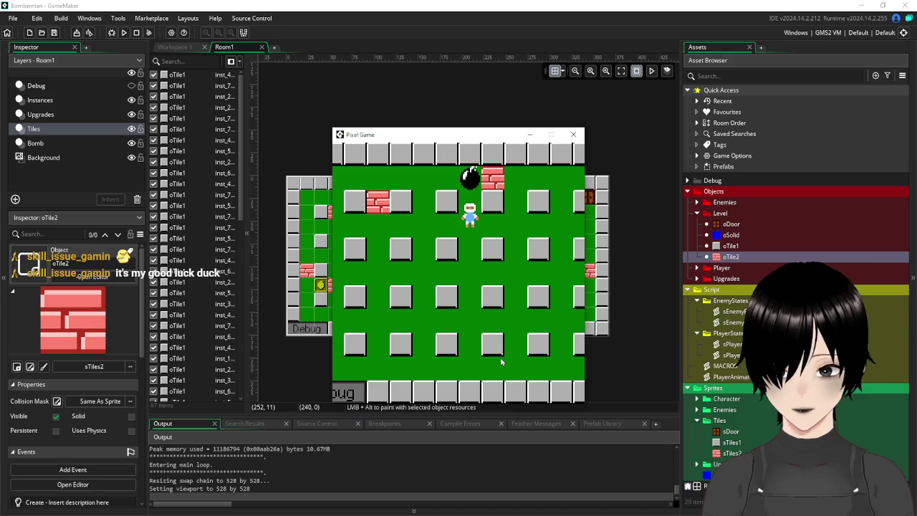
pyautogui.press('Right')
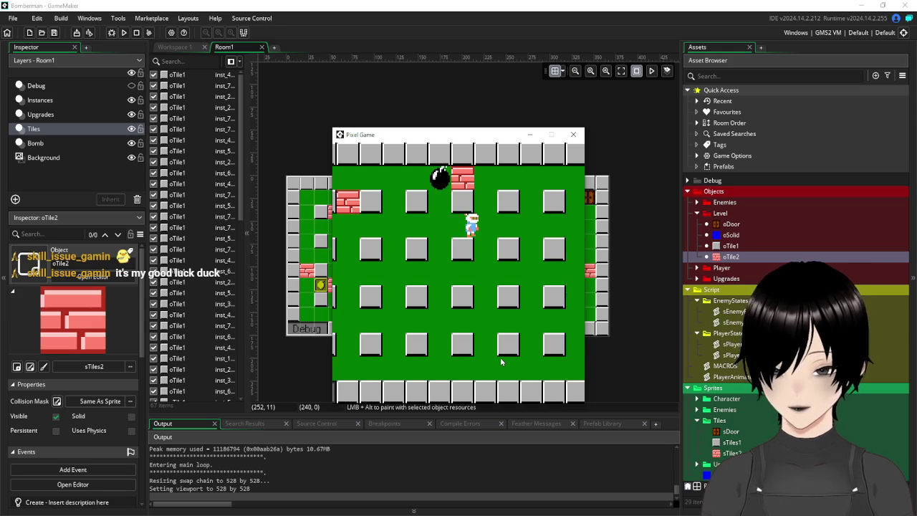
pyautogui.press('Right')
pyautogui.press('space')
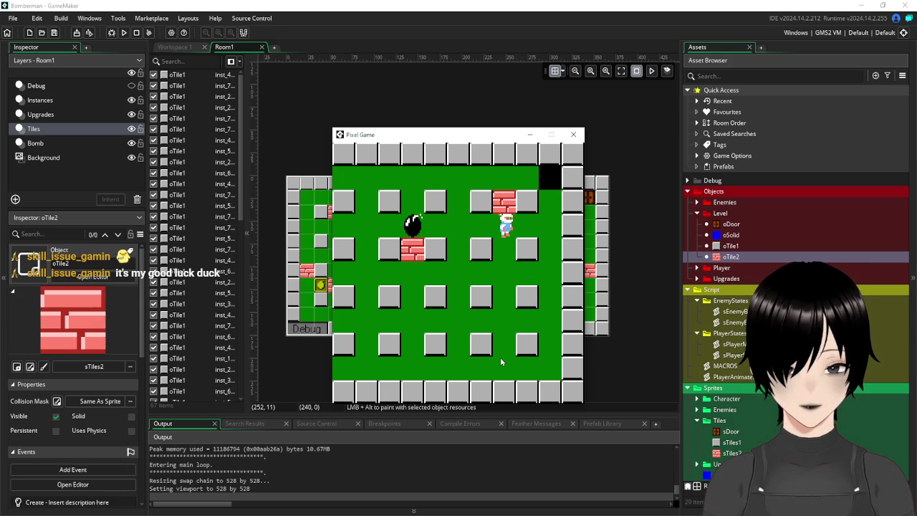
pyautogui.press('space')
pyautogui.press('Right')
pyautogui.press('Down')
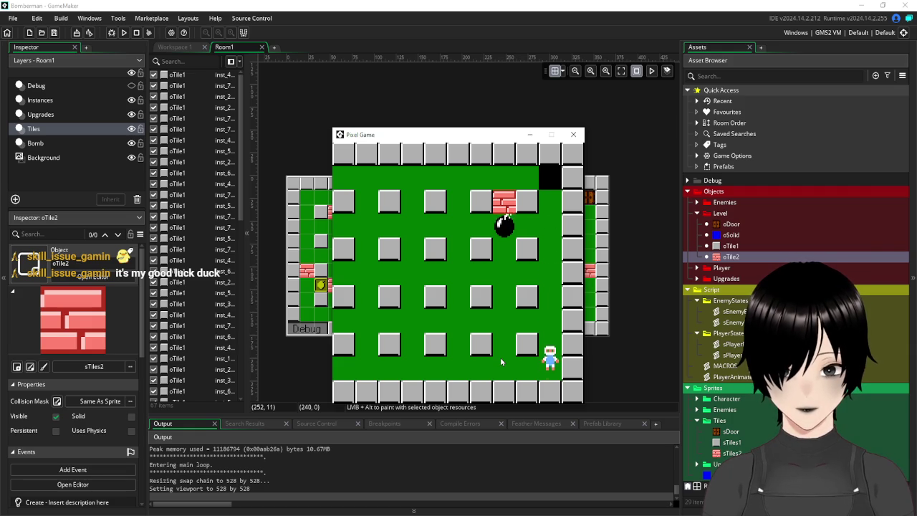
pyautogui.press('Left')
pyautogui.press('Left')
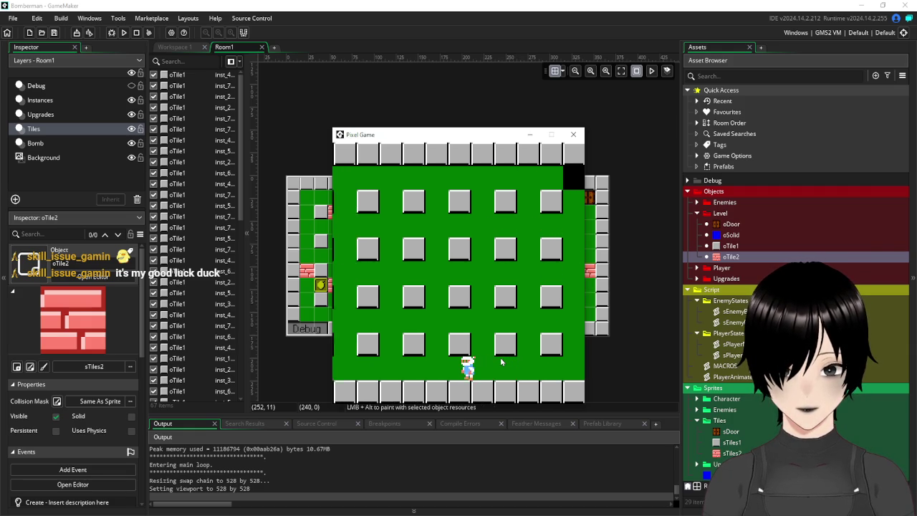
pyautogui.press('Left')
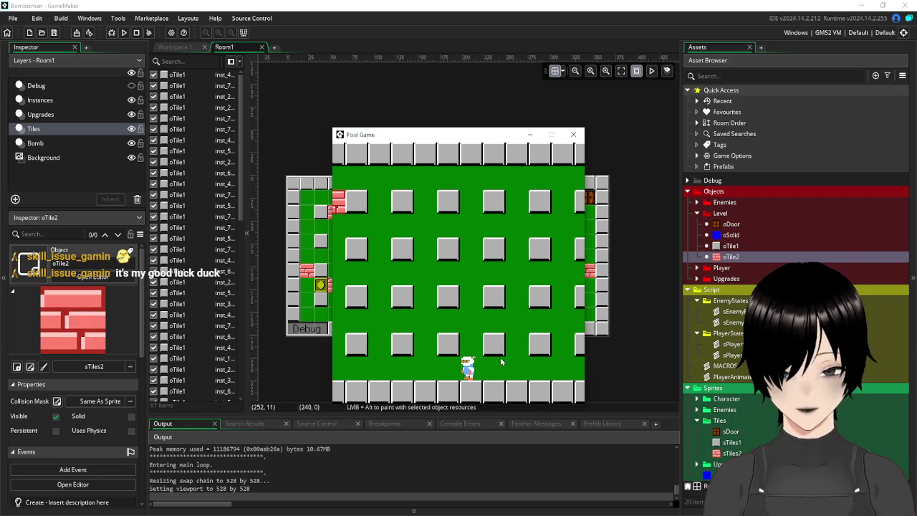
# Step: Climb to the top row, bomb the last brick, then close the running game
pyautogui.press('Up')
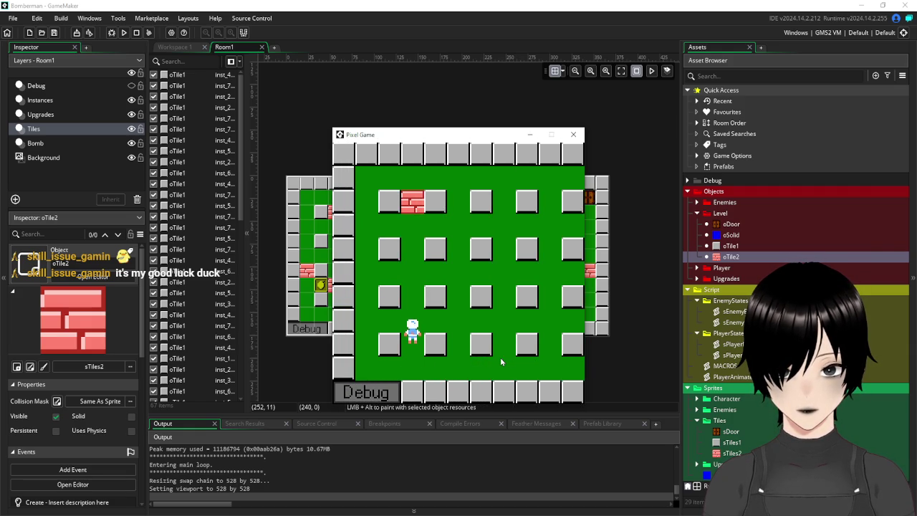
pyautogui.press('Left')
pyautogui.press('Up')
pyautogui.press('Right')
pyautogui.press('space')
pyautogui.press('Right')
pyautogui.press('Down')
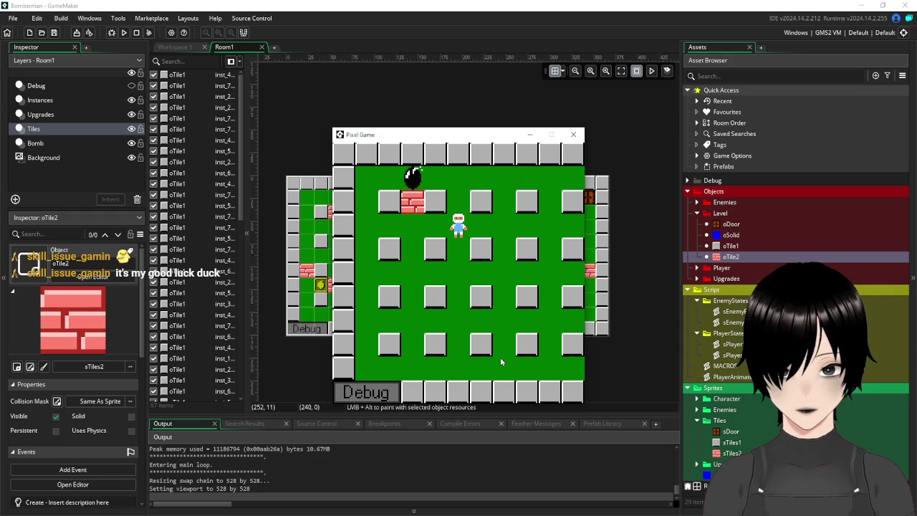
pyautogui.press('Up')
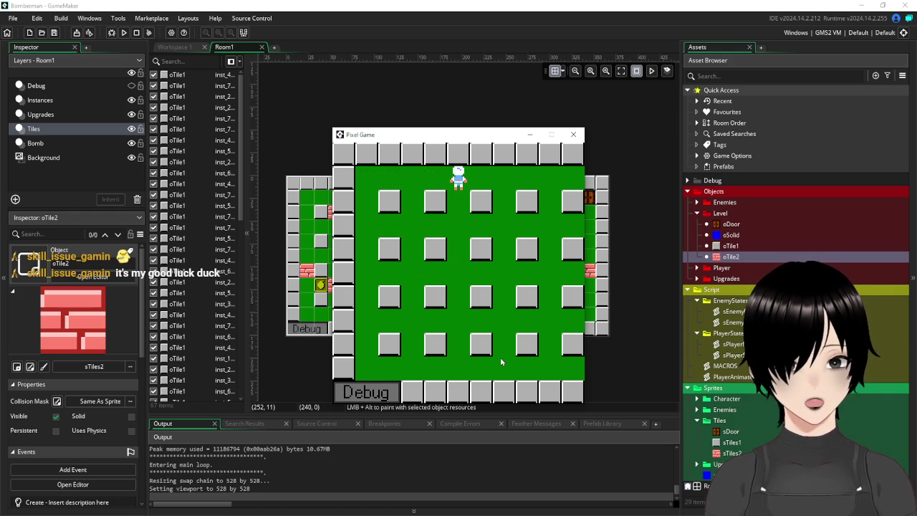
pyautogui.click(576, 136)
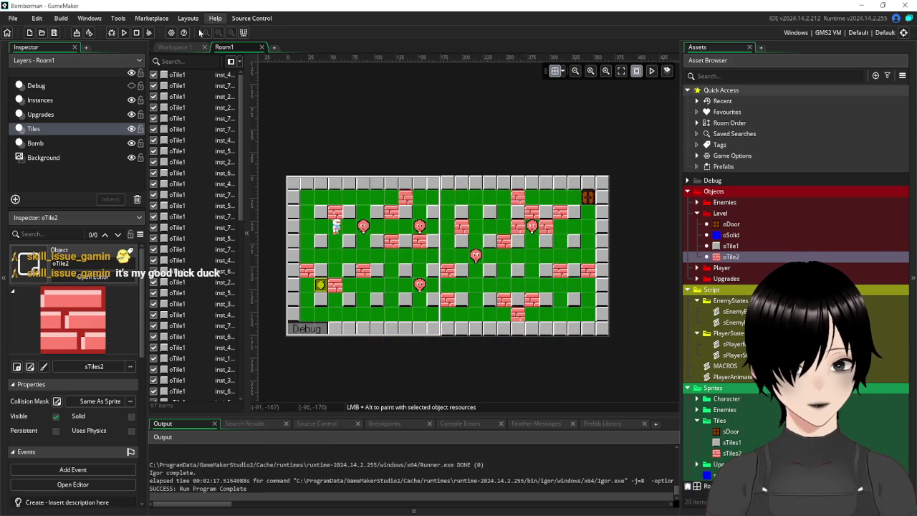
# Step: Switch to the empty workspace and collapse the Script, Sprites and Level folders
pyautogui.click(185, 48)
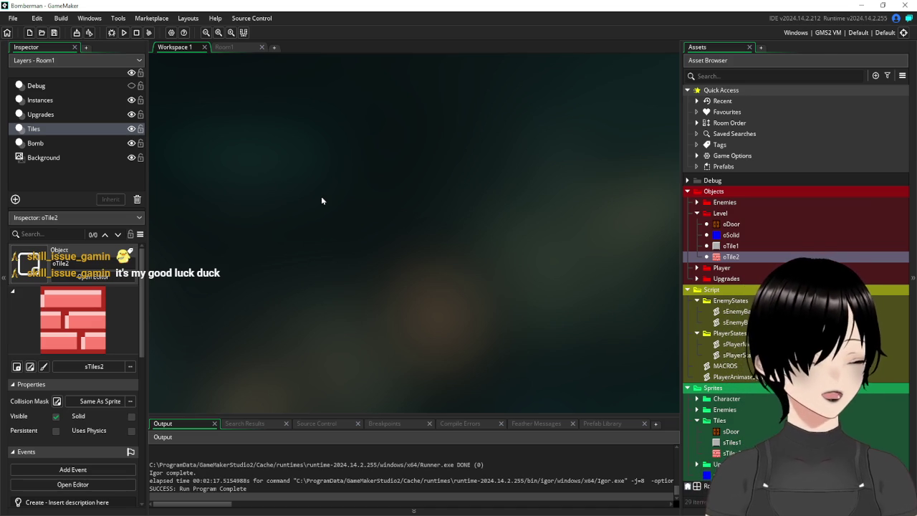
pyautogui.click(698, 301)
pyautogui.click(698, 314)
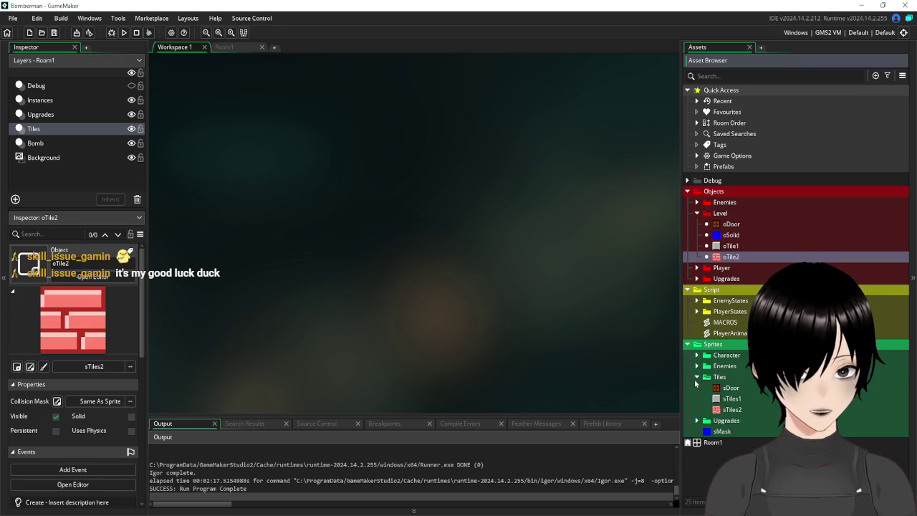
pyautogui.click(697, 377)
pyautogui.click(688, 344)
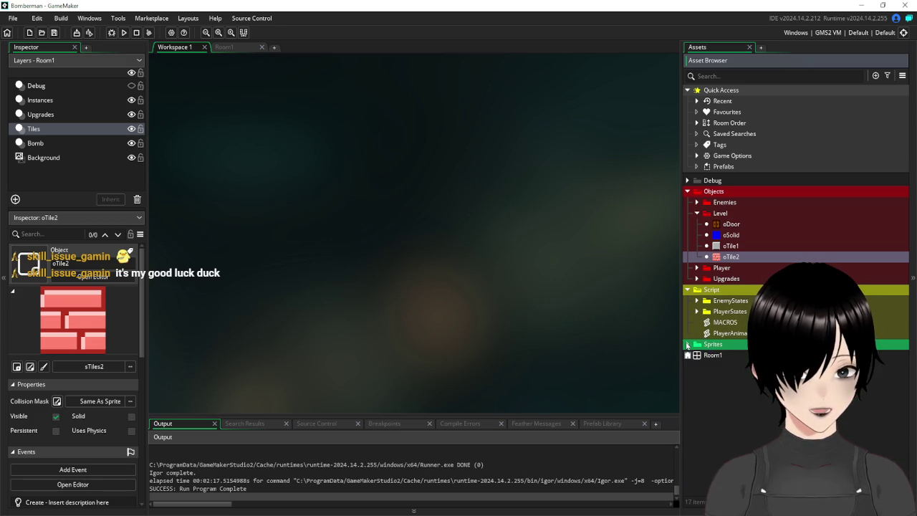
pyautogui.click(687, 290)
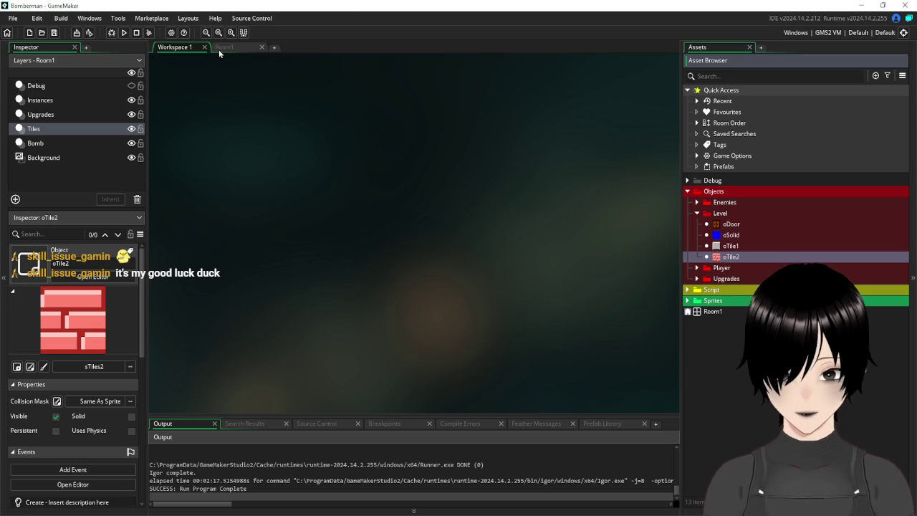
pyautogui.click(697, 213)
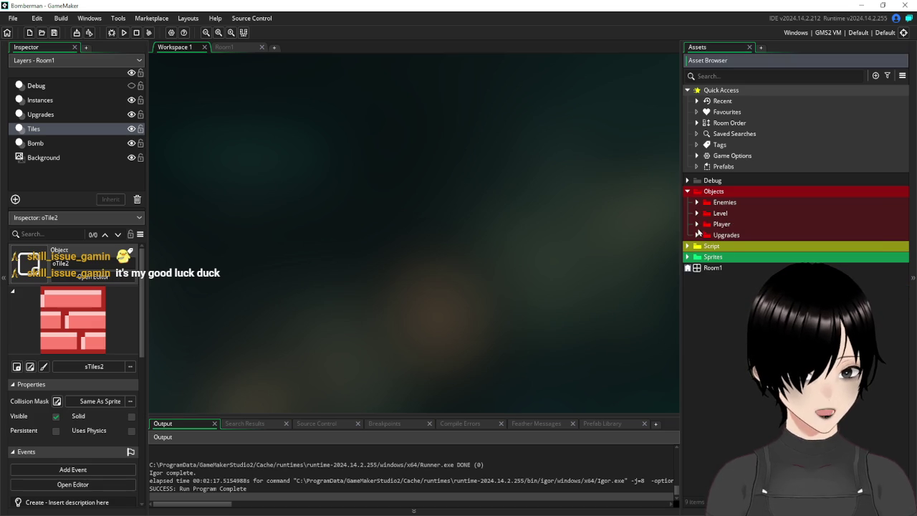
# Step: Expand Objects > Player and open the oBomb object
pyautogui.click(698, 225)
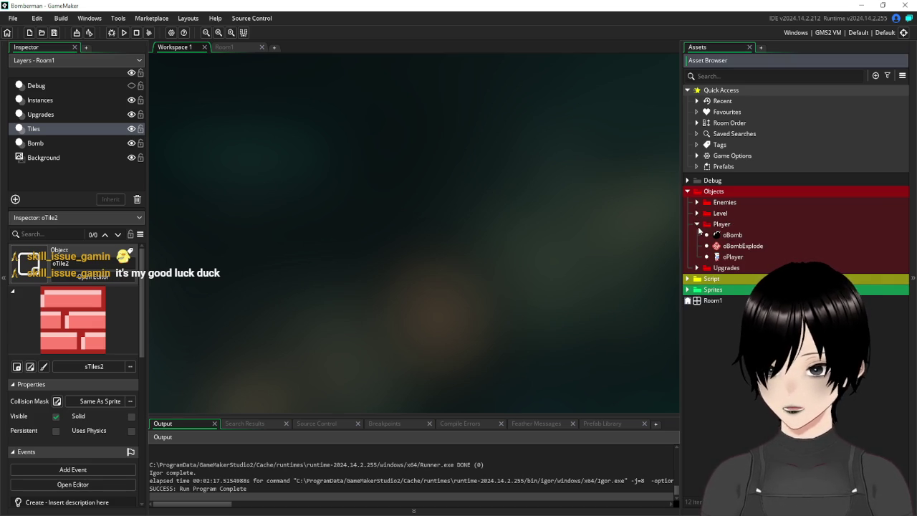
pyautogui.click(737, 237)
pyautogui.doubleClick(745, 239)
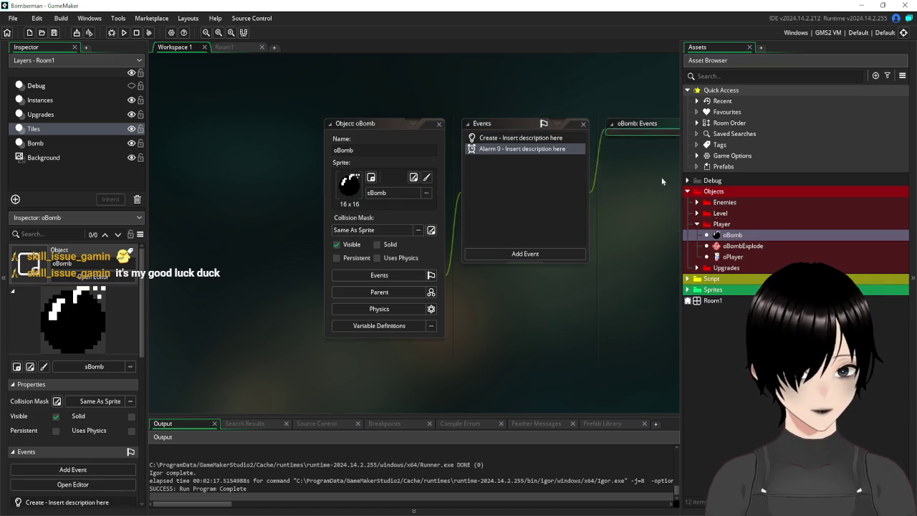
# Step: Check oBomb's Create code sets alarm[0] to BOMB_TIME, close the editor and return to Room1
pyautogui.moveTo(380, 126); pyautogui.dragTo(224, 88)
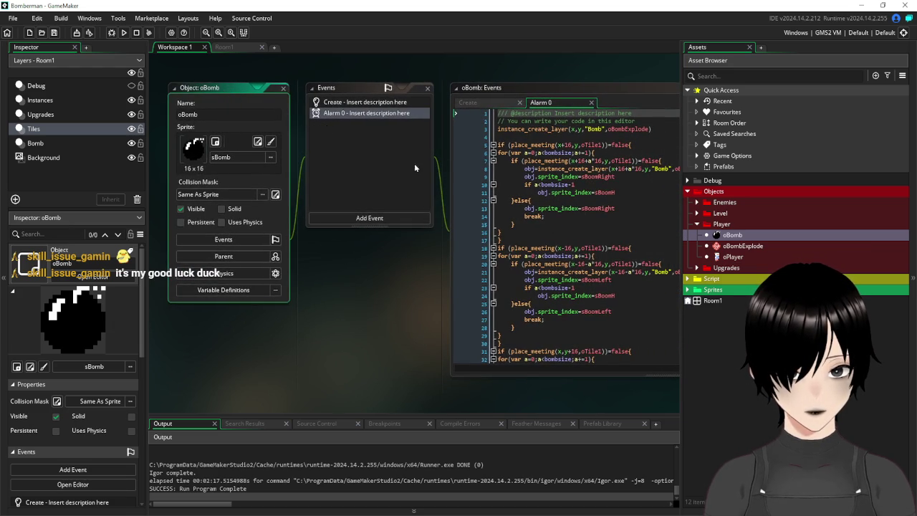
pyautogui.click(414, 103)
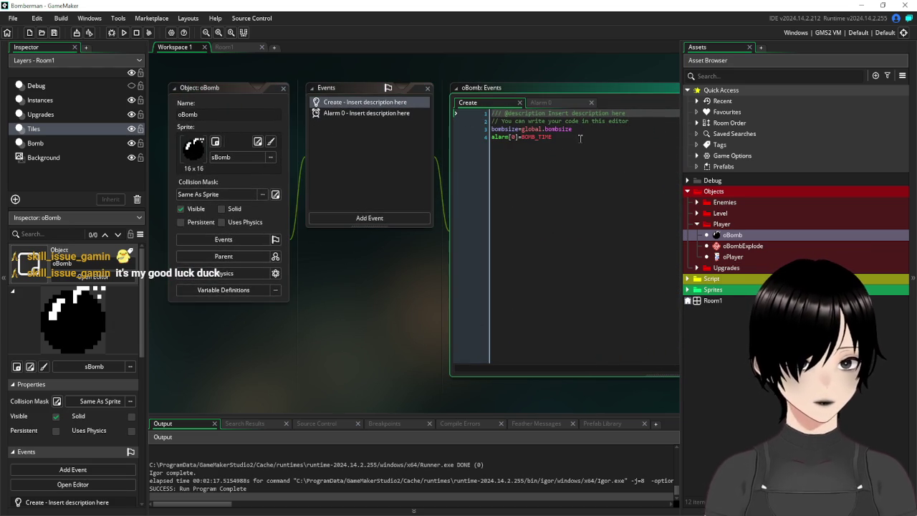
pyautogui.moveTo(555, 137); pyautogui.dragTo(521, 136)
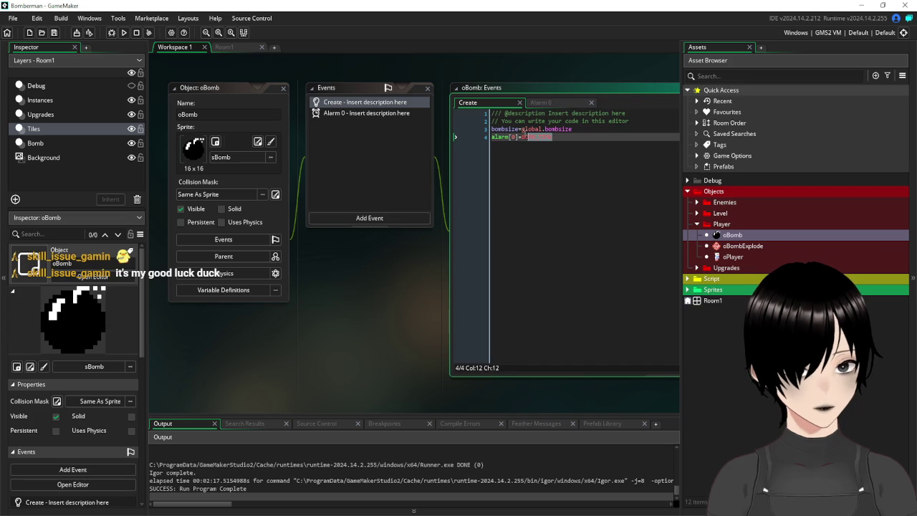
pyautogui.write('=')
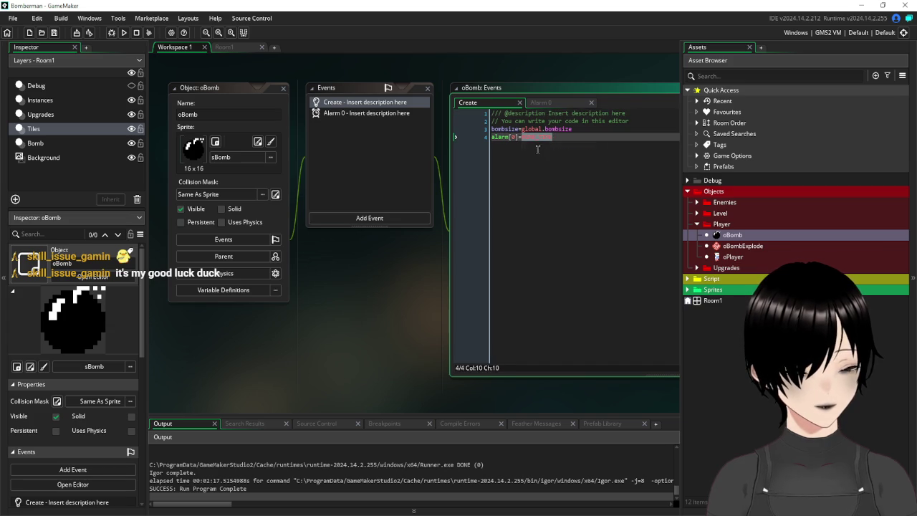
pyautogui.click(545, 167)
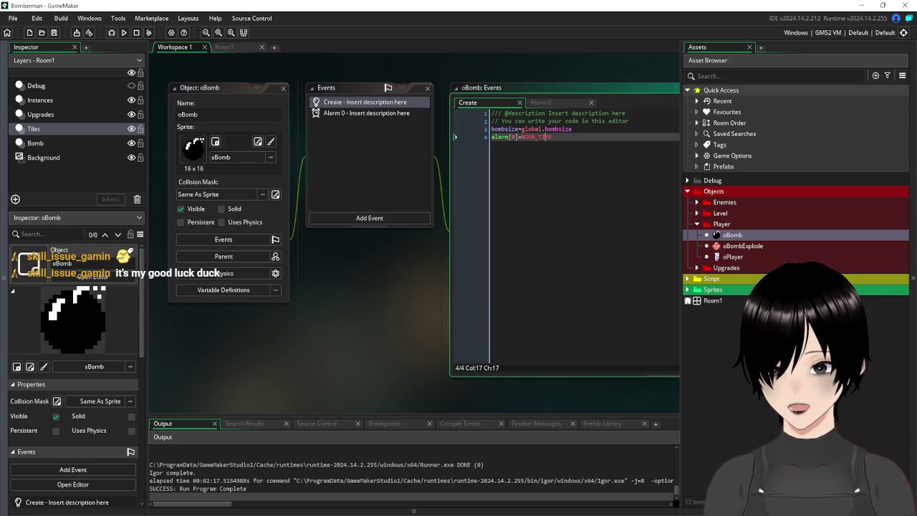
pyautogui.click(283, 88)
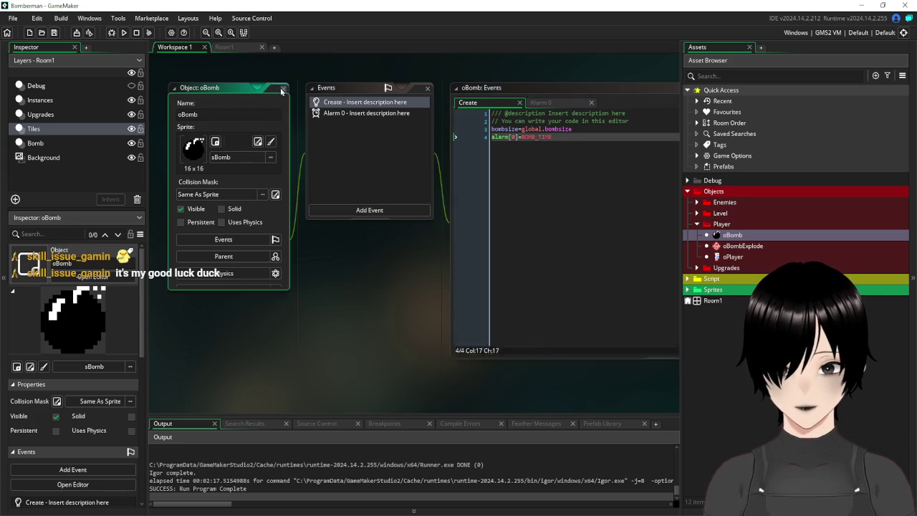
pyautogui.click(225, 46)
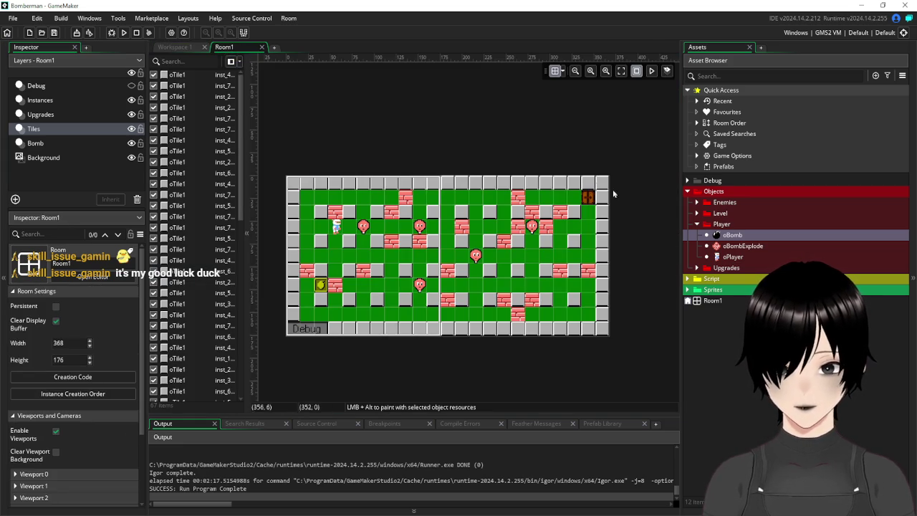
# Step: Collapse the Player objects folder, pan the room, and bring up the bomberman_sprites sheet in Paint
pyautogui.click(696, 224)
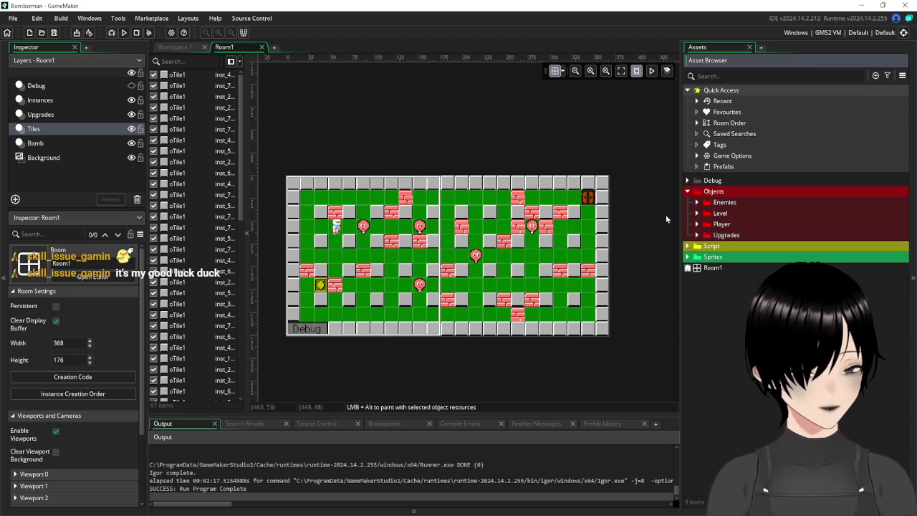
pyautogui.click(326, 86)
pyautogui.moveTo(304, 94)
pyautogui.mouseDown()
pyautogui.moveTo(368, 104)
pyautogui.moveTo(380, 93)
pyautogui.mouseUp()
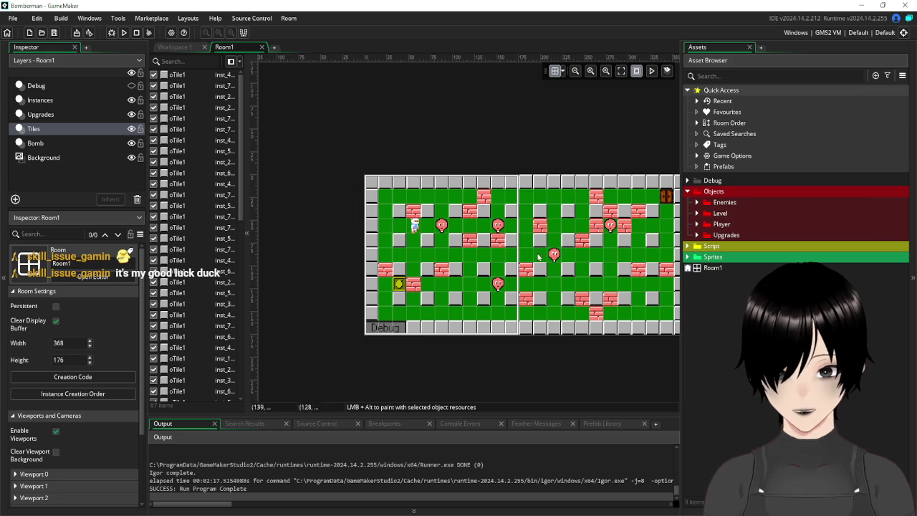
pyautogui.hotkey('alt', 'Tab')
pyautogui.click(326, 346)
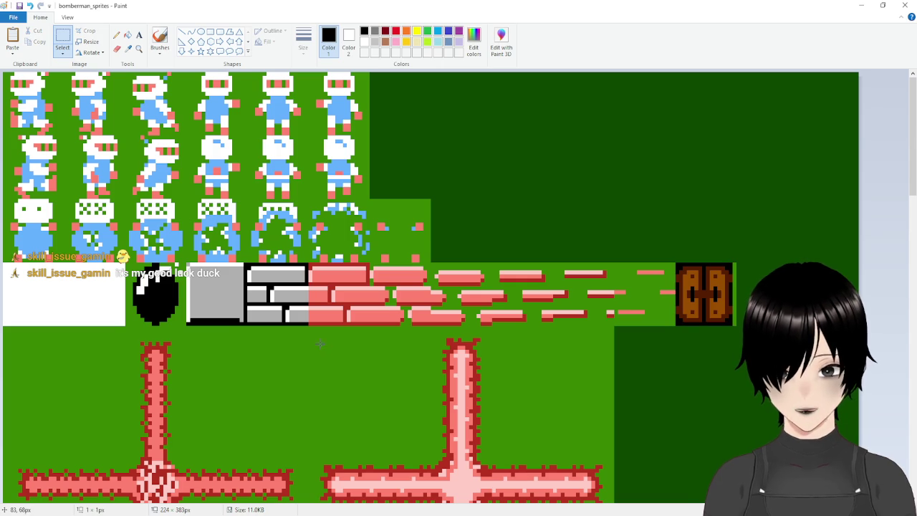
# Step: Browse the Paint sprite sheet, box-select a 16x16 power-up icon and deselect it, then return to GameMaker
pyautogui.scroll(-6, 300, 288)
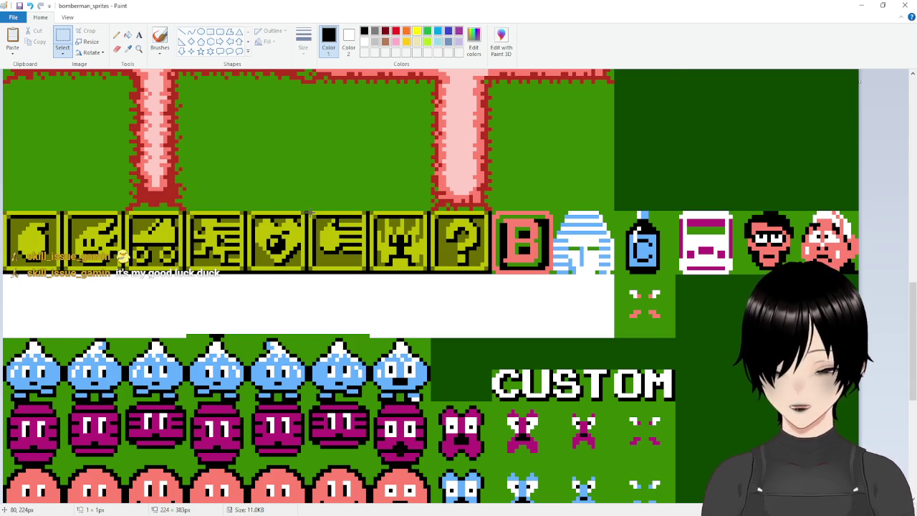
pyautogui.scroll(-5, 310, 213)
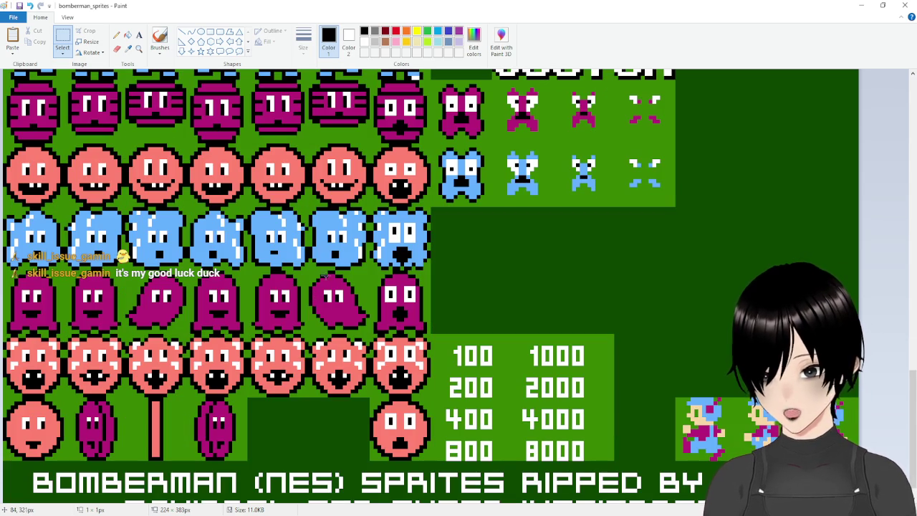
pyautogui.scroll(5, 336, 255)
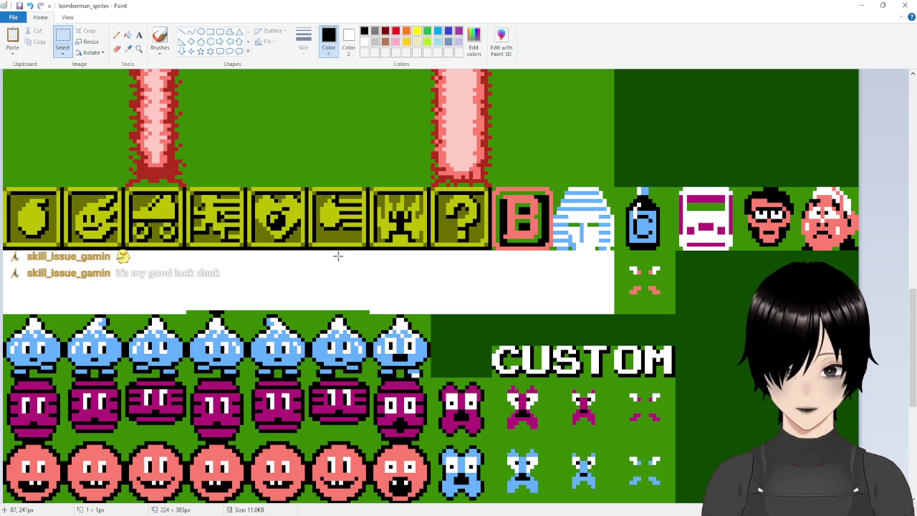
pyautogui.scroll(-5, 339, 257)
pyautogui.scroll(7, 339, 258)
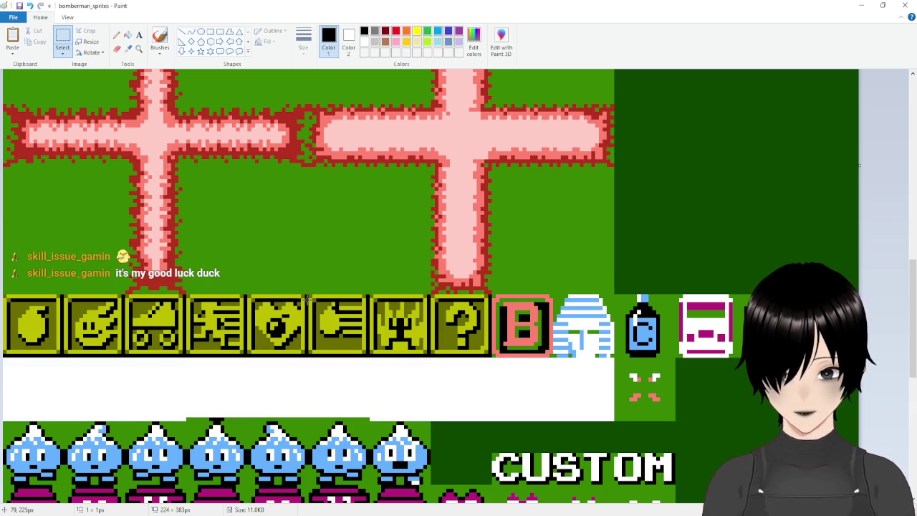
pyautogui.moveTo(308, 294); pyautogui.dragTo(367, 356)
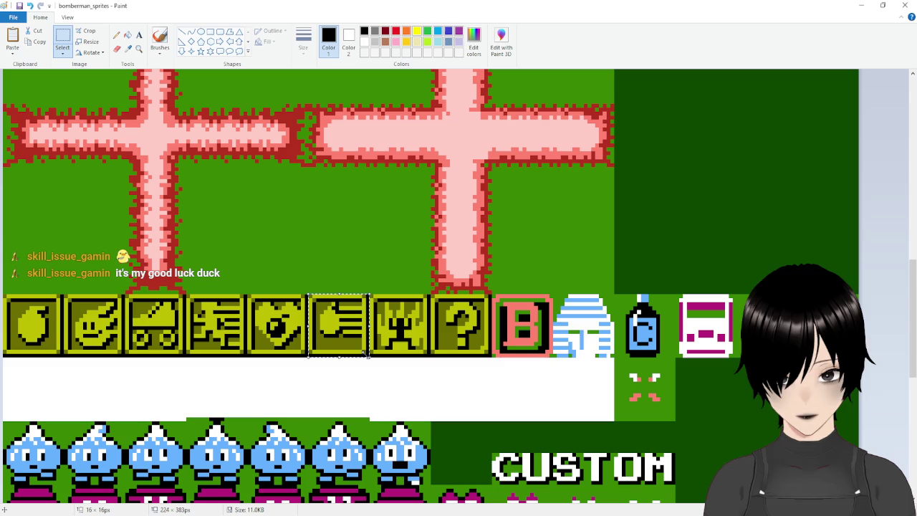
pyautogui.click(519, 400)
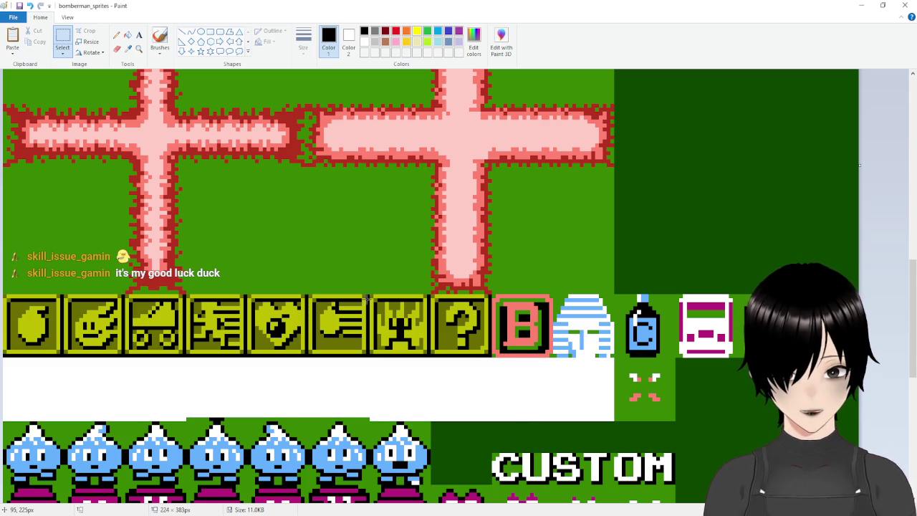
pyautogui.hotkey('alt', 'Tab')
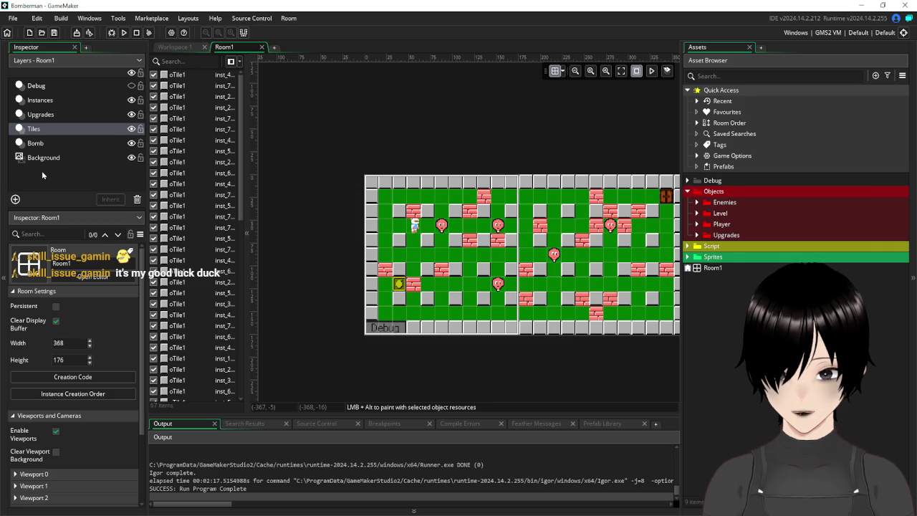
# Step: Rename the room's Tiles layer to Blocks
pyautogui.click(42, 170)
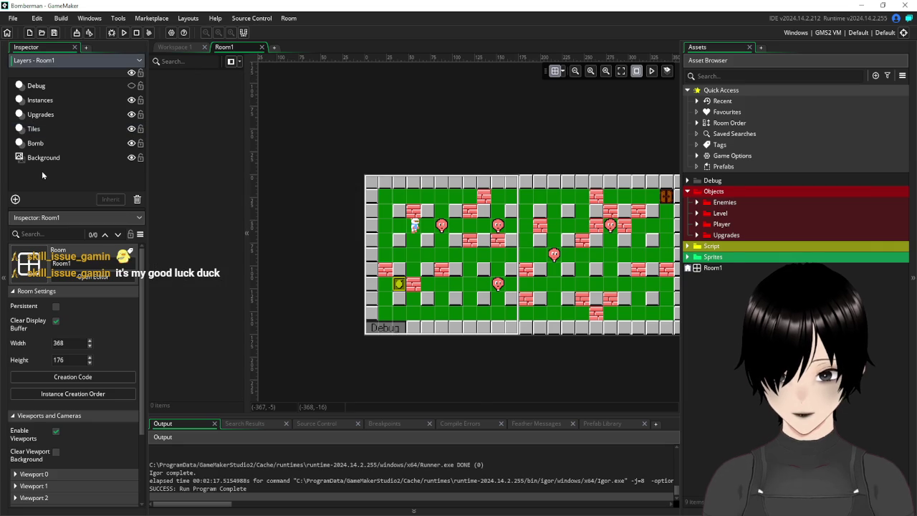
pyautogui.click(34, 129)
pyautogui.rightClick(41, 130)
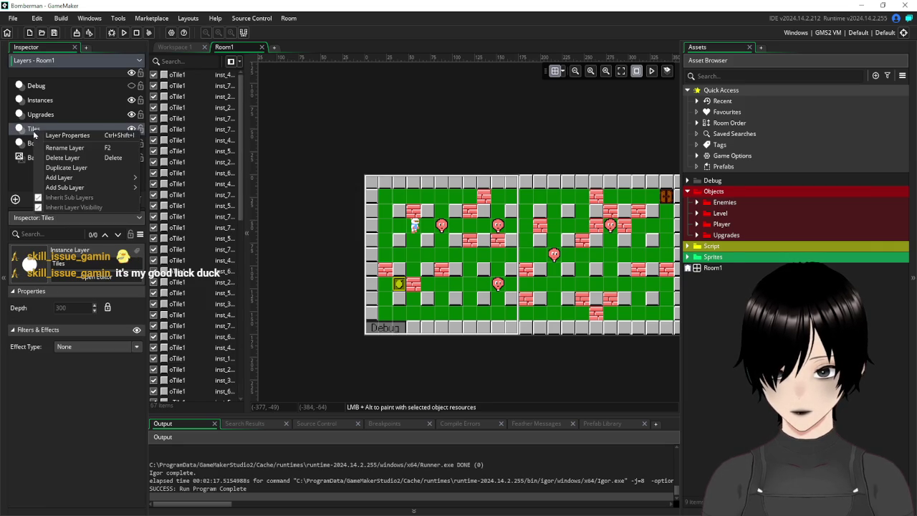
pyautogui.click(80, 150)
pyautogui.write('Blocks')
pyautogui.press('Return')
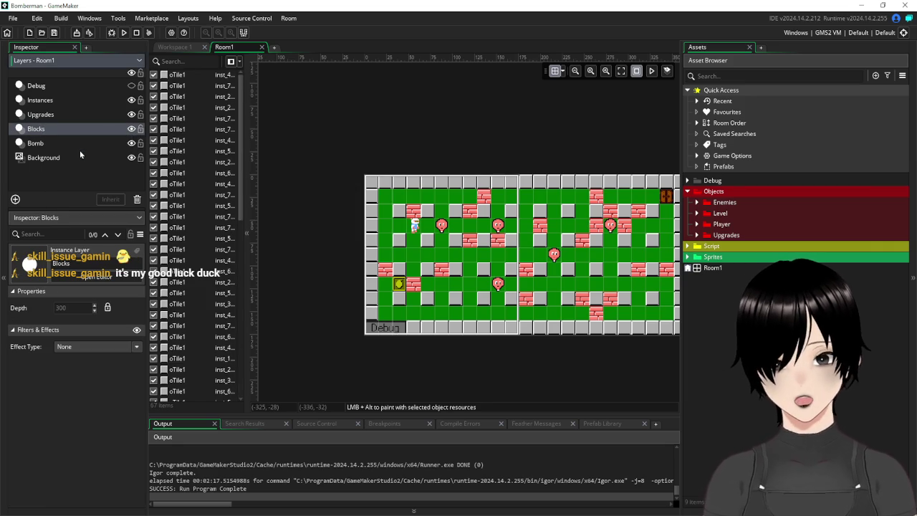
# Step: Add a new instance layer named Tiles above Blocks
pyautogui.click(16, 200)
pyautogui.click(80, 229)
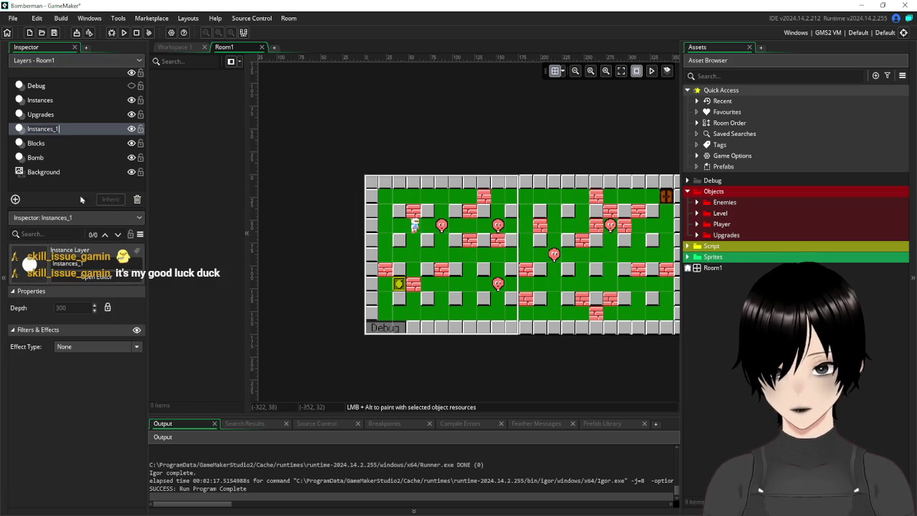
pyautogui.write('Tiles')
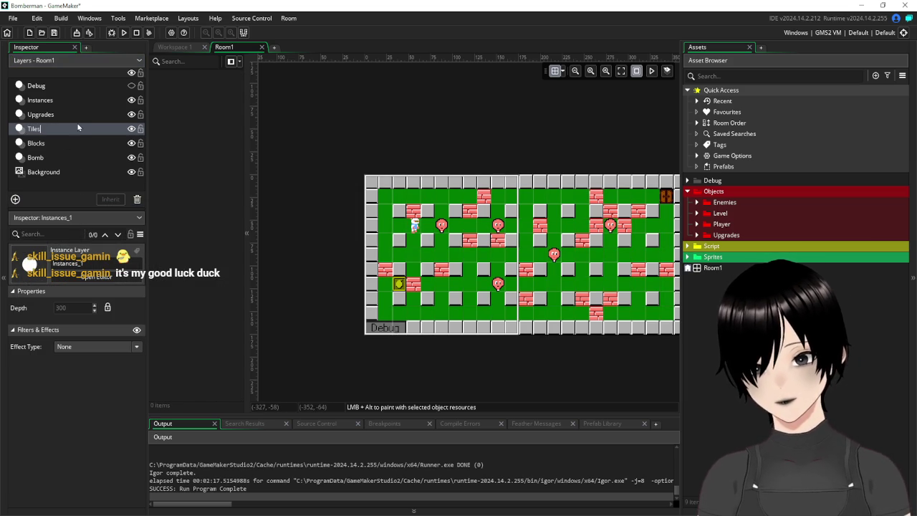
pyautogui.press('Return')
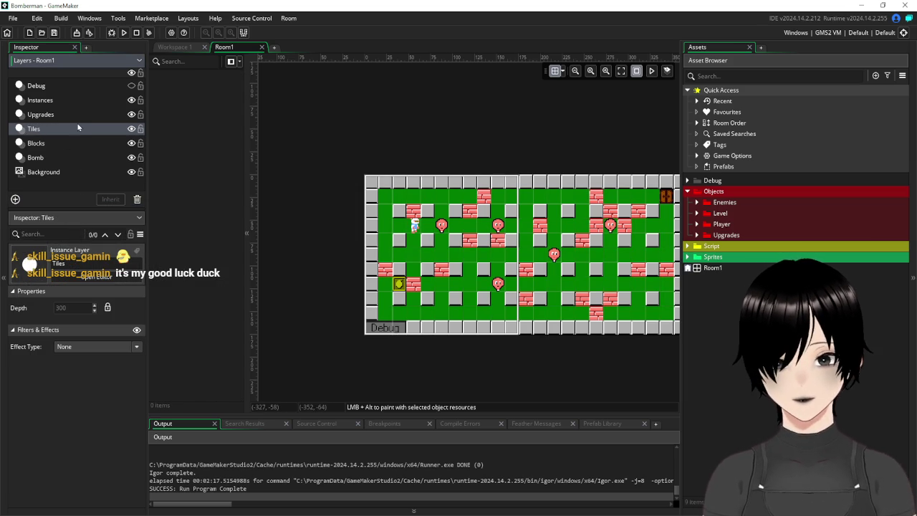
pyautogui.click(43, 146)
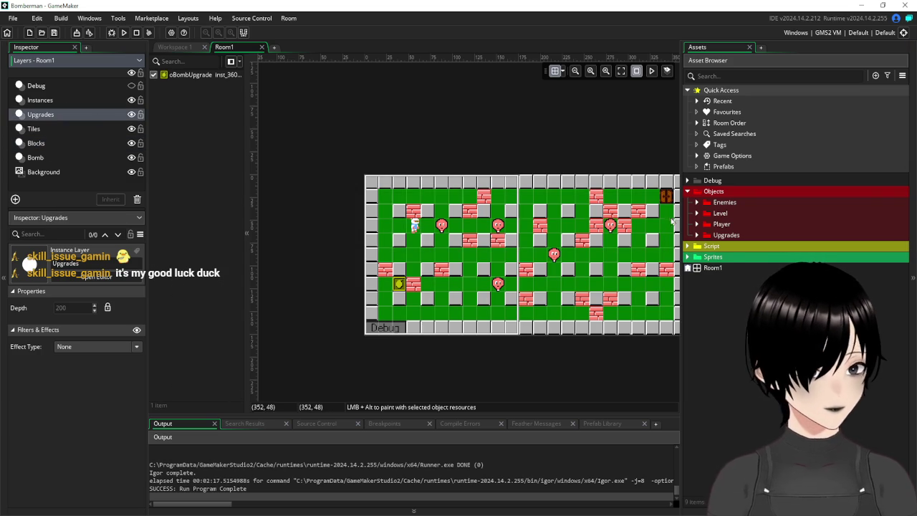
# Step: Expand the Sprites folder and look through its Tiles, Character and Upgrades groups
pyautogui.click(689, 258)
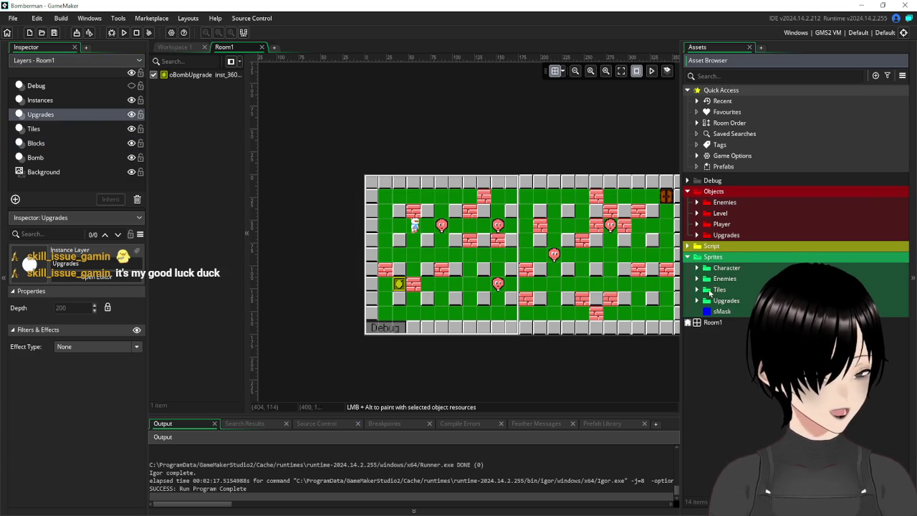
pyautogui.click(697, 290)
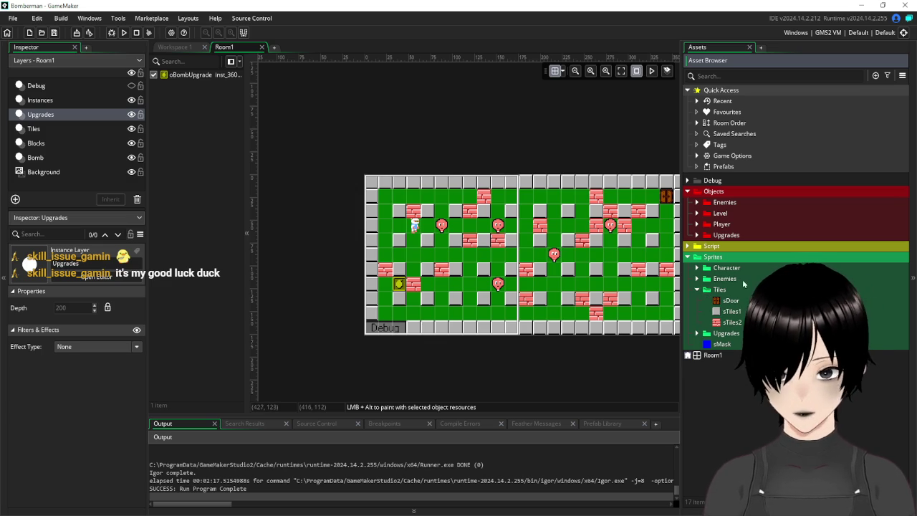
pyautogui.click(698, 290)
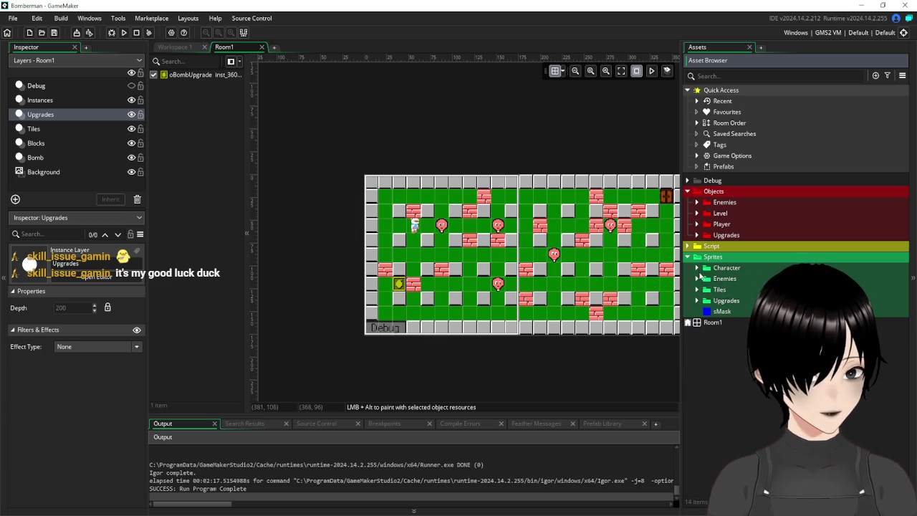
pyautogui.click(698, 268)
pyautogui.click(697, 268)
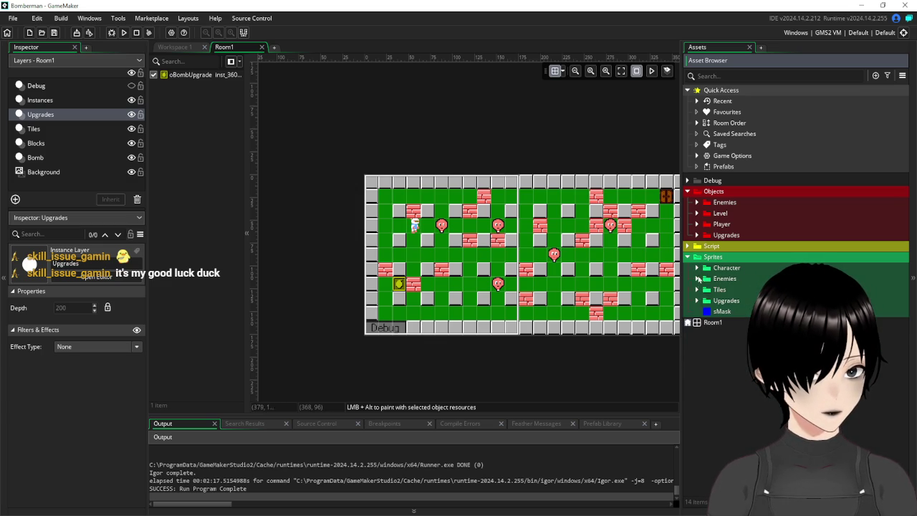
pyautogui.click(698, 300)
# Step: Create a new 16x16 sprite in the Upgrades sprite folder
pyautogui.rightClick(723, 301)
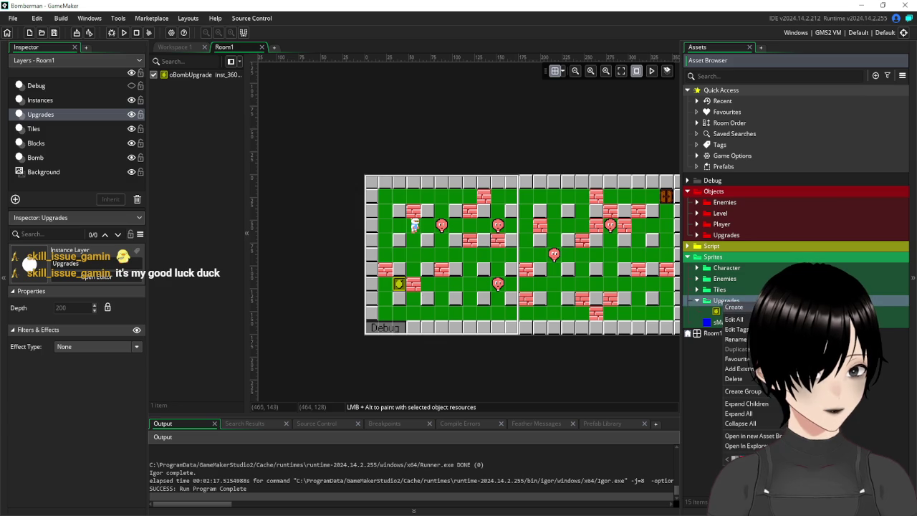
pyautogui.moveTo(724, 307)
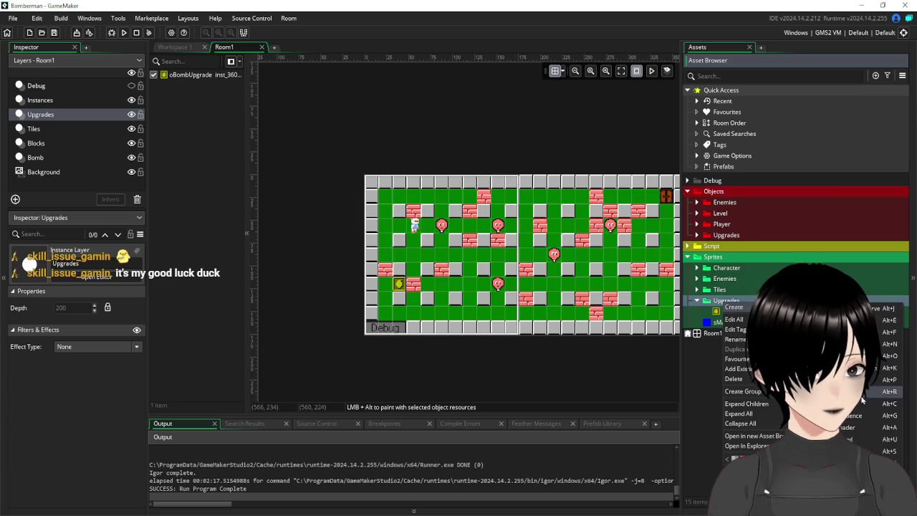
pyautogui.click(887, 451)
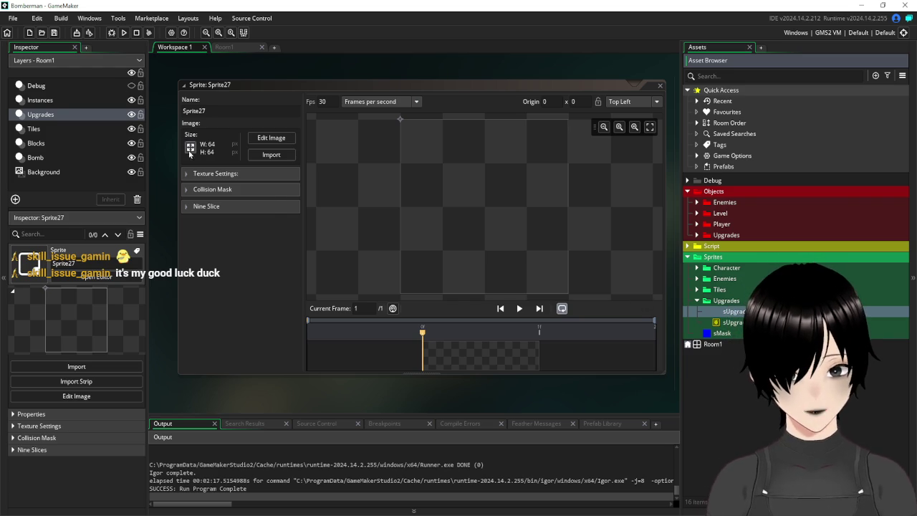
pyautogui.click(190, 147)
pyautogui.doubleClick(88, 131)
pyautogui.write('1')
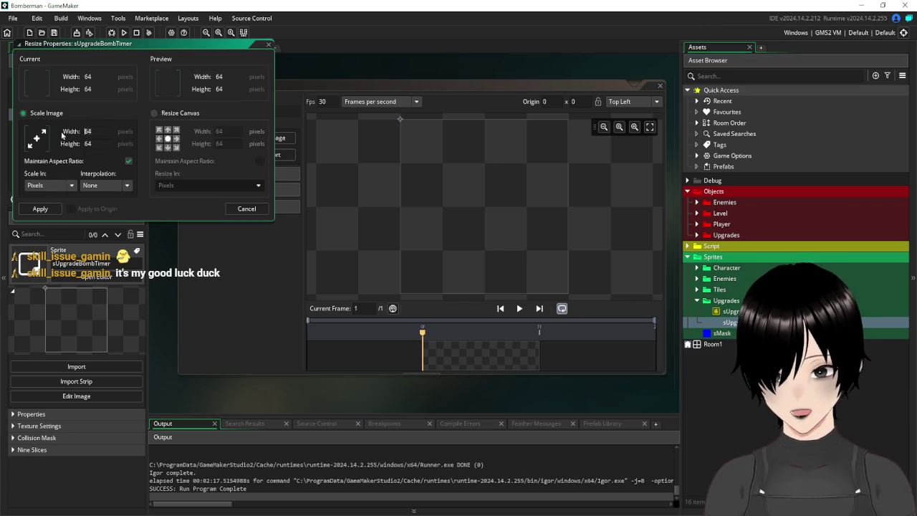
pyautogui.write('6')
pyautogui.press('Return')
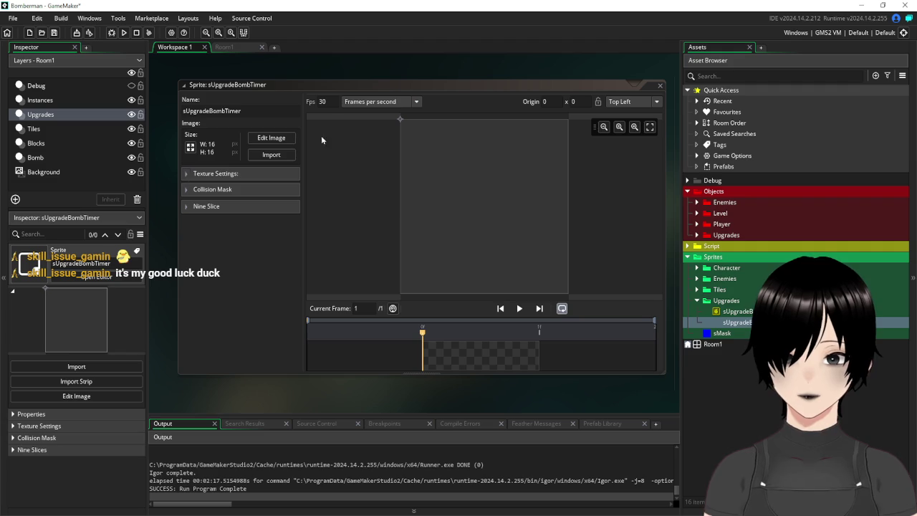
# Step: Paste the yellow timer icon into sUpgradeBombTimer's image and close its editors
pyautogui.click(270, 137)
pyautogui.click(587, 292)
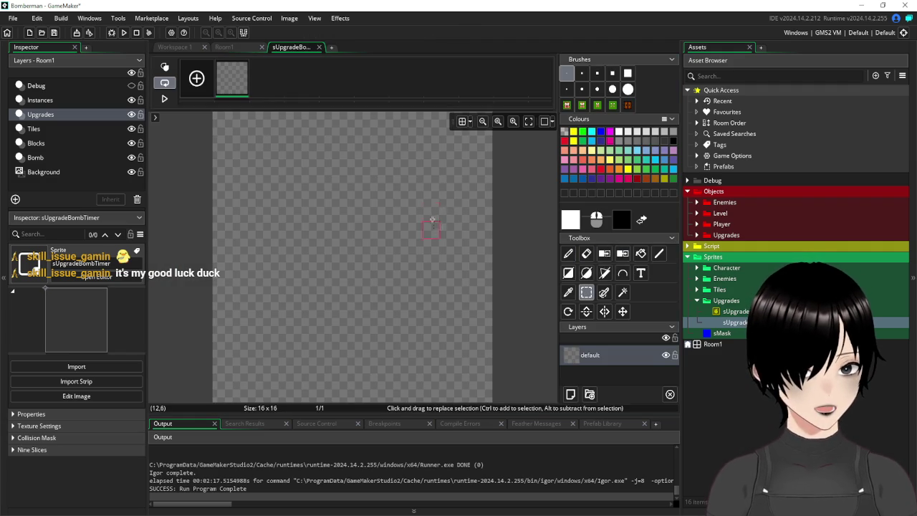
pyautogui.hotkey('ctrl', 'v')
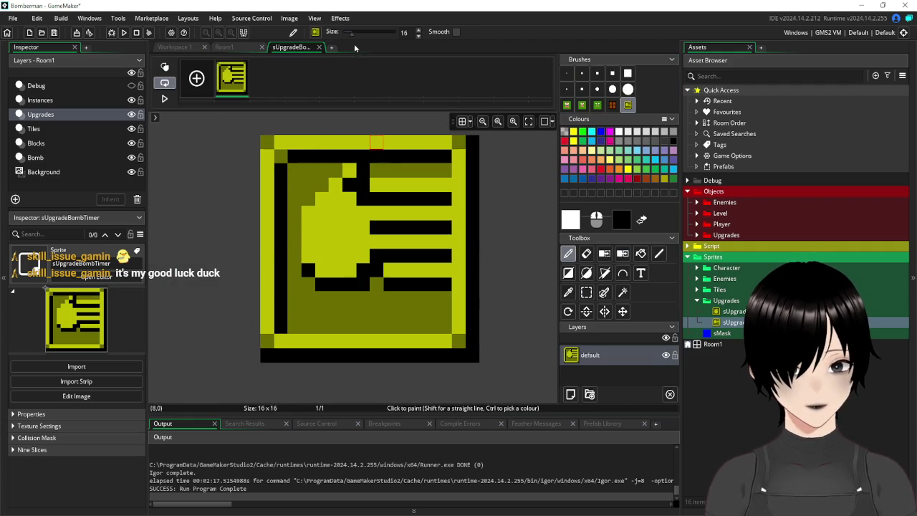
pyautogui.click(319, 48)
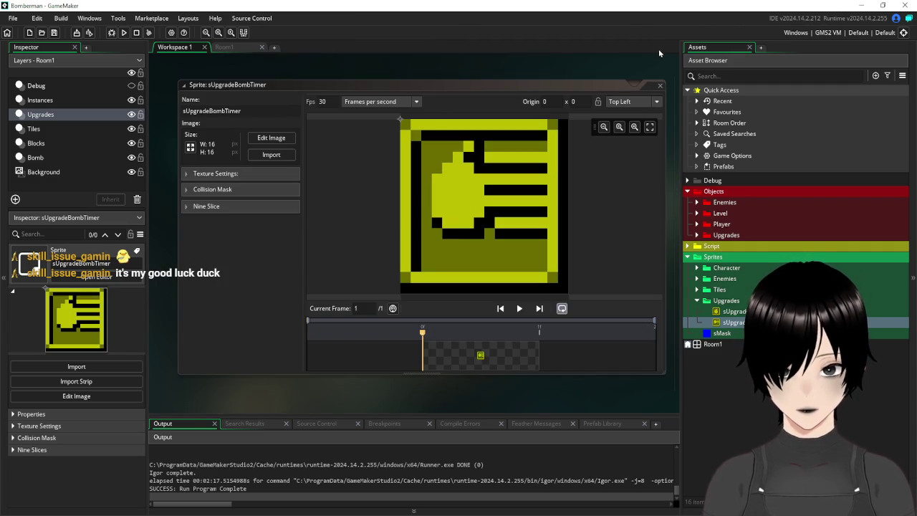
pyautogui.click(660, 87)
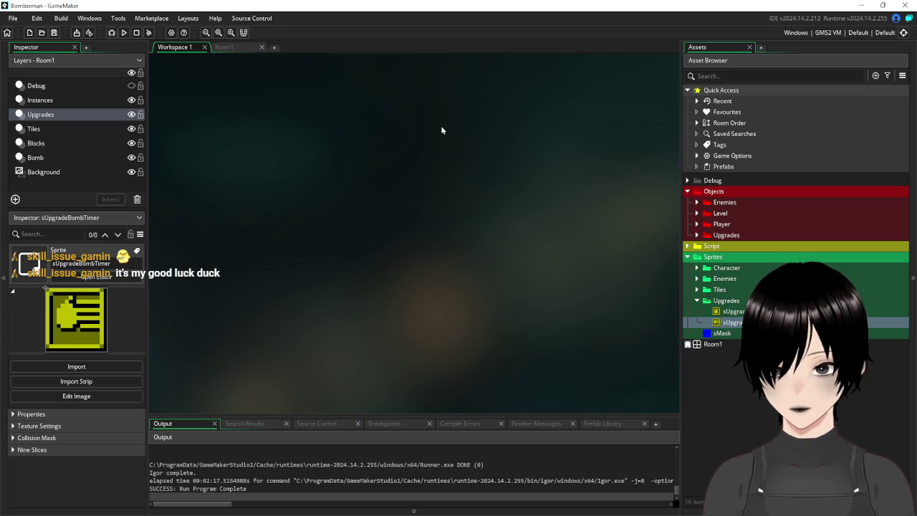
# Step: Open the oBomb object from the Objects > Player folder
pyautogui.click(228, 47)
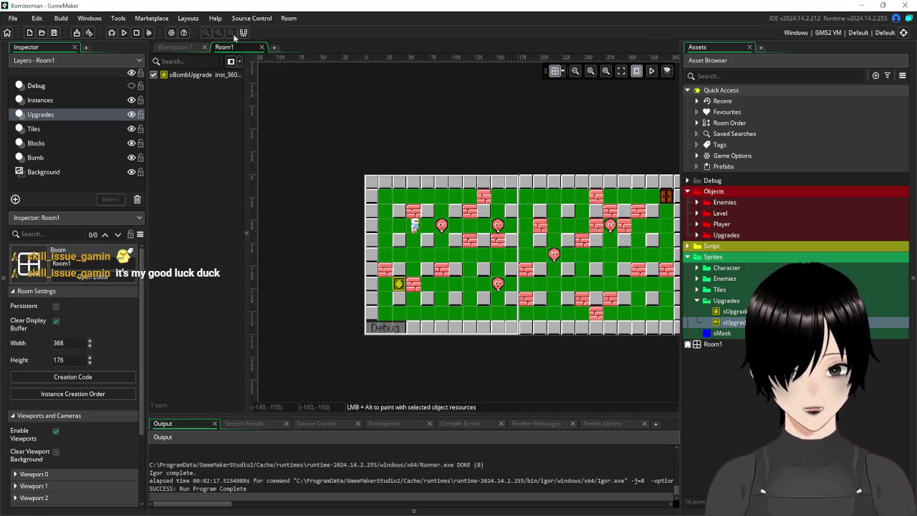
pyautogui.click(169, 48)
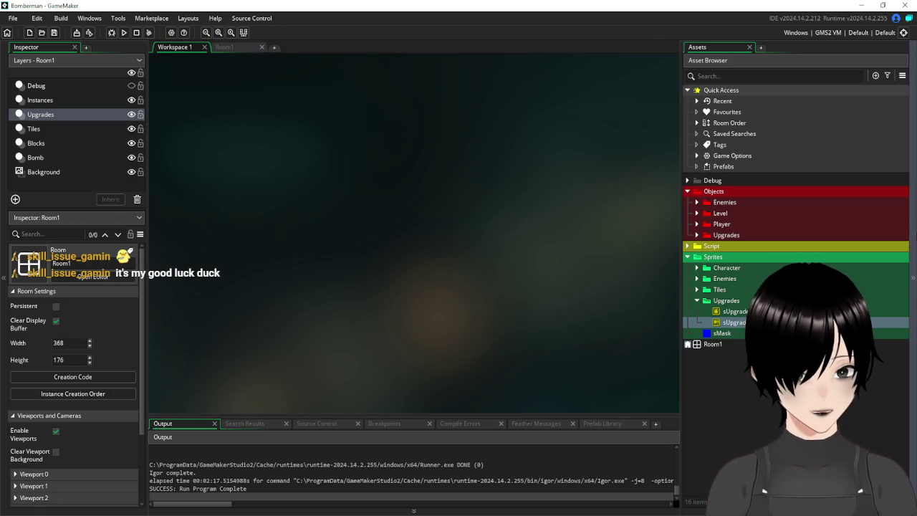
pyautogui.click(687, 192)
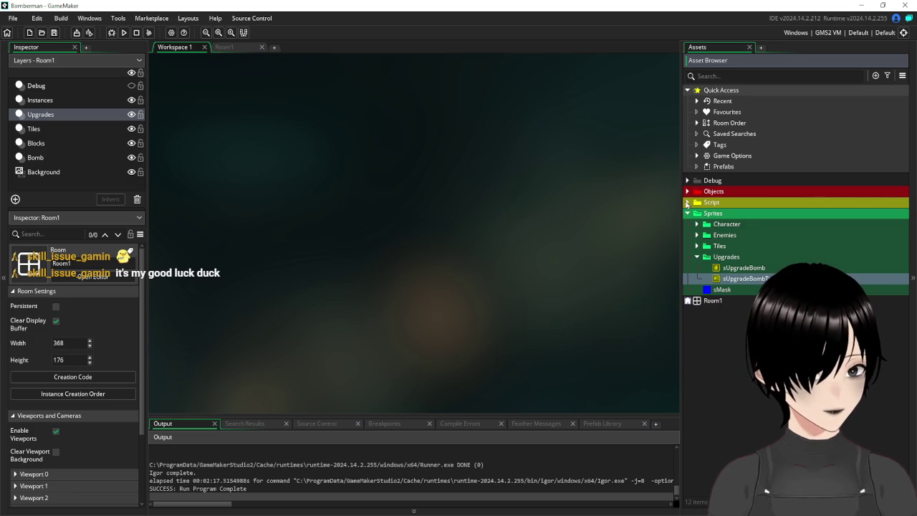
pyautogui.click(688, 202)
pyautogui.click(687, 202)
pyautogui.click(687, 181)
pyautogui.click(687, 181)
pyautogui.click(687, 192)
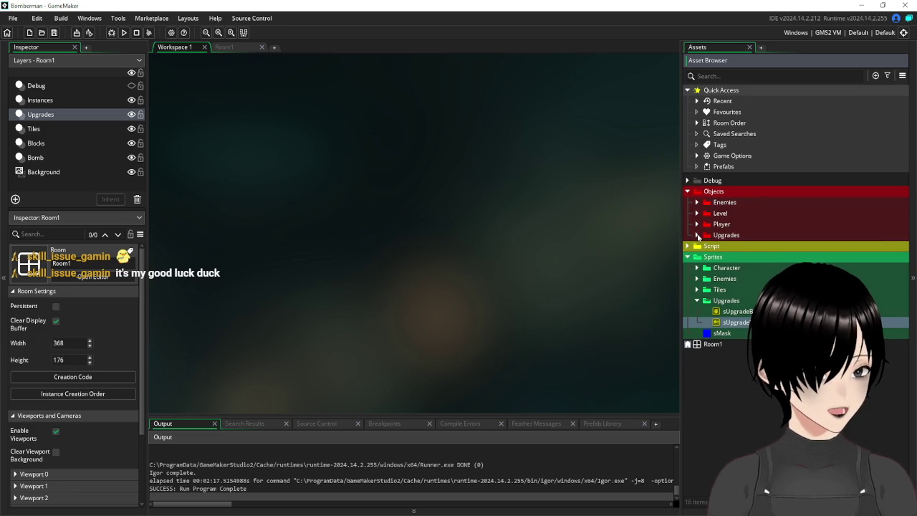
pyautogui.click(697, 225)
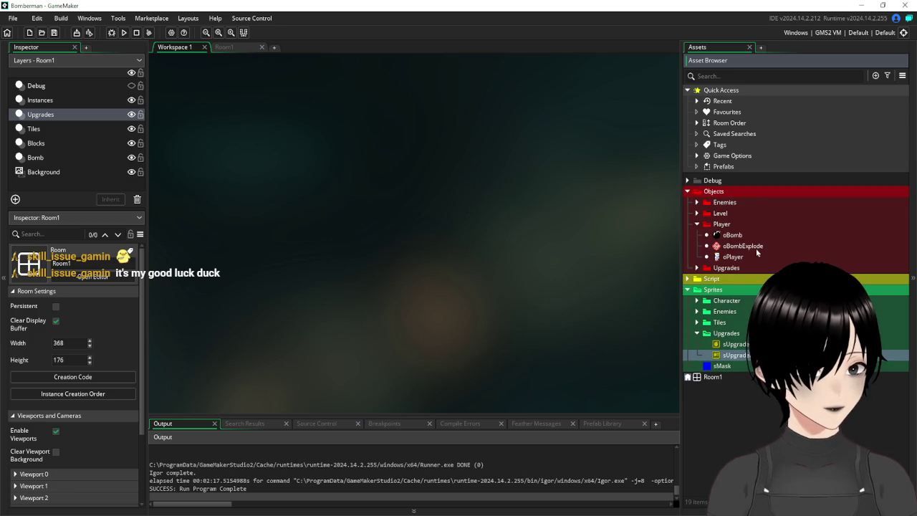
pyautogui.doubleClick(732, 235)
# Step: Replace BOMB_TIME with global.bombtimer in oBomb's alarm[0] line
pyautogui.moveTo(559, 271)
pyautogui.mouseDown()
pyautogui.moveTo(473, 290)
pyautogui.moveTo(437, 284)
pyautogui.mouseUp()
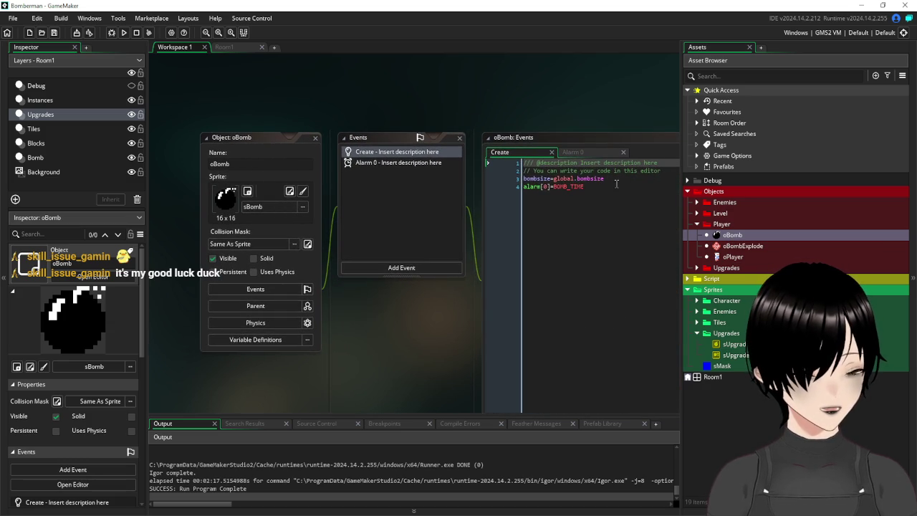
pyautogui.doubleClick(572, 187)
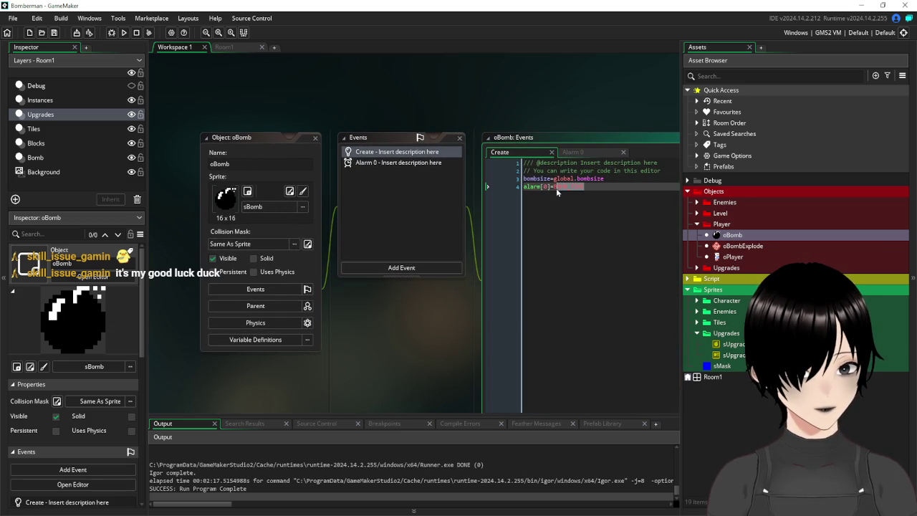
pyautogui.moveTo(584, 192)
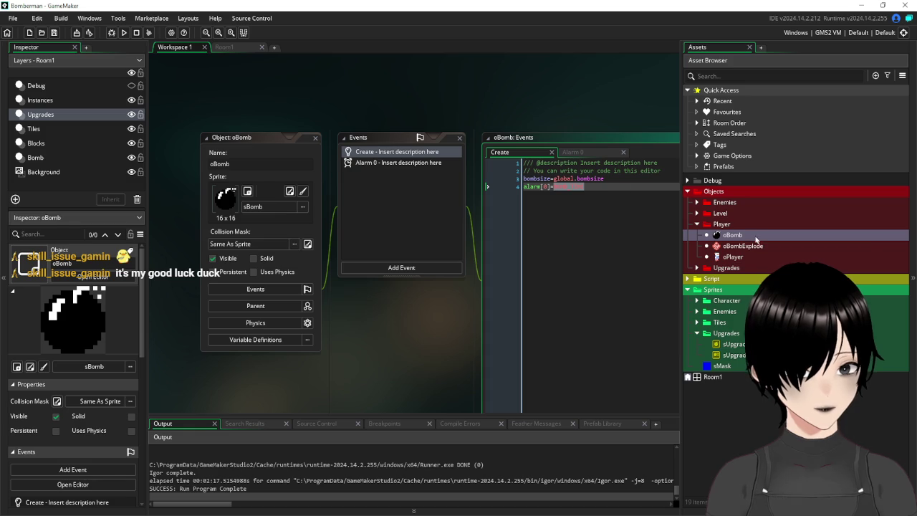
pyautogui.press('End')
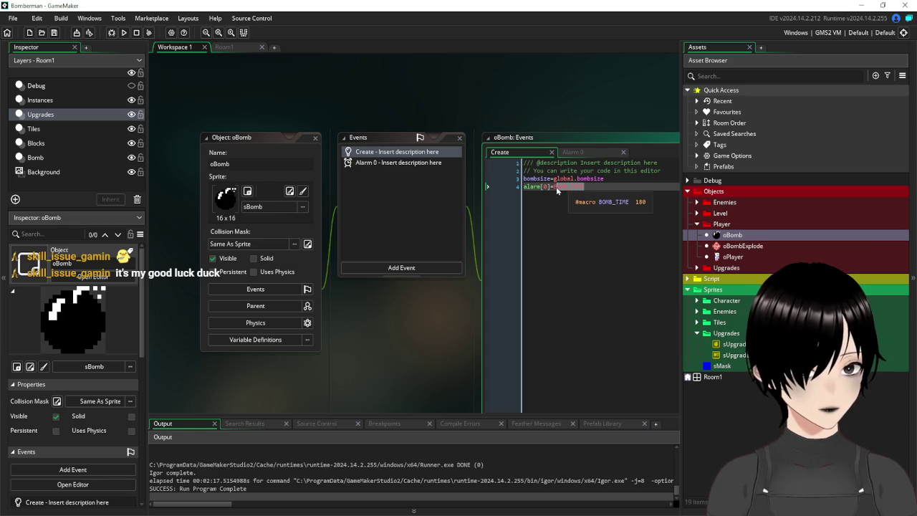
pyautogui.write('g')
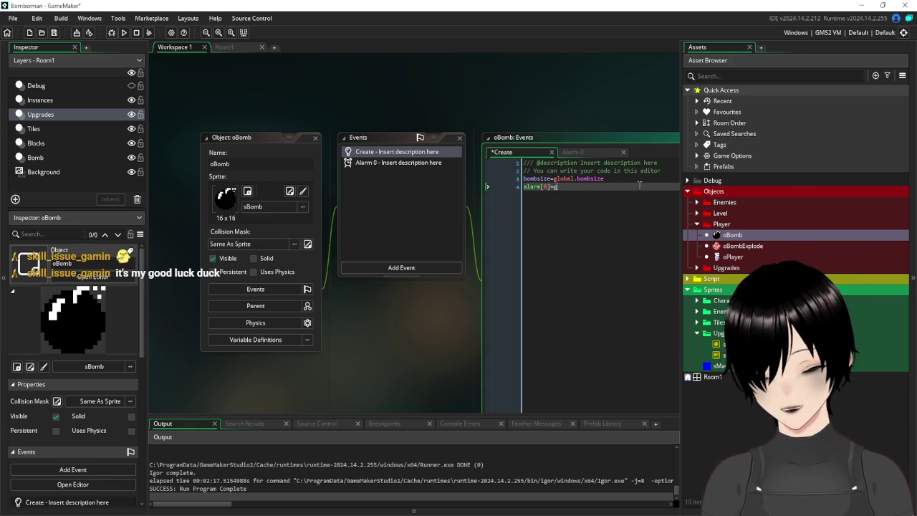
pyautogui.write('lobal.bomb')
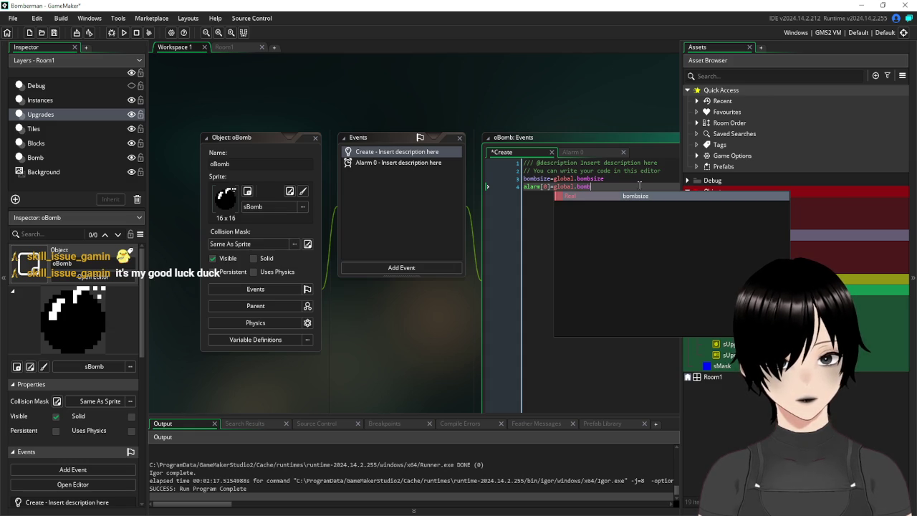
pyautogui.write('timer')
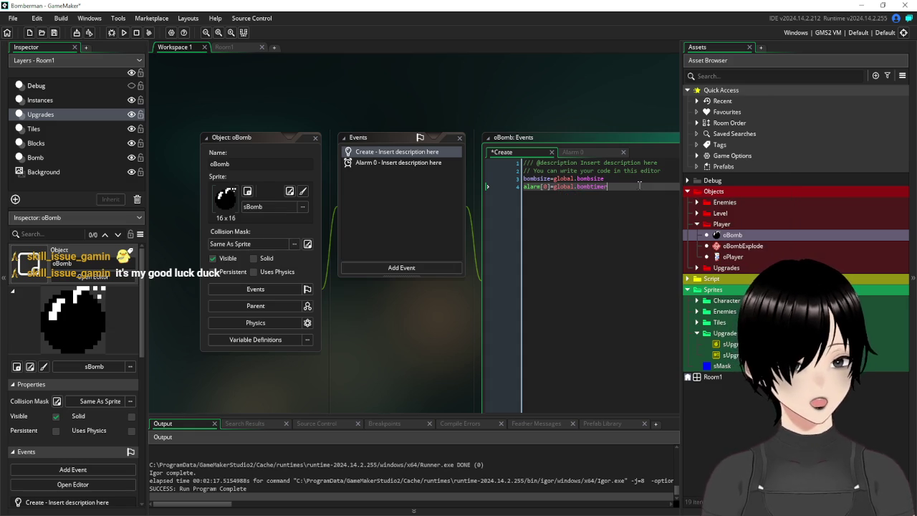
pyautogui.doubleClick(733, 256)
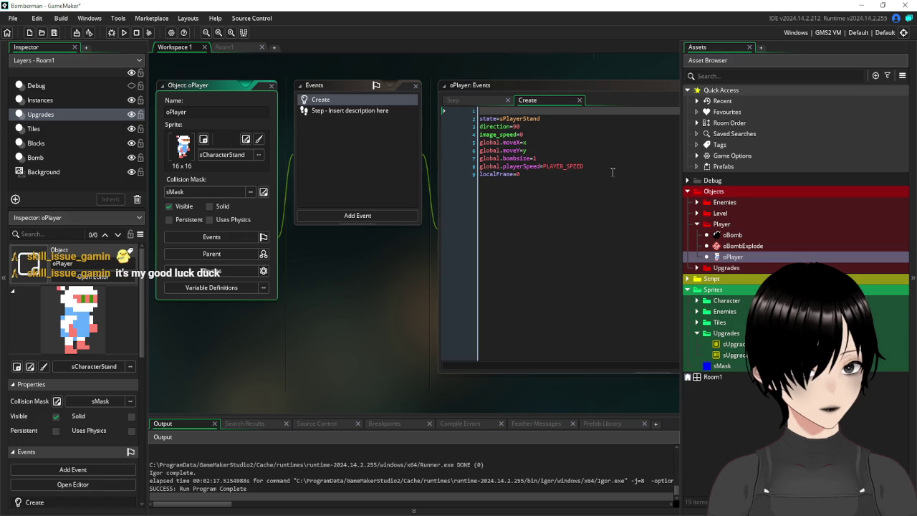
# Step: Add global.bombtimer=BOMB_TIME as a new line 9 in oPlayer's Create code, then close its editors
pyautogui.click(608, 166)
pyautogui.press('Return')
pyautogui.write('BOMB_TIME')
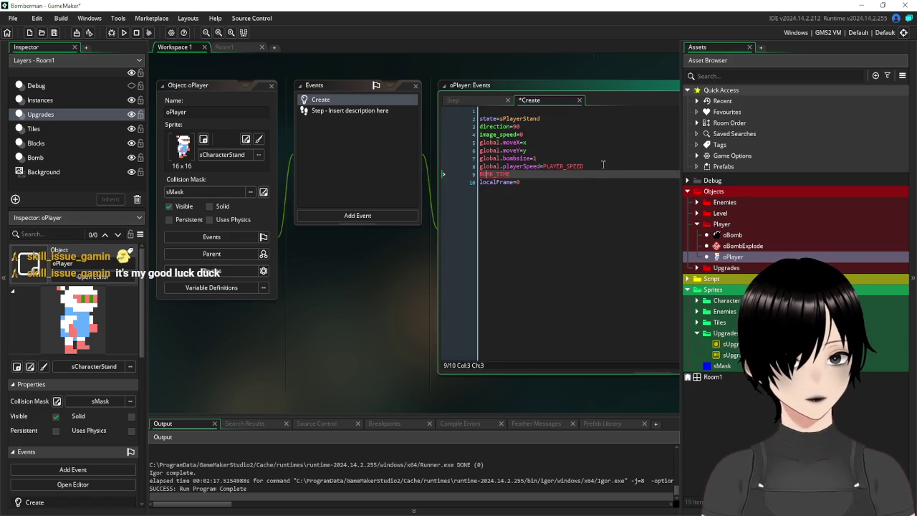
pyautogui.hotkey('shift', 'Left')
pyautogui.hotkey('shift', 'Left')
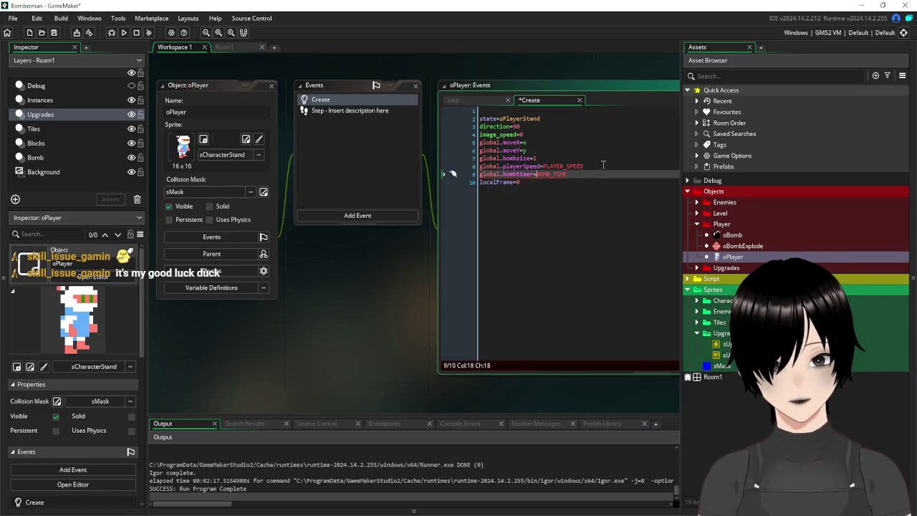
pyautogui.scroll(2, 283, 122)
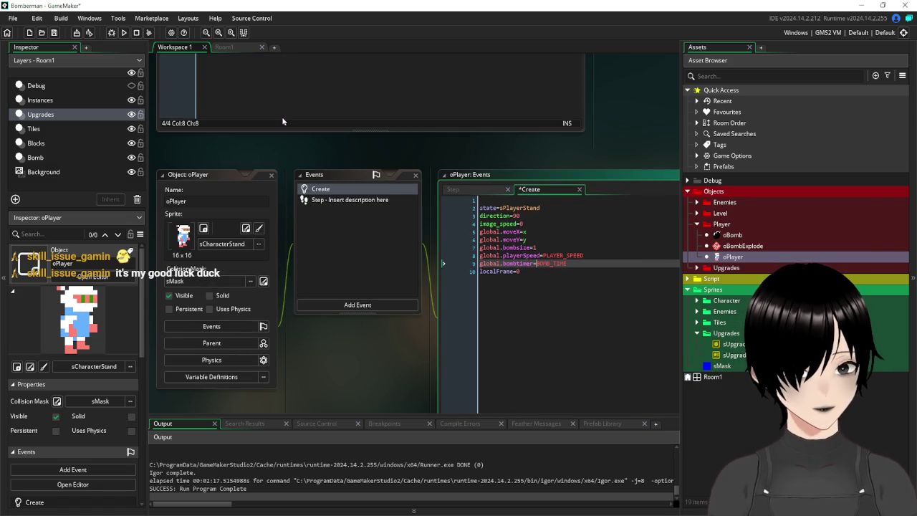
pyautogui.moveTo(534, 264); pyautogui.dragTo(472, 265)
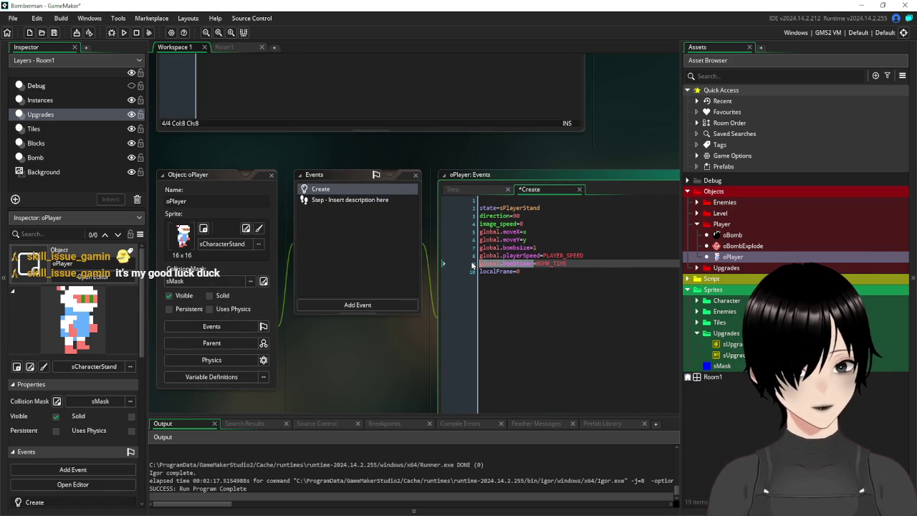
pyautogui.click(271, 175)
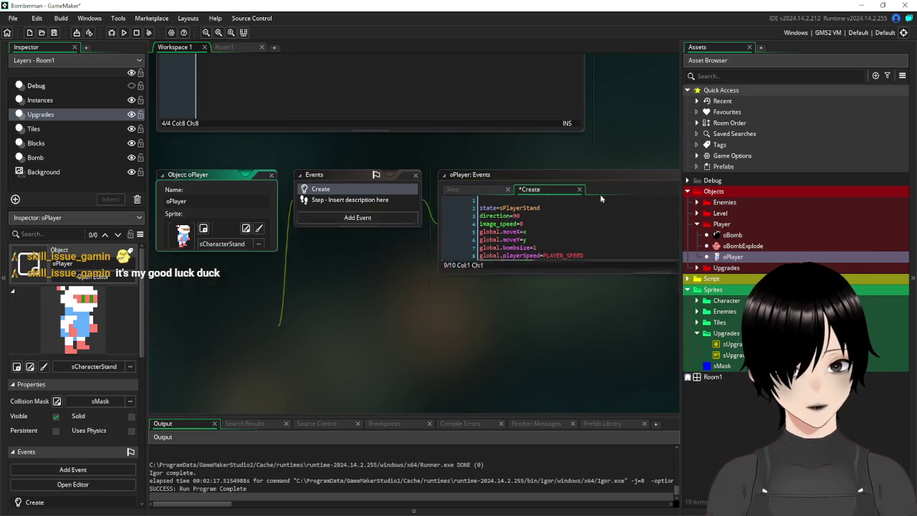
pyautogui.scroll(4, 411, 123)
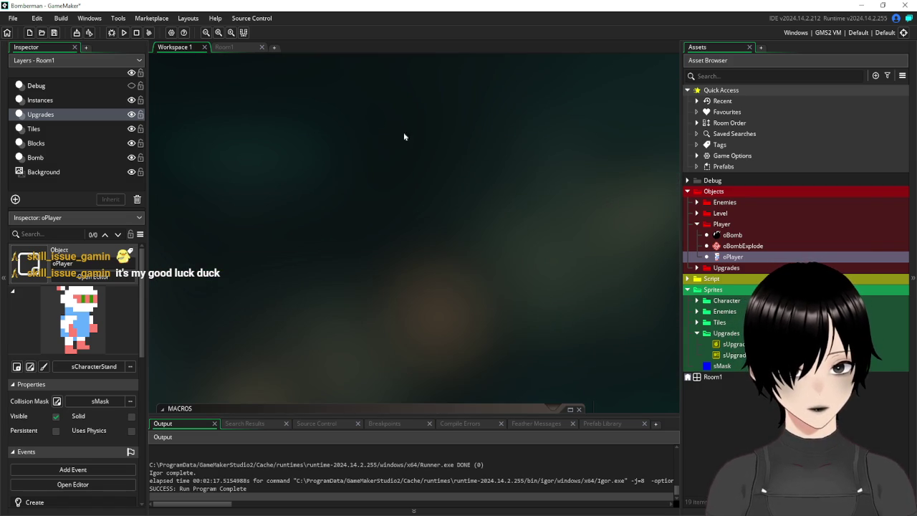
# Step: Look over the MACROS script, then pan back to the oBomb editor showing alarm[0]=global.bombtimer
pyautogui.scroll(-8, 501, 205)
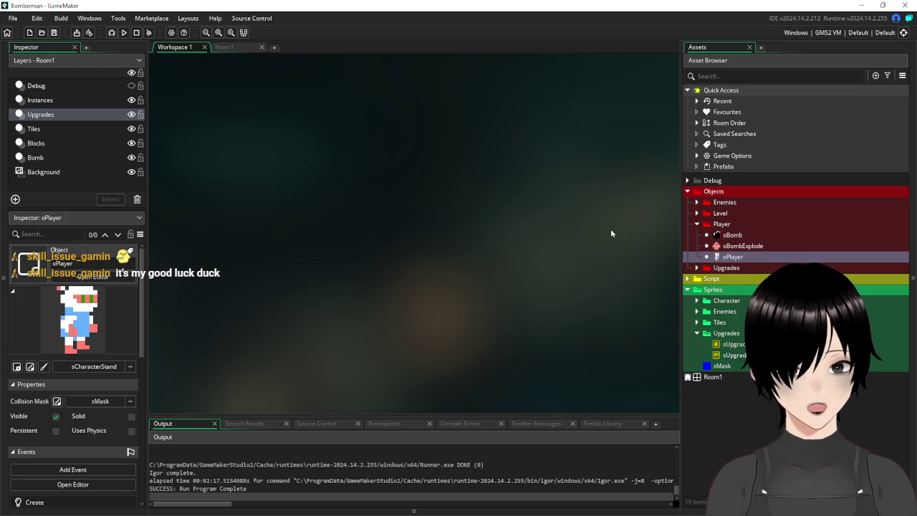
pyautogui.scroll(5, 610, 229)
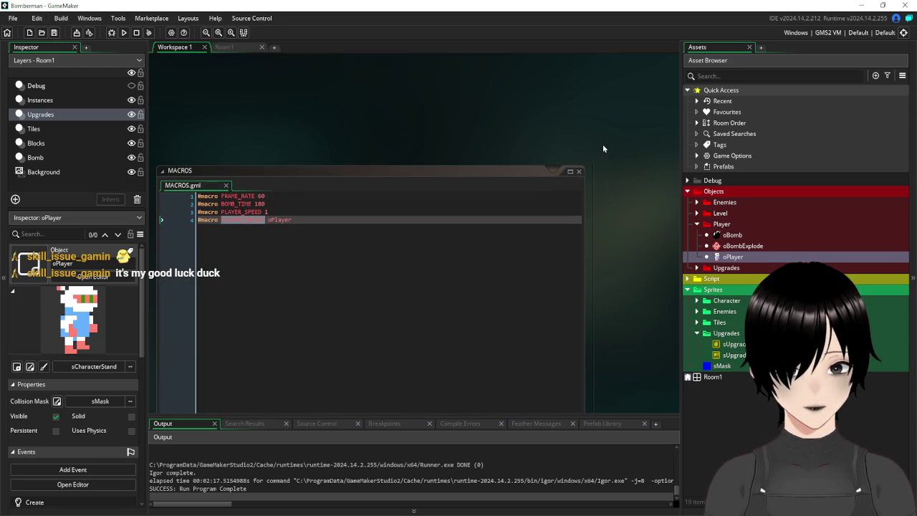
pyautogui.scroll(-5, 501, 121)
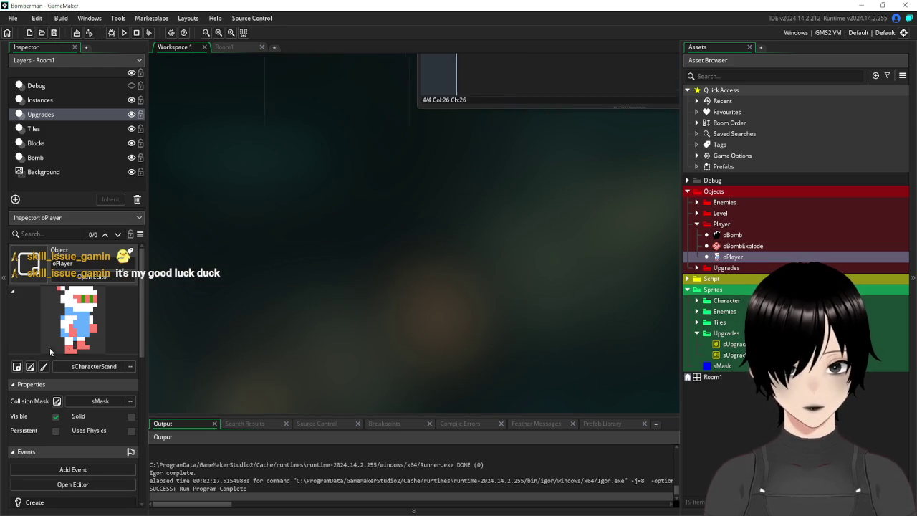
pyautogui.scroll(5, 366, 192)
pyautogui.moveTo(269, 285); pyautogui.dragTo(429, 323)
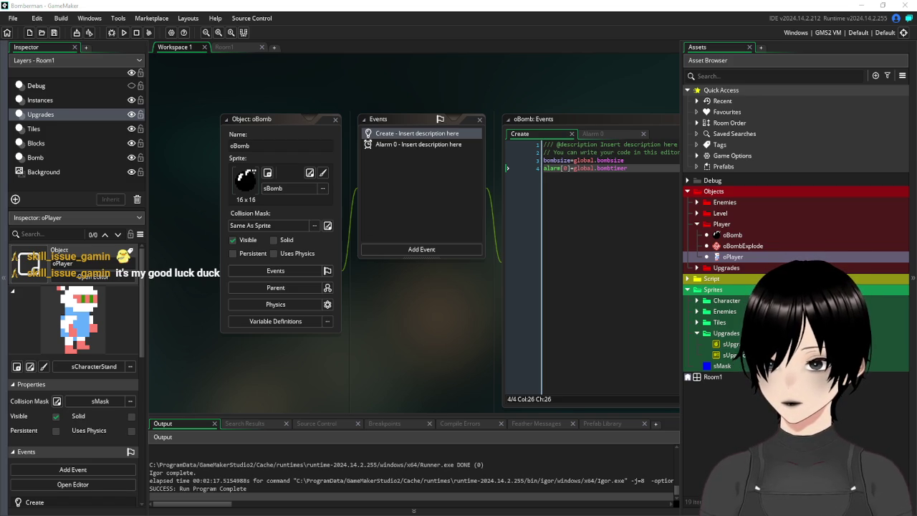
# Step: Shrink the oBomb editors and expand the Upgrades objects folder
pyautogui.click(610, 169)
pyautogui.click(277, 124)
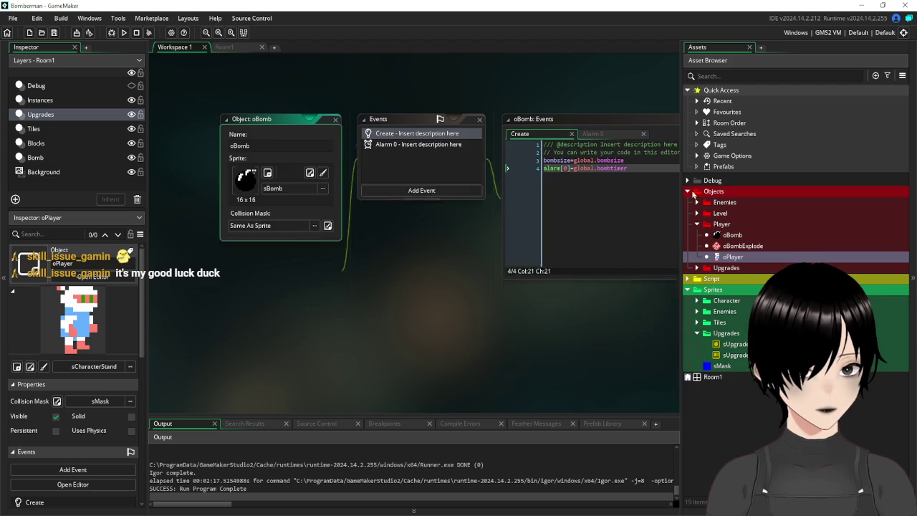
pyautogui.click(696, 224)
pyautogui.click(698, 235)
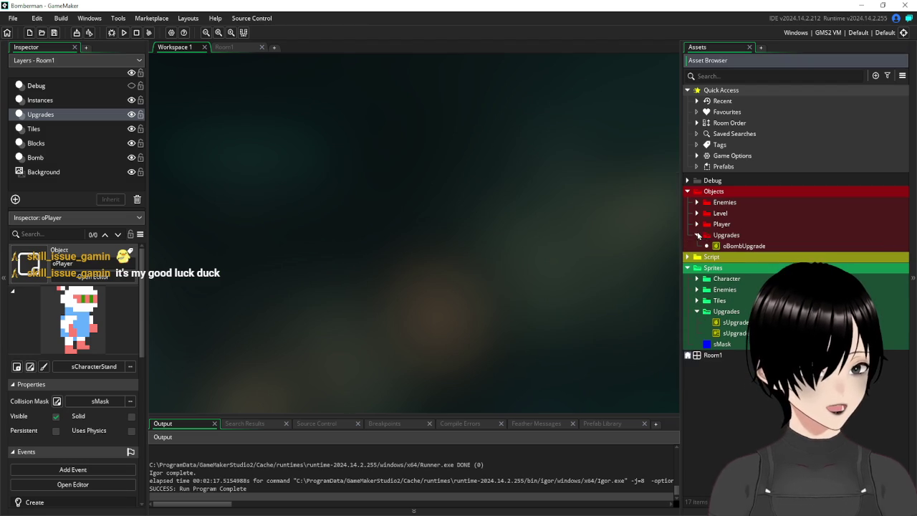
pyautogui.rightClick(724, 235)
pyautogui.moveTo(755, 243)
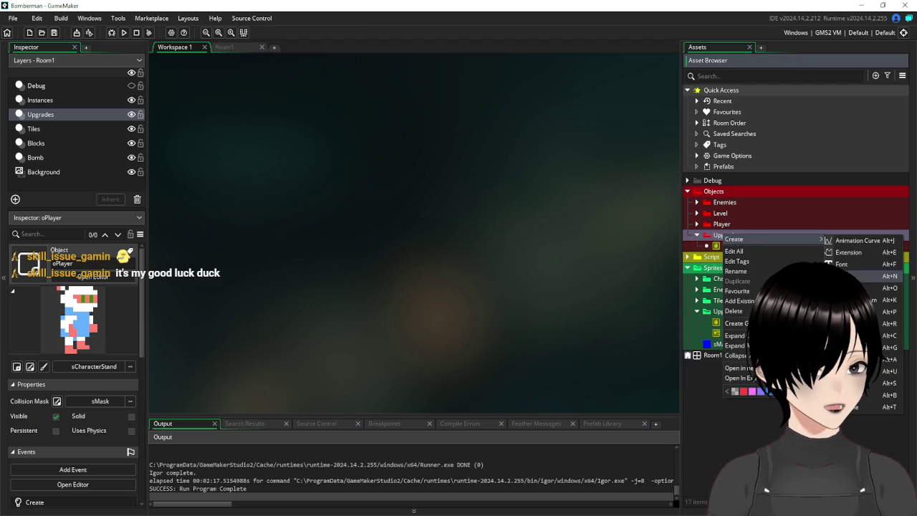
# Step: Duplicate oBombUpgrade, rename the copy oBombUpgradeTime, and open it
pyautogui.click(735, 247)
pyautogui.rightClick(747, 247)
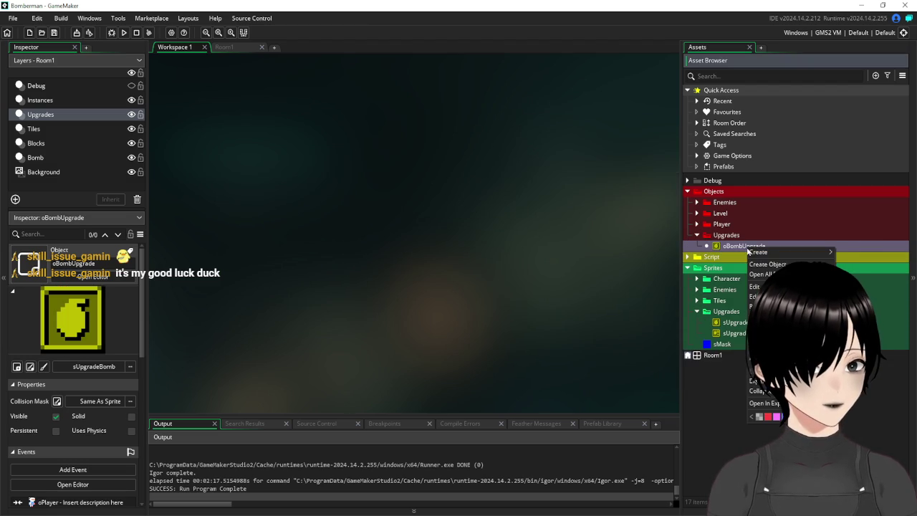
pyautogui.click(767, 327)
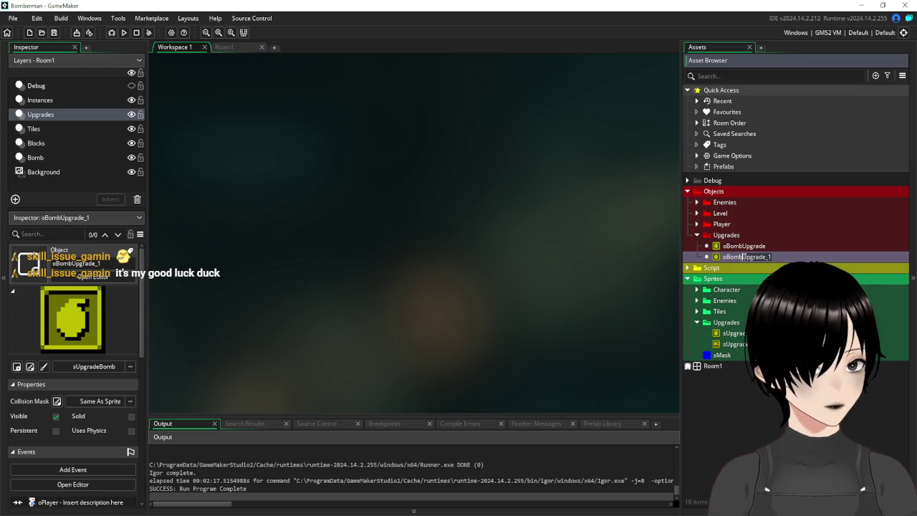
pyautogui.press('BackSpace')
pyautogui.press('BackSpace')
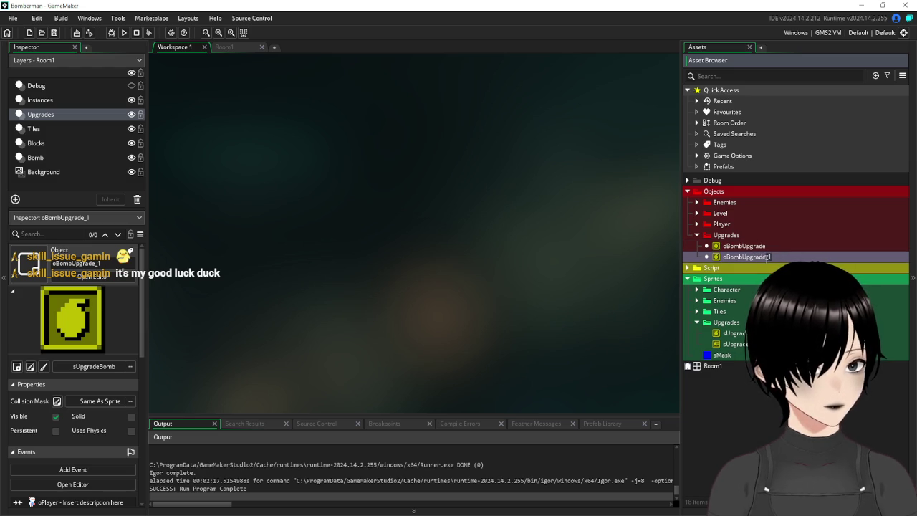
pyautogui.write('Time')
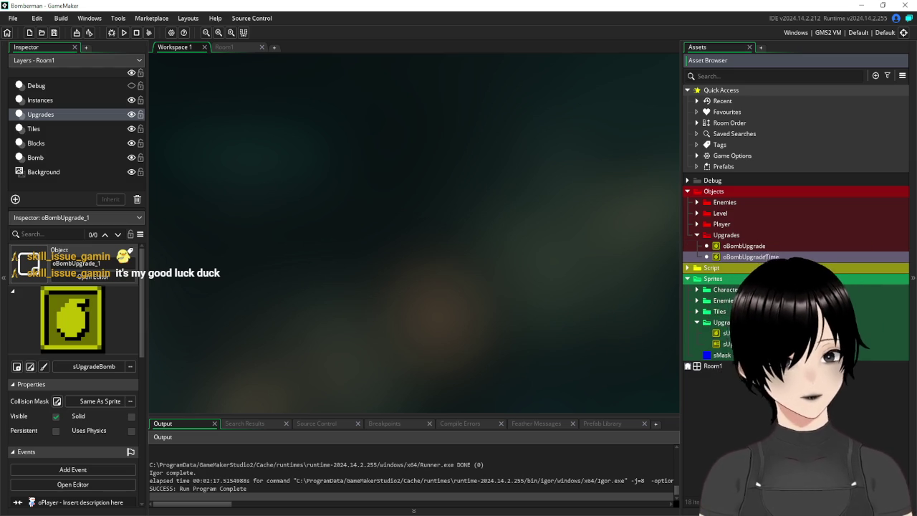
pyautogui.doubleClick(719, 258)
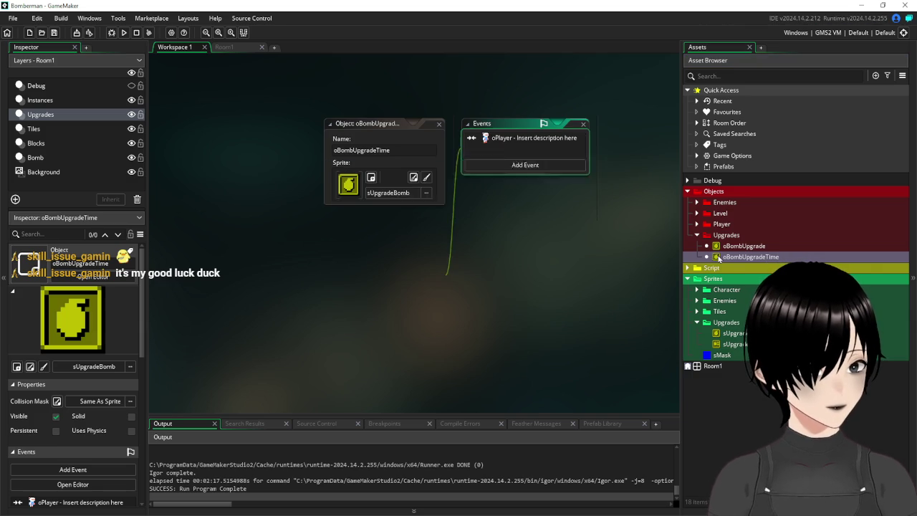
# Step: Change oBombUpgradeTime's oPlayer collision line to global.bombtimer-=30, then go back to Room1
pyautogui.moveTo(408, 127); pyautogui.dragTo(247, 128)
pyautogui.doubleClick(377, 142)
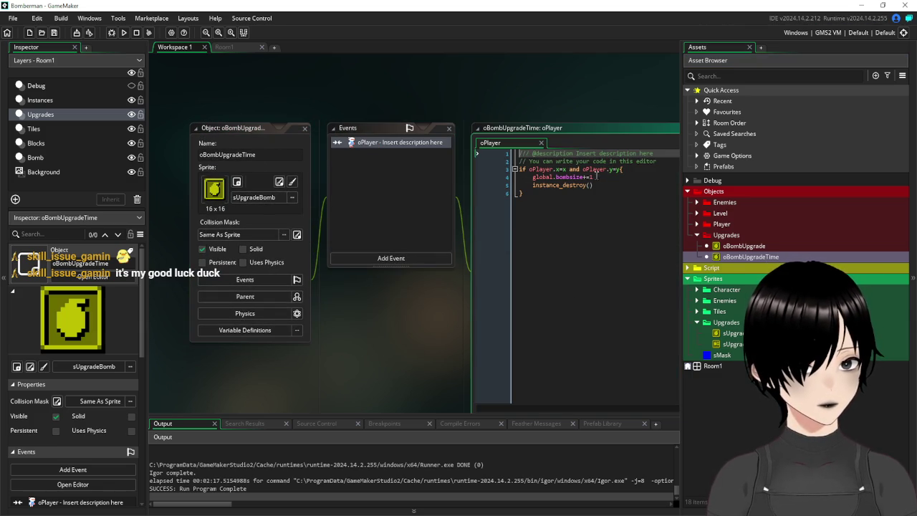
pyautogui.click(573, 180)
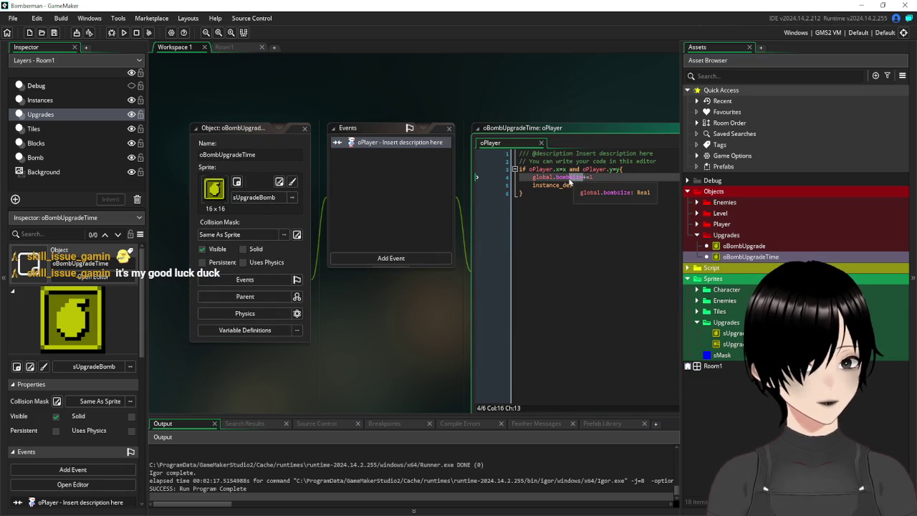
pyautogui.press('BackSpace')
pyautogui.press('BackSpace')
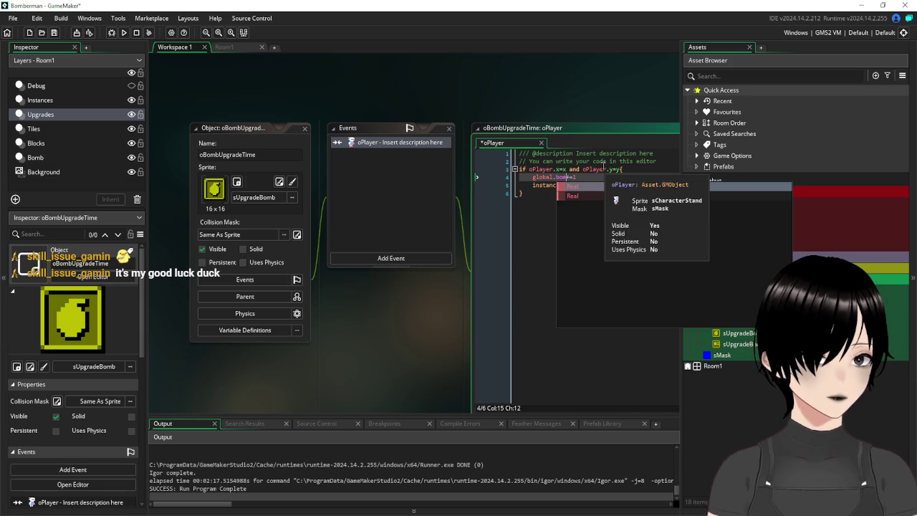
pyautogui.write('btimer')
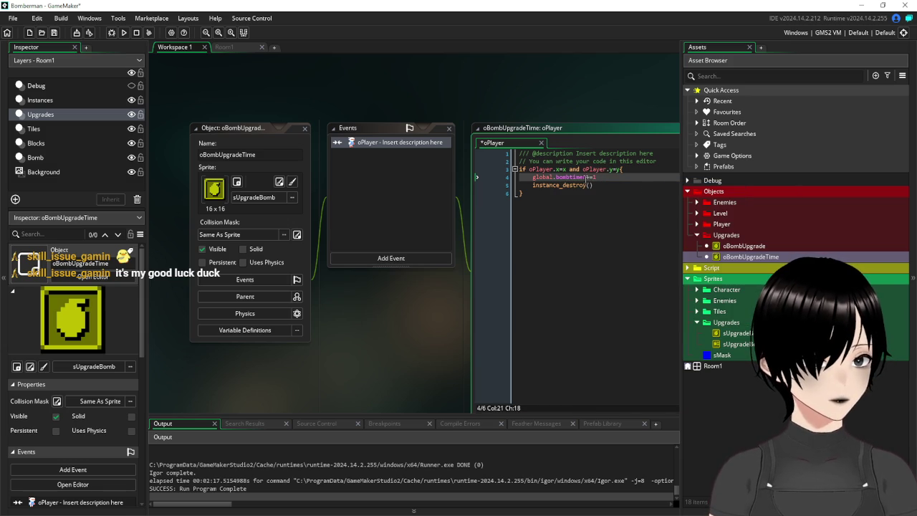
pyautogui.write('-')
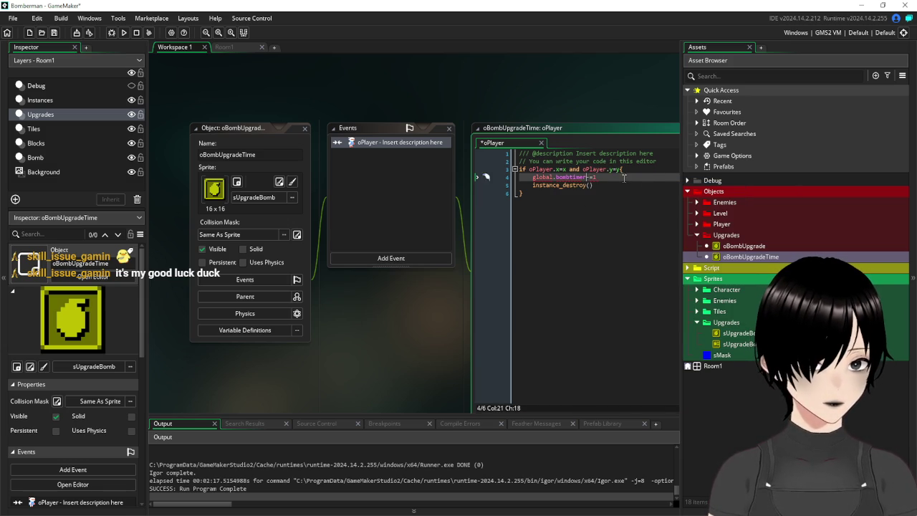
pyautogui.press('BackSpace')
pyautogui.press('BackSpace')
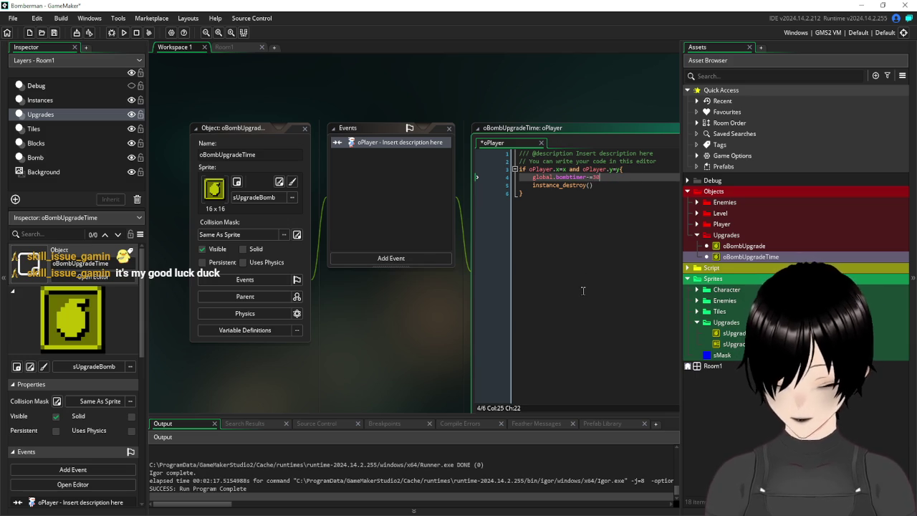
pyautogui.write('30')
pyautogui.press('Down')
pyautogui.press('Down')
pyautogui.click(223, 47)
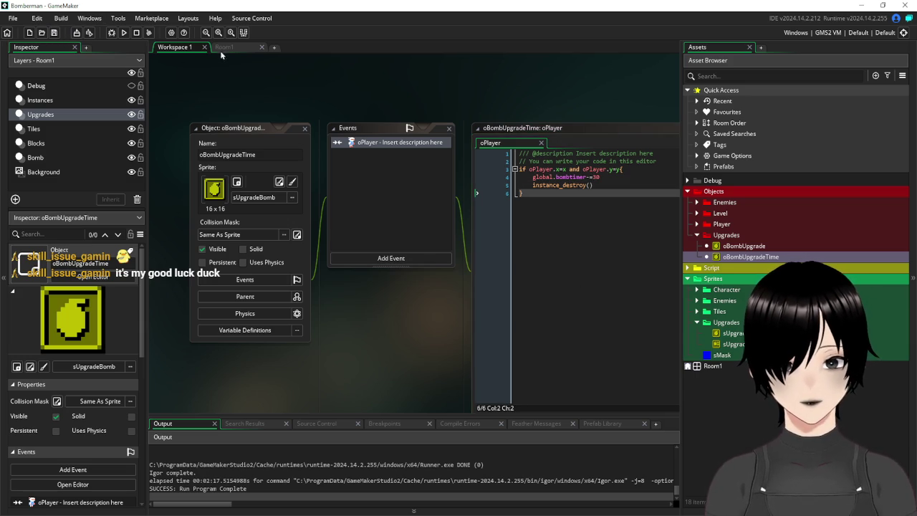
# Step: Drop two oBombUpgradeTime pickups into Room1's lower-left and centre-left, then reopen the object
pyautogui.click(768, 257)
pyautogui.moveTo(770, 260)
pyautogui.mouseDown()
pyautogui.moveTo(526, 240)
pyautogui.moveTo(442, 284)
pyautogui.mouseUp()
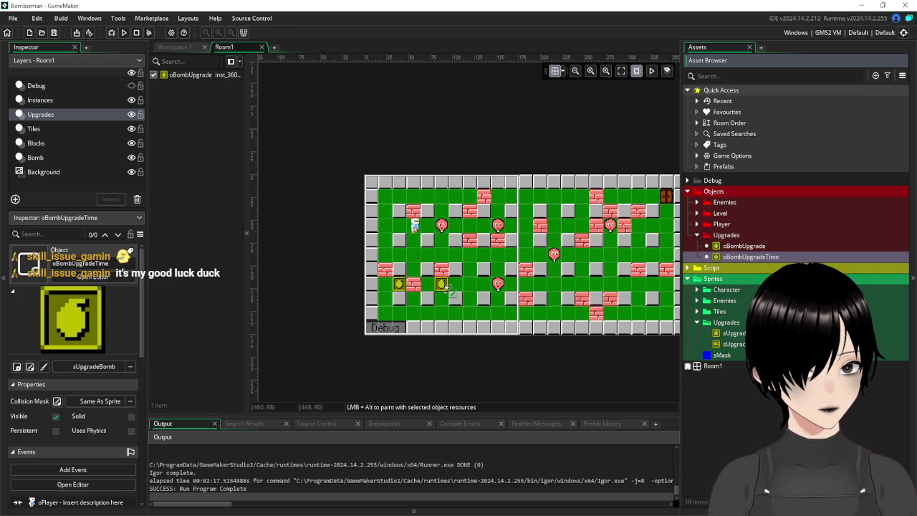
pyautogui.moveTo(767, 257); pyautogui.dragTo(613, 255)
pyautogui.moveTo(477, 259); pyautogui.dragTo(471, 256)
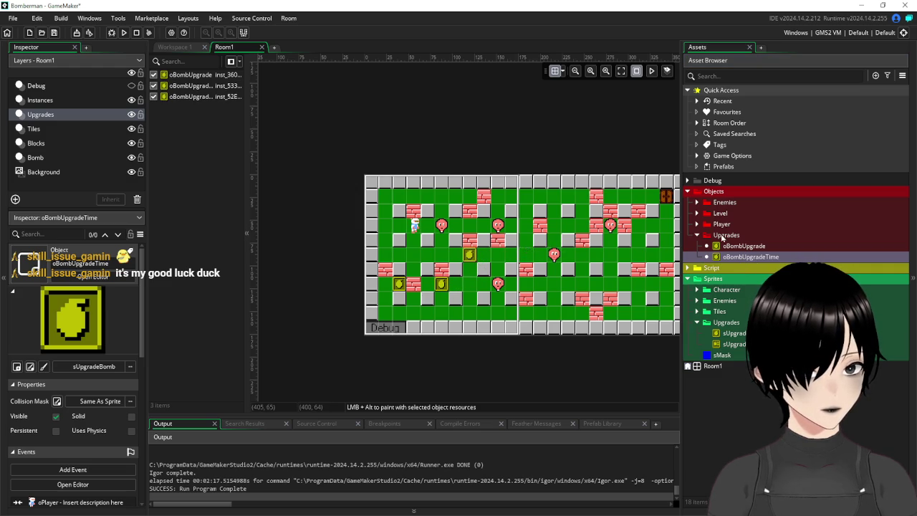
pyautogui.doubleClick(745, 256)
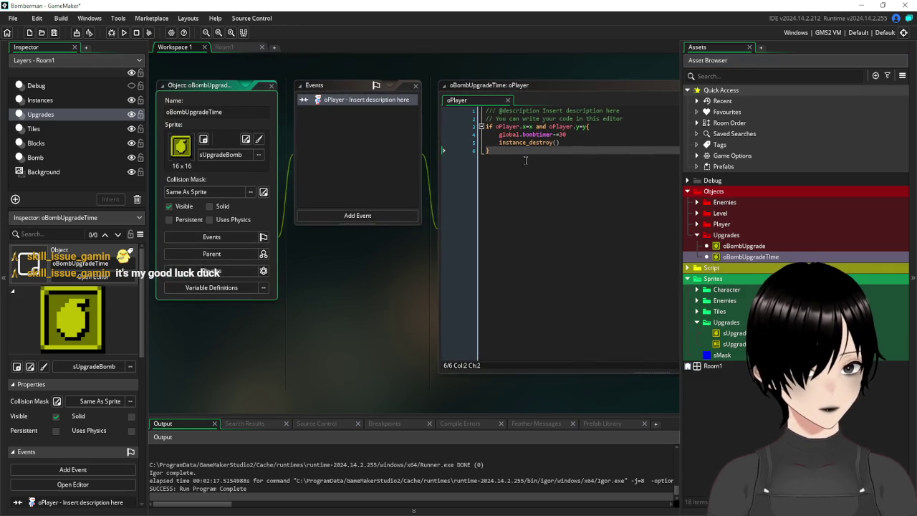
# Step: Set oBombUpgradeTime's sprite to sUpgradeBombTimer from Sprites > Upgrades, then view Room1
pyautogui.click(229, 155)
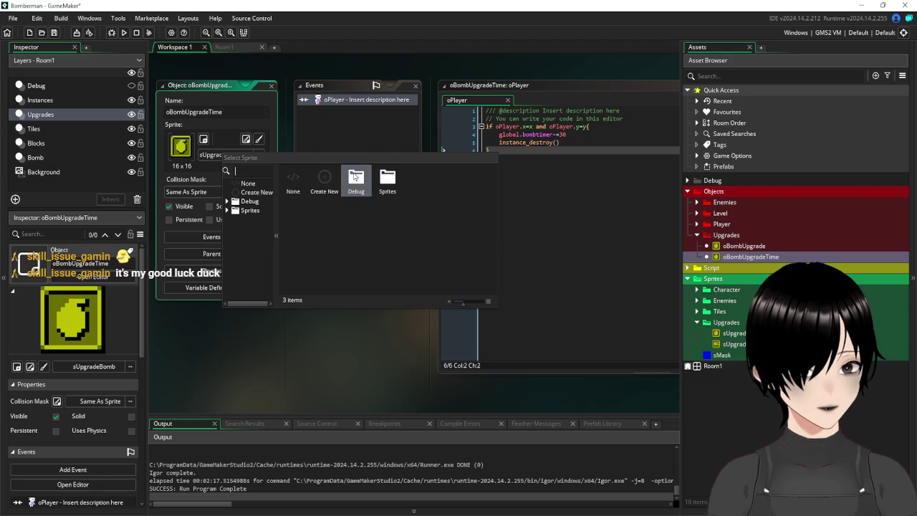
pyautogui.doubleClick(420, 180)
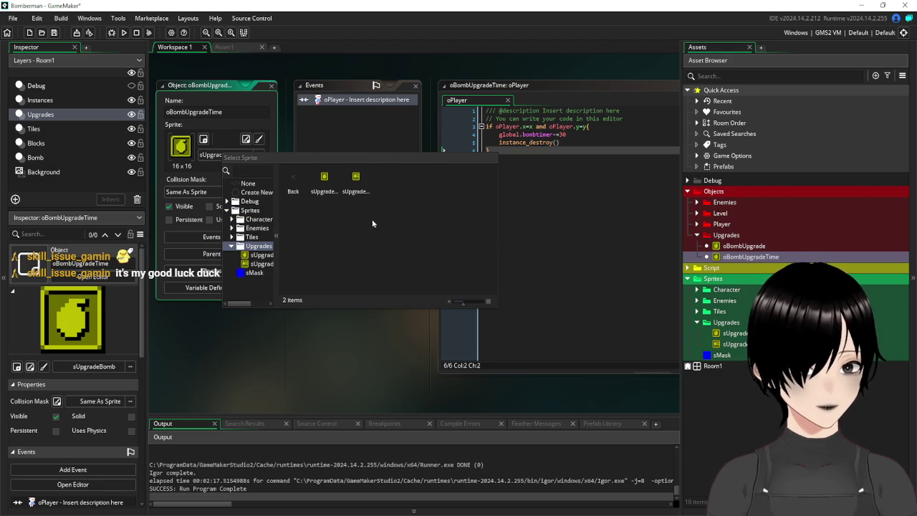
pyautogui.doubleClick(356, 181)
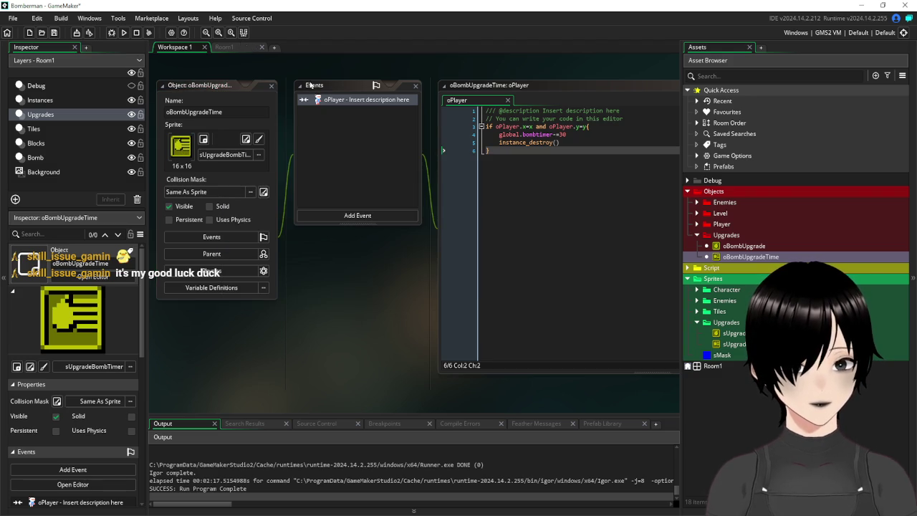
pyautogui.click(232, 47)
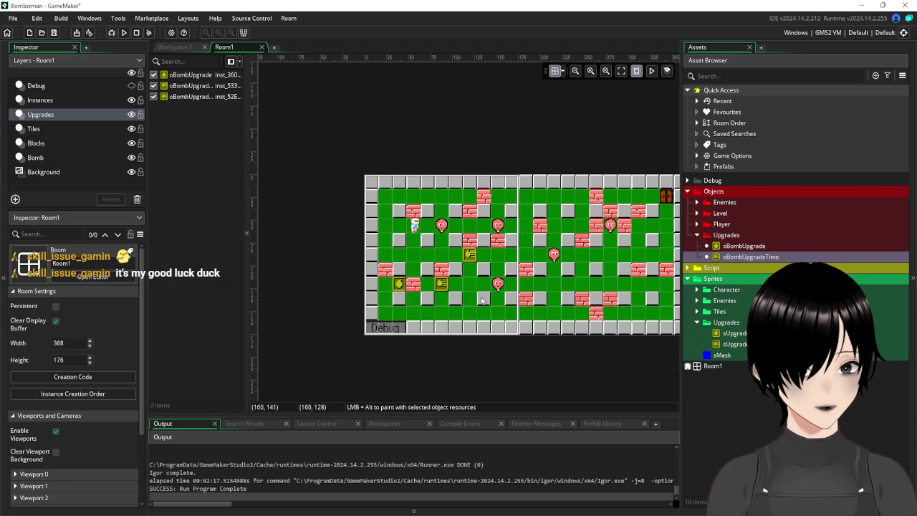
# Step: Drop more oBombUpgradeTime pickups at the lower left and top of Room1, then save and run
pyautogui.moveTo(743, 259)
pyautogui.mouseDown()
pyautogui.moveTo(513, 269)
pyautogui.moveTo(472, 287)
pyautogui.mouseUp()
pyautogui.moveTo(763, 258); pyautogui.dragTo(652, 251)
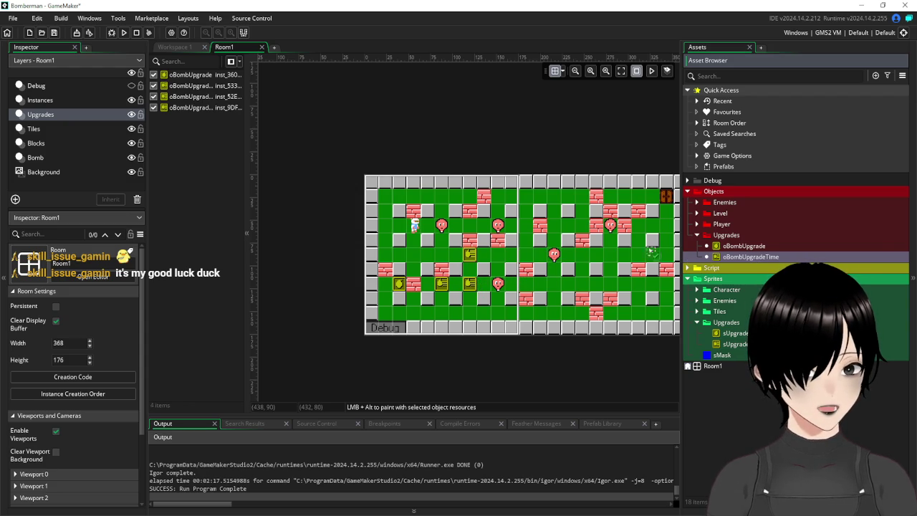
pyautogui.moveTo(439, 204); pyautogui.dragTo(440, 204)
pyautogui.click(54, 33)
pyautogui.click(123, 33)
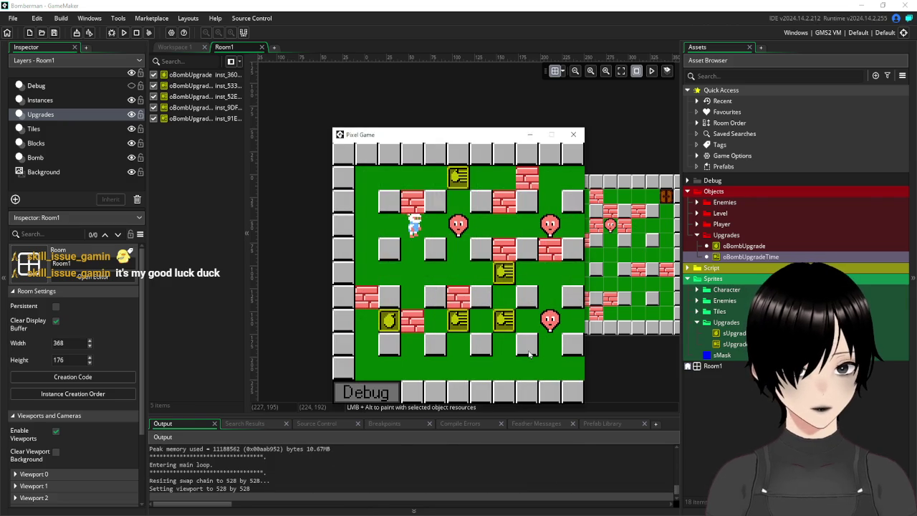
# Step: Drop a first bomb, walk over the upgrade pickups, and bomb the nearby bricks
pyautogui.press('space')
pyautogui.press('Down')
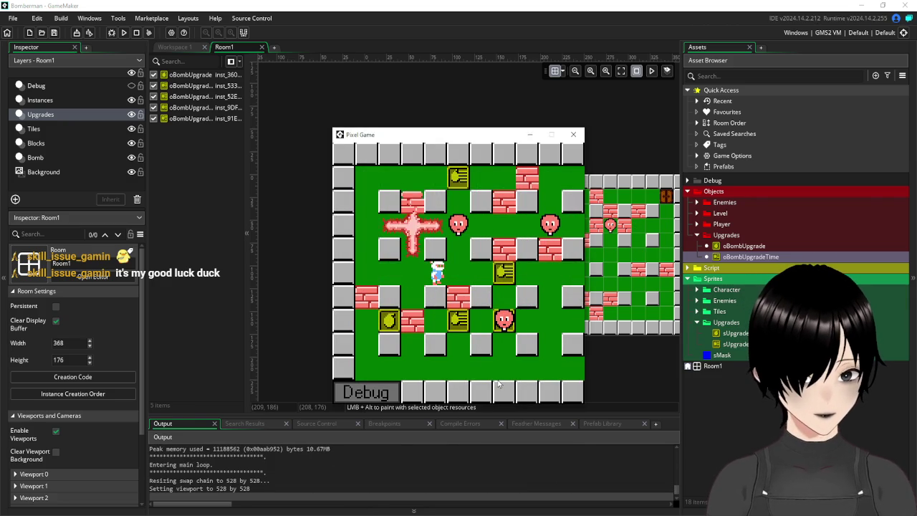
pyautogui.press('Left')
pyautogui.press('Right')
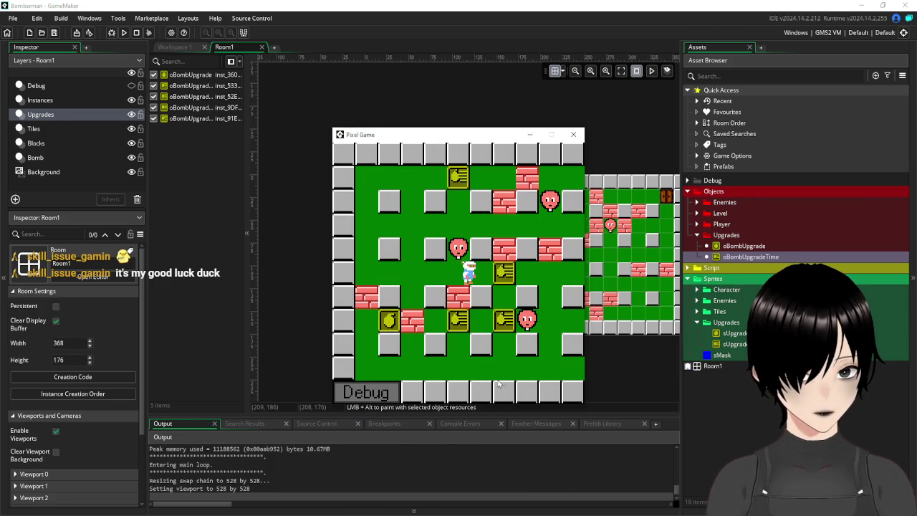
pyautogui.press('Down')
pyautogui.press('Right')
pyautogui.press('Up')
pyautogui.press('Left')
pyautogui.press('Up')
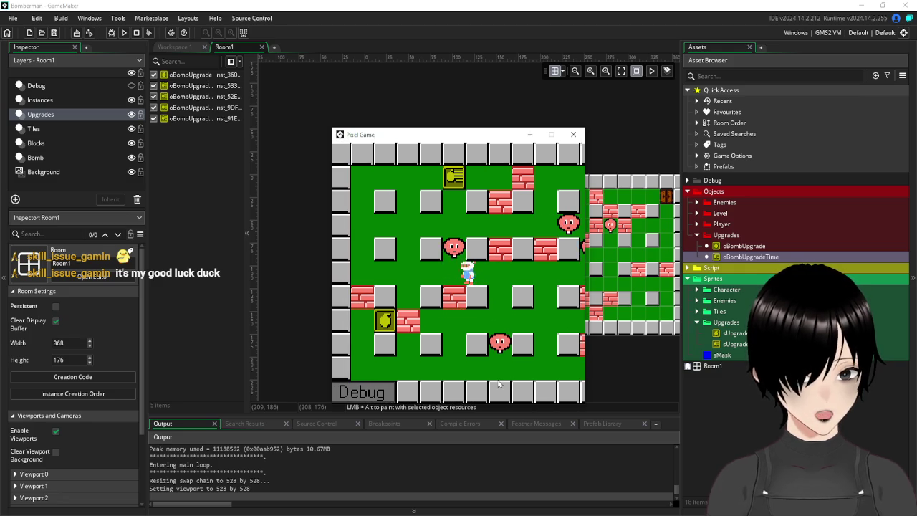
pyautogui.press('Up')
pyautogui.press('Left')
pyautogui.press('space')
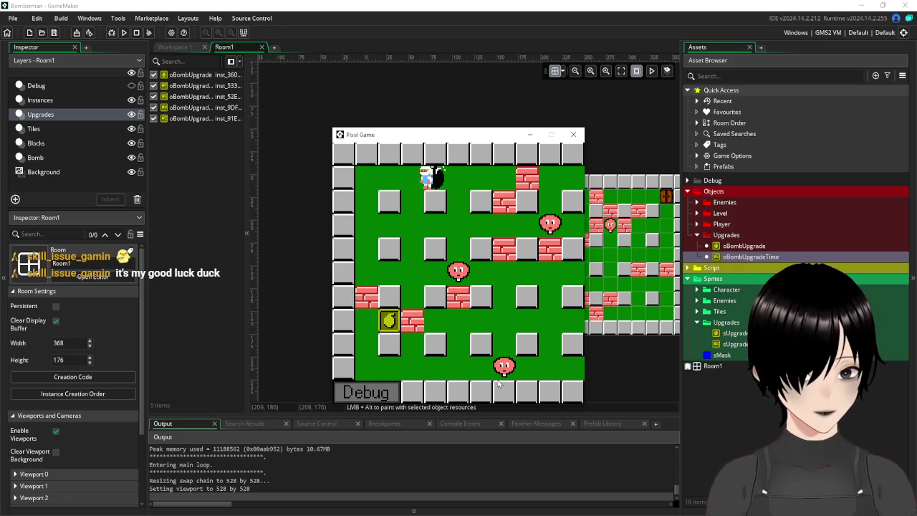
pyautogui.press('Left')
pyautogui.press('Down')
pyautogui.press('Down')
pyautogui.press('Right')
pyautogui.press('Left')
pyautogui.press('Up')
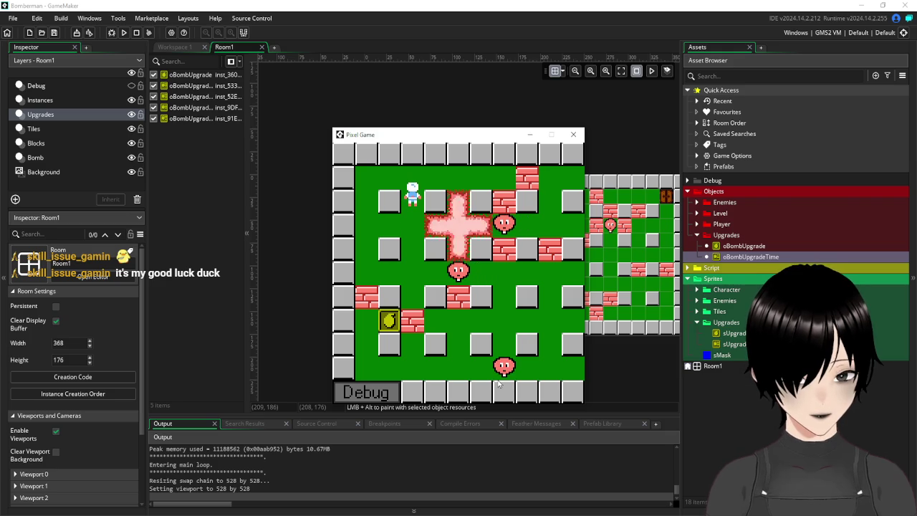
pyautogui.press('Right')
pyautogui.press('Down')
# Step: Bomb along the bottom rows and near the enemies, retreating out of each blast
pyautogui.press('space')
pyautogui.press('Left')
pyautogui.press('Down')
pyautogui.press('Down')
pyautogui.press('Up')
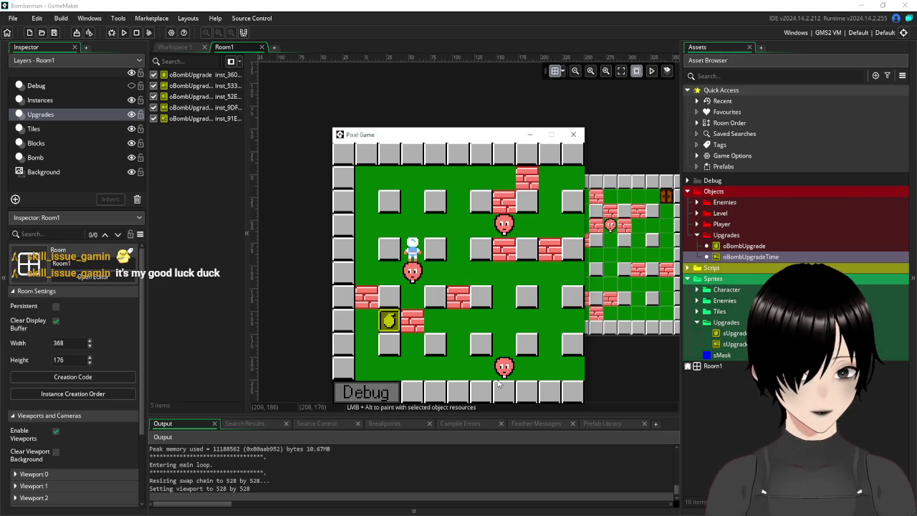
pyautogui.press('Right')
pyautogui.press('space')
pyautogui.press('Left')
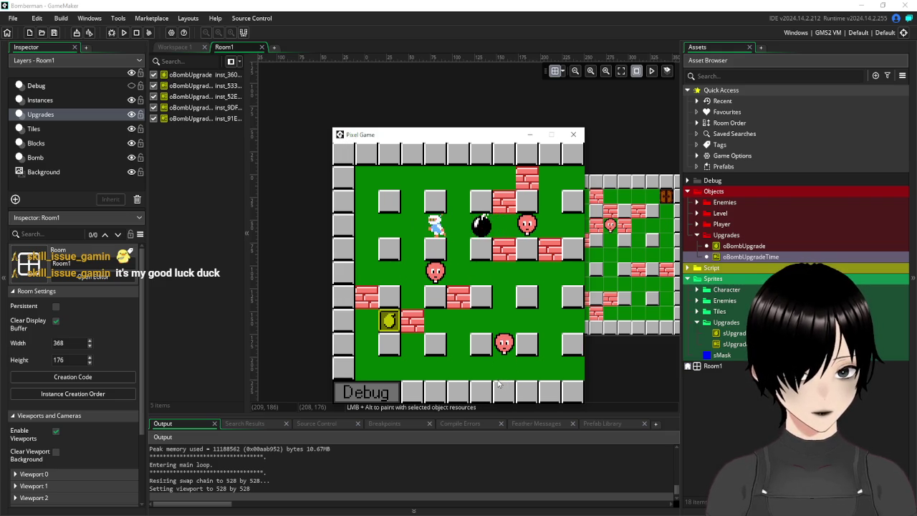
pyautogui.press('Right')
pyautogui.press('Right')
pyautogui.press('Down')
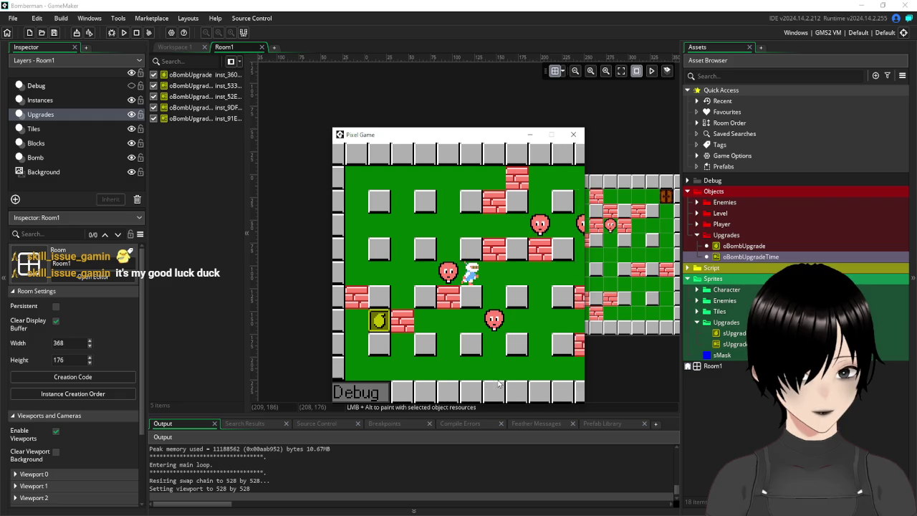
pyautogui.press('Left')
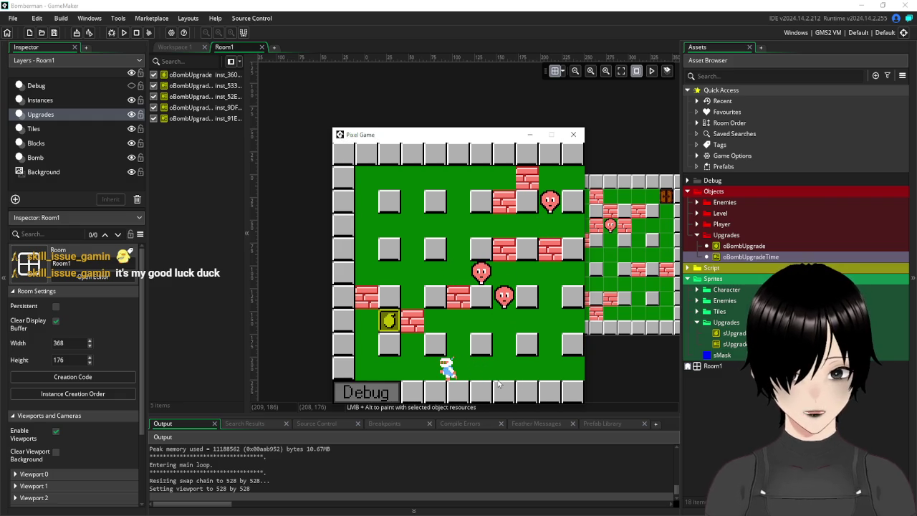
pyautogui.press('Up')
pyautogui.press('Down')
pyautogui.press('Right')
pyautogui.press('Up')
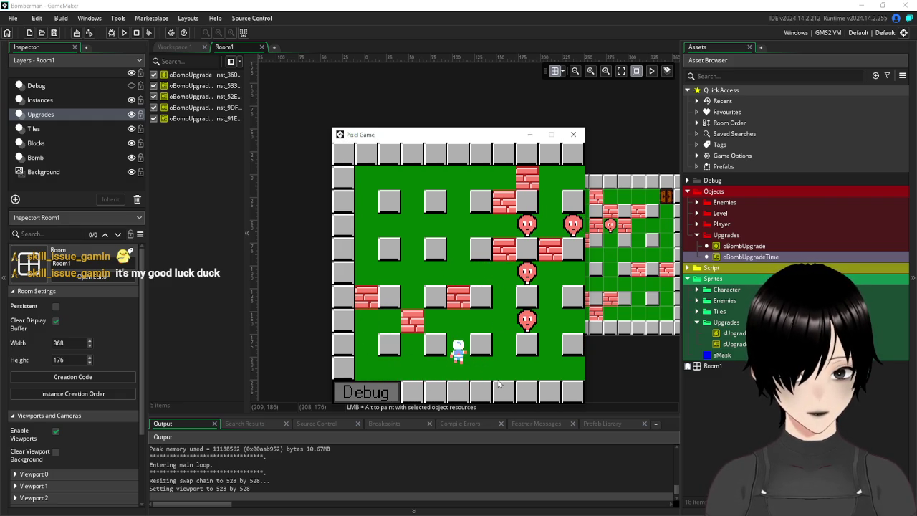
pyautogui.press('space')
pyautogui.press('Right')
pyautogui.press('Up')
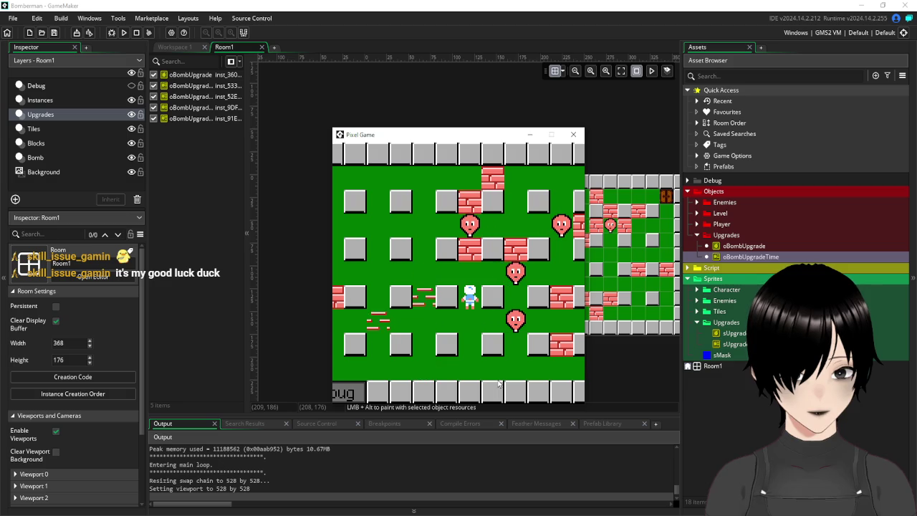
pyautogui.press('space')
pyautogui.press('Left')
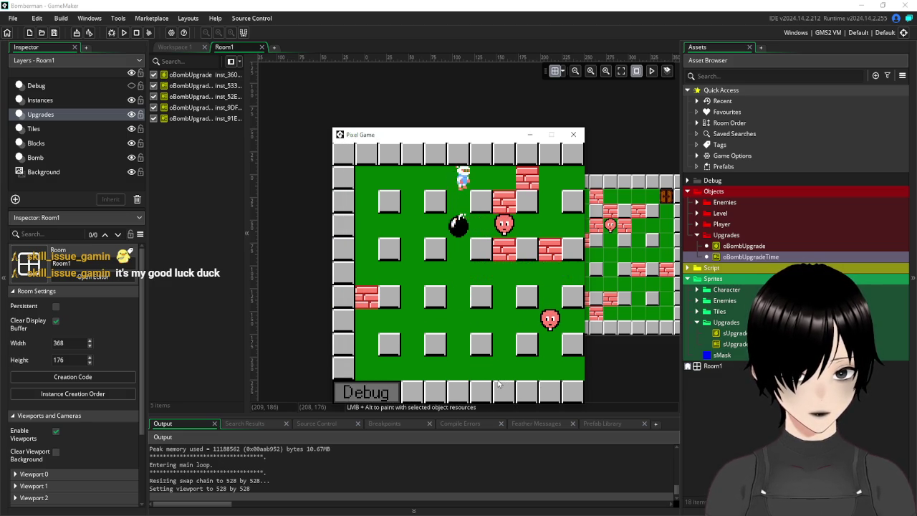
# Step: Blast the bricks along the top row and beside the door, then close the playtest
pyautogui.press('Right')
pyautogui.press('space')
pyautogui.press('Left')
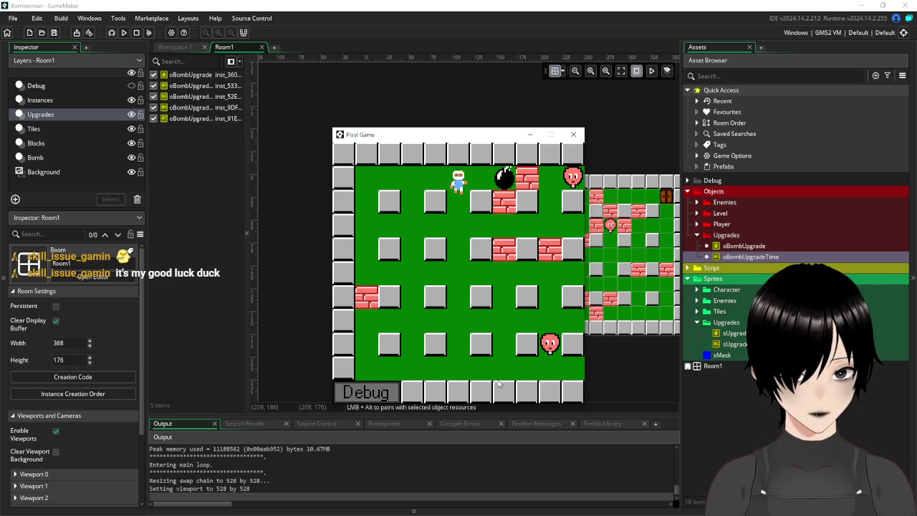
pyautogui.press('Right')
pyautogui.press('Down')
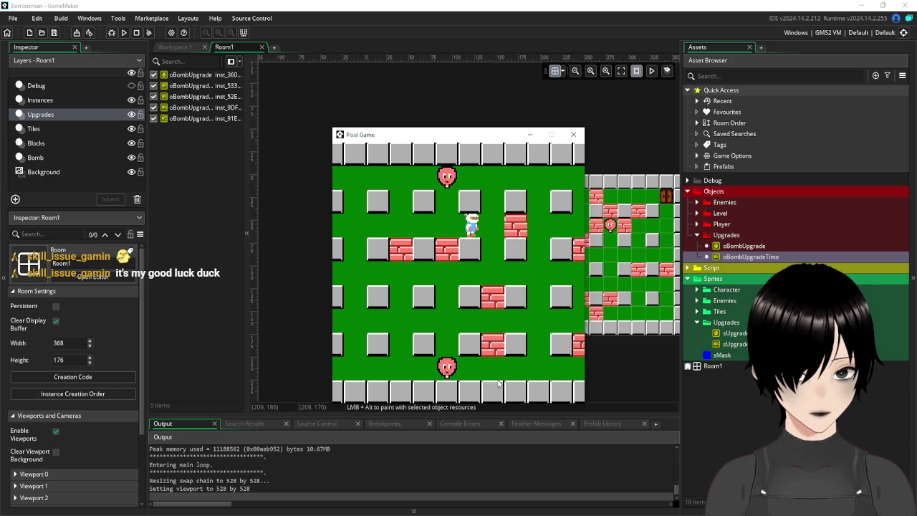
pyautogui.press('Up')
pyautogui.press('Left')
pyautogui.press('space')
pyautogui.press('Right')
pyautogui.press('Right')
pyautogui.press('Down')
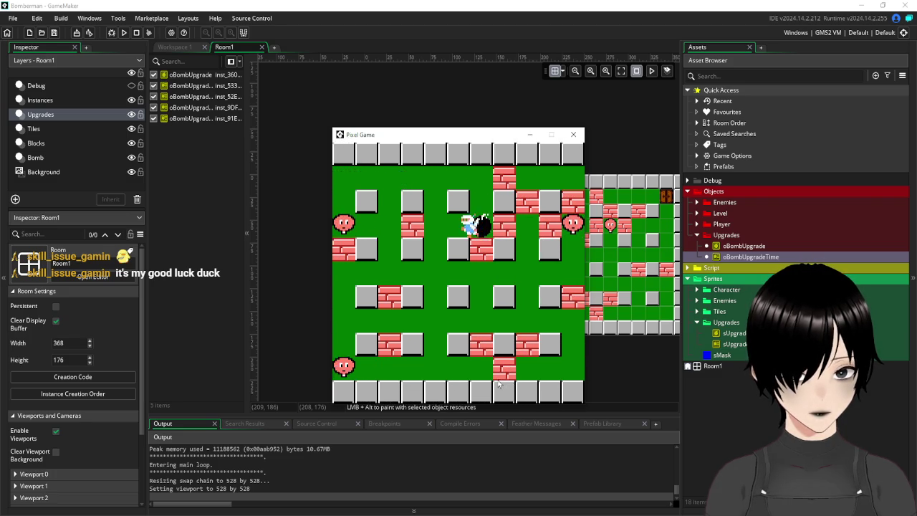
pyautogui.press('Right')
pyautogui.press('space')
pyautogui.press('Left')
pyautogui.press('Down')
pyautogui.press('Right')
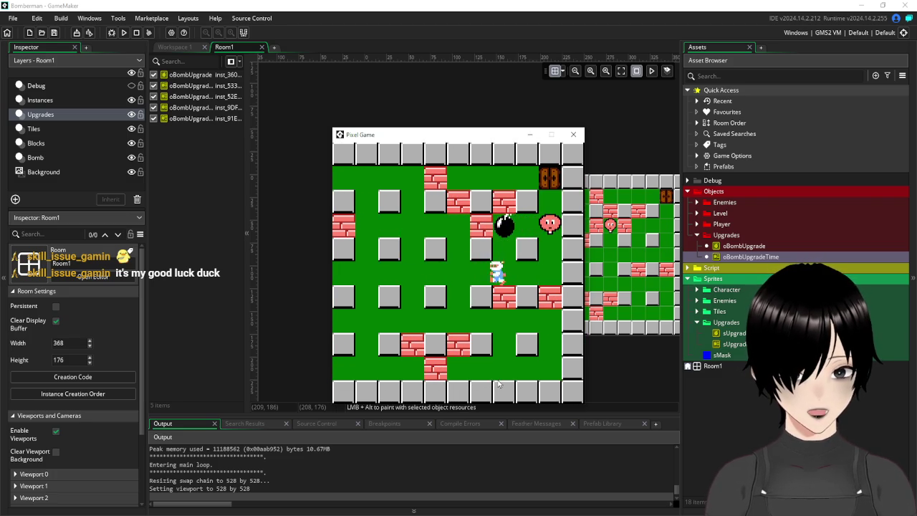
pyautogui.press('Left')
pyautogui.press('Left')
pyautogui.press('Down')
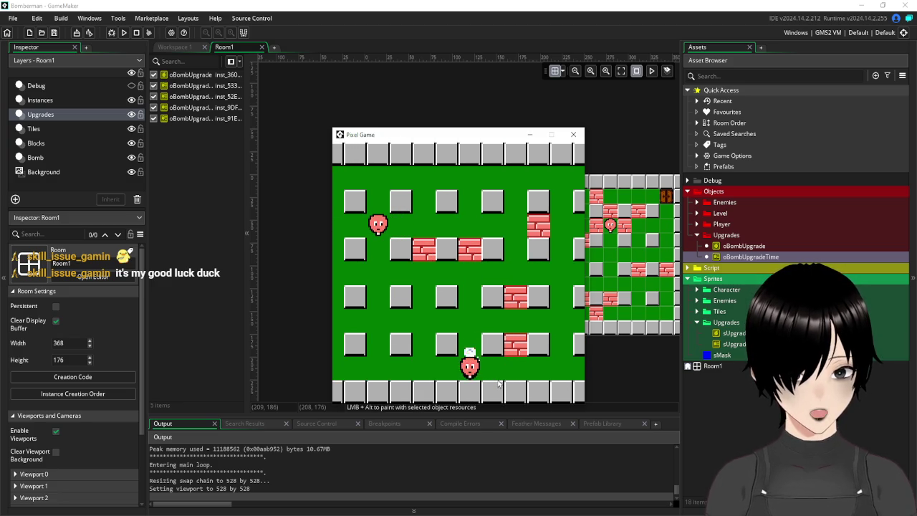
pyautogui.press('Left')
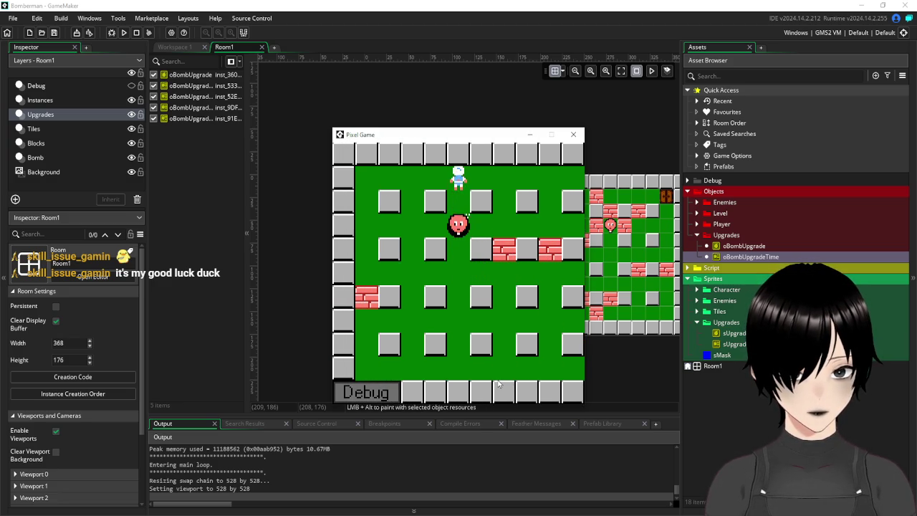
pyautogui.press('Right')
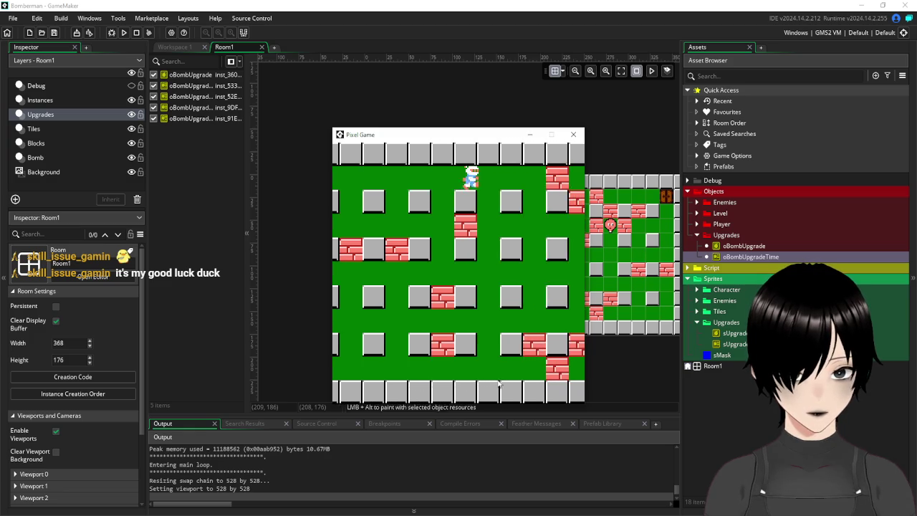
pyautogui.press('Down')
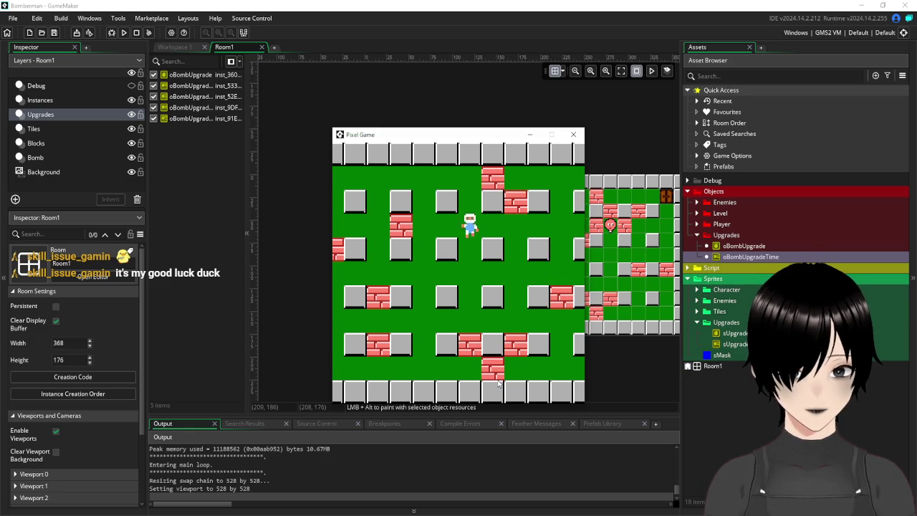
pyautogui.press('Right')
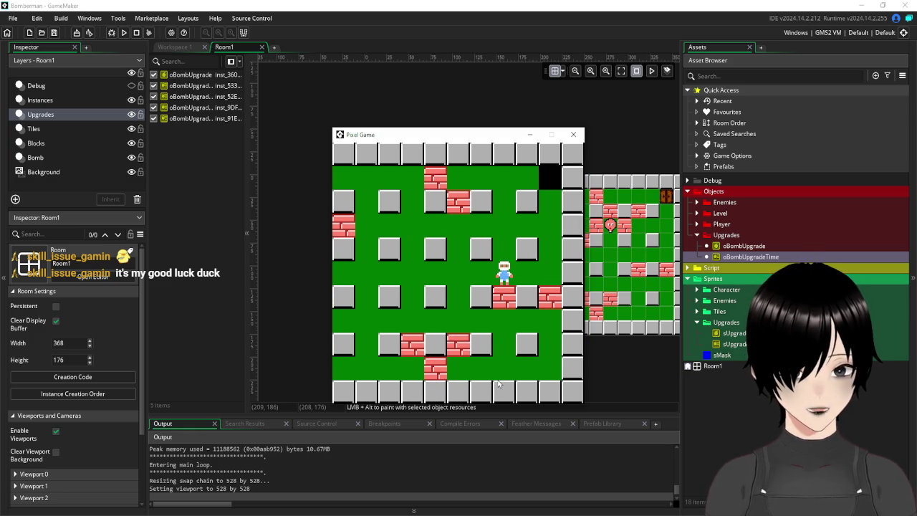
pyautogui.press('space')
pyautogui.press('Left')
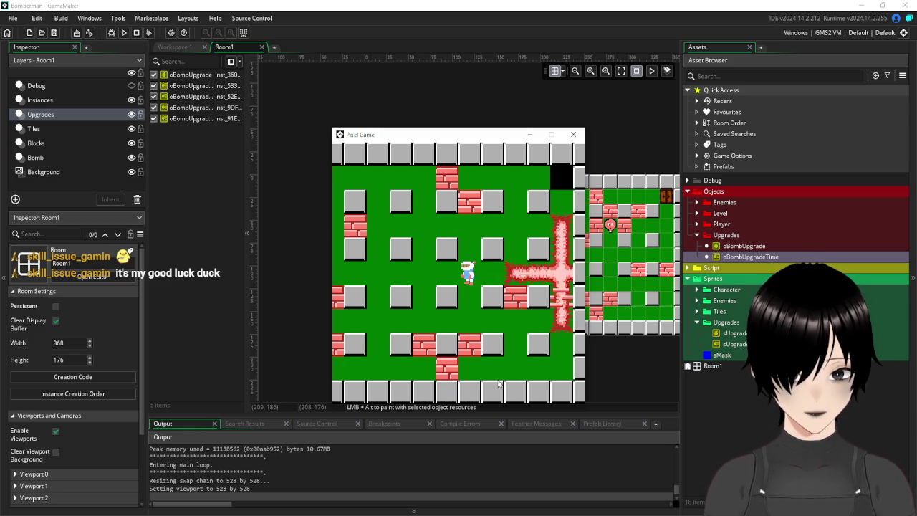
pyautogui.press('Right')
pyautogui.press('Left')
pyautogui.press('Right')
pyautogui.press('Left')
pyautogui.press('space')
pyautogui.press('Left')
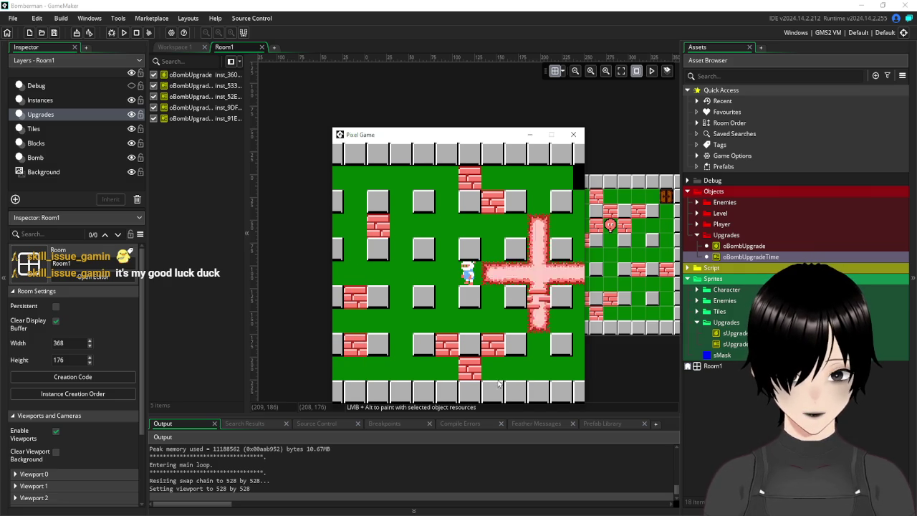
pyautogui.press('Left')
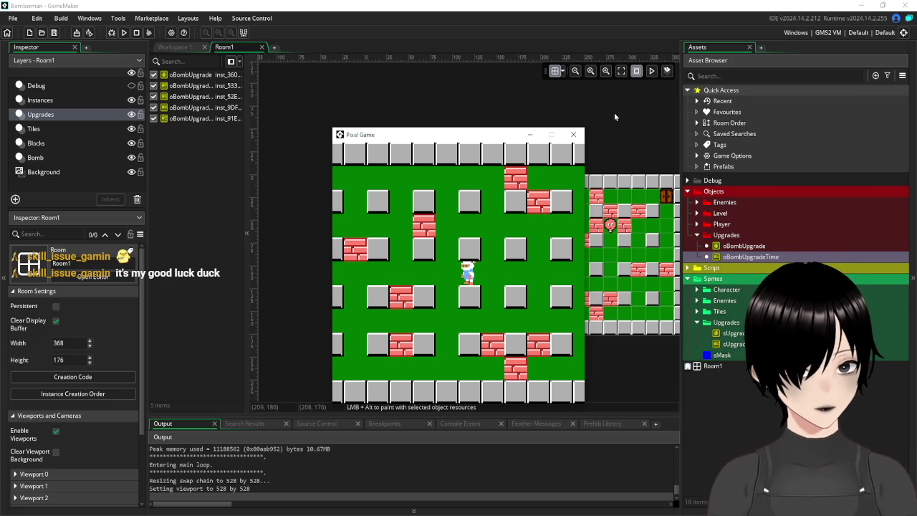
pyautogui.click(569, 133)
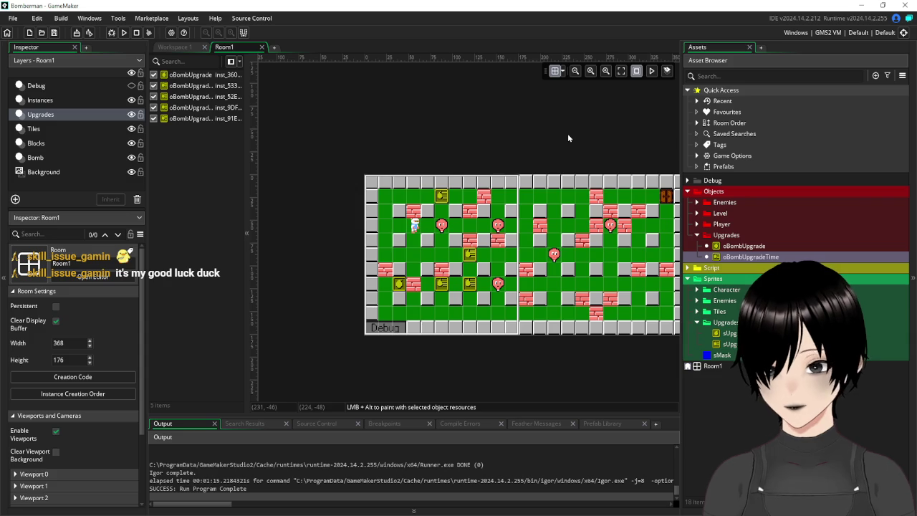
# Step: Close the oBombUpgradeTime object workspace and return to the Room1 editor
pyautogui.click(174, 46)
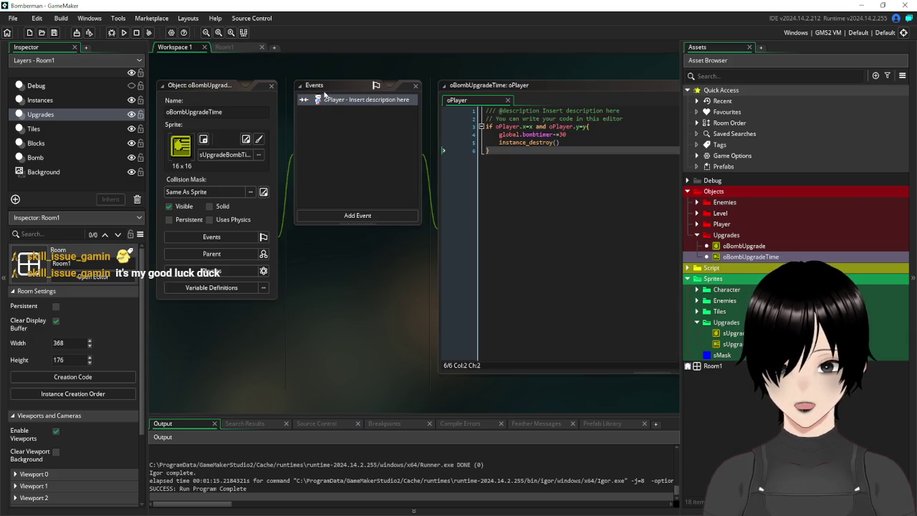
pyautogui.click(272, 86)
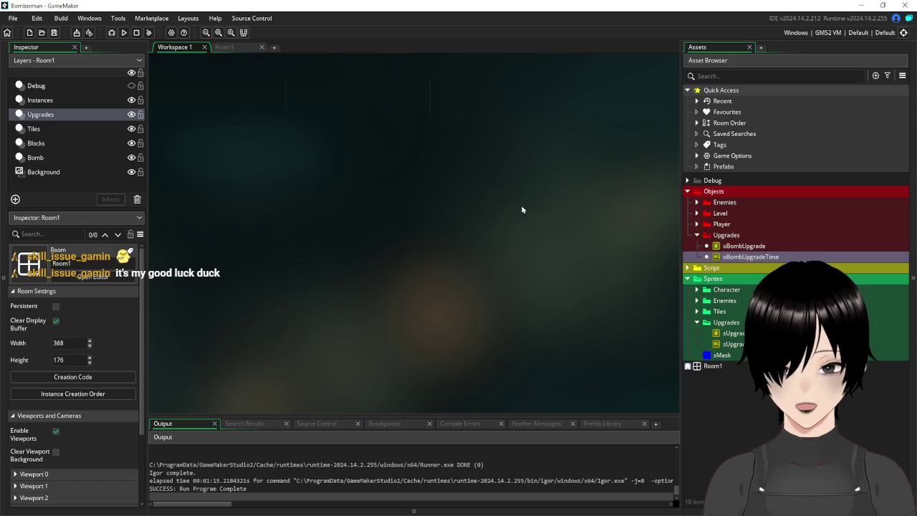
pyautogui.click(234, 48)
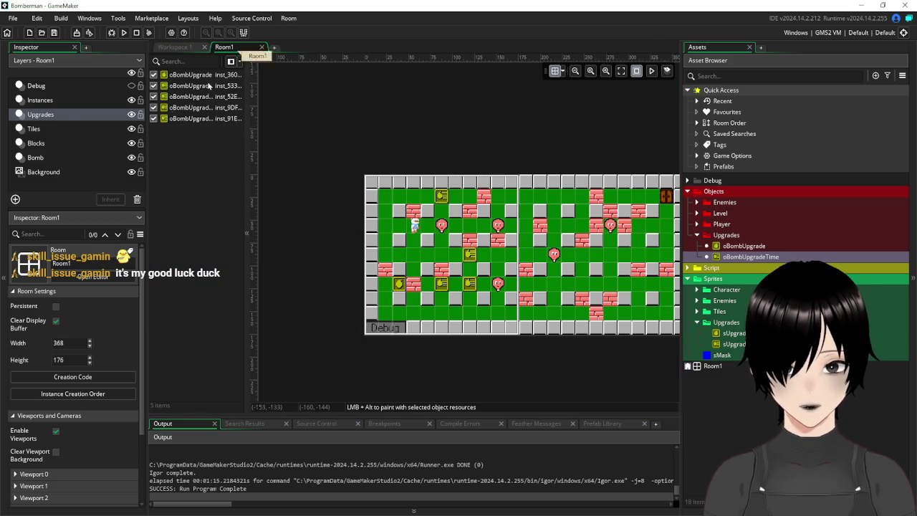
# Step: Select the oDoor and all oTile2 brick instances on the Blocks layer
pyautogui.click(52, 131)
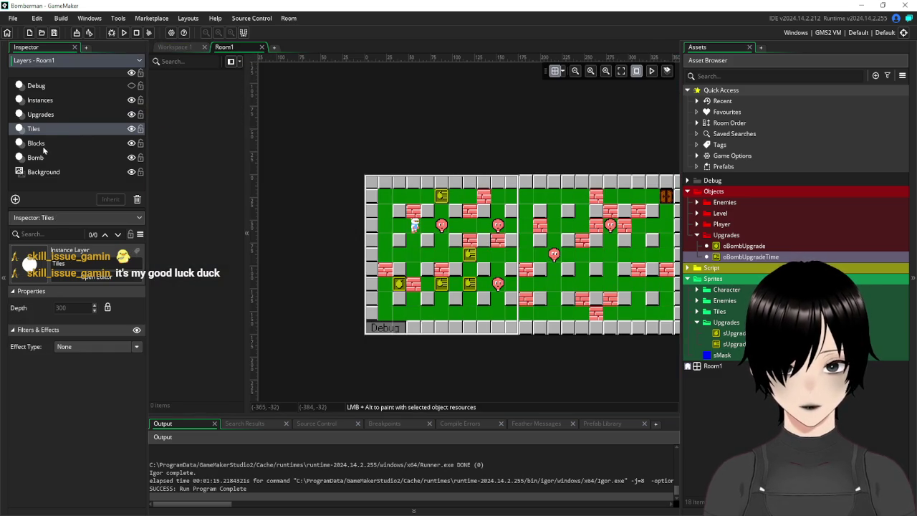
pyautogui.click(44, 145)
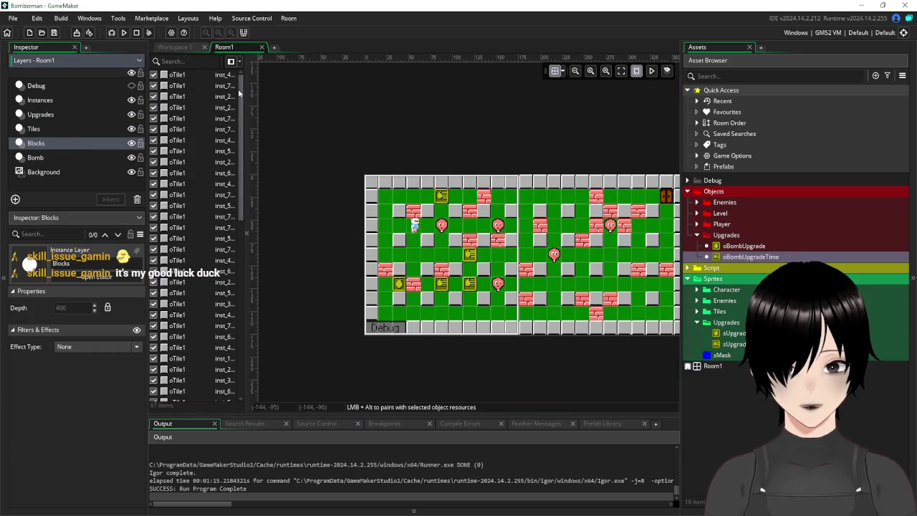
pyautogui.moveTo(238, 89); pyautogui.dragTo(244, 298)
pyautogui.click(178, 166)
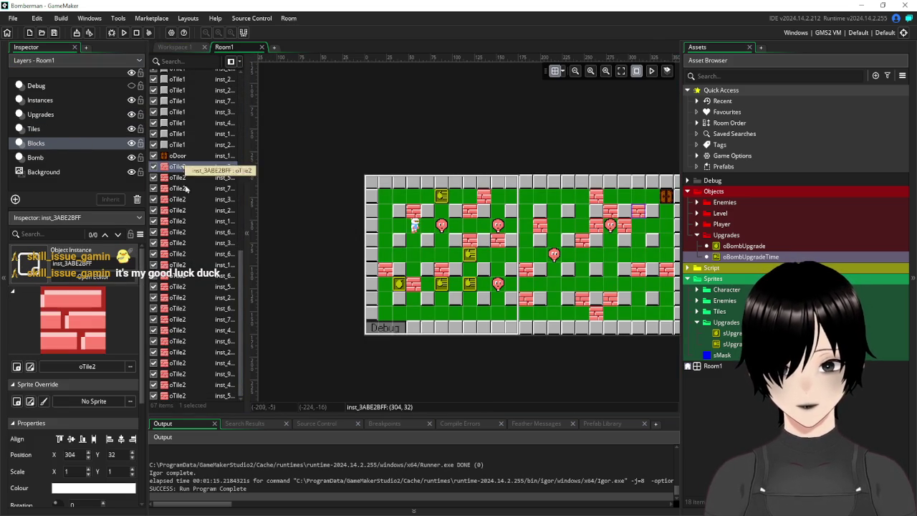
pyautogui.keyDown('shift'); pyautogui.click(185, 395); pyautogui.keyUp('shift')
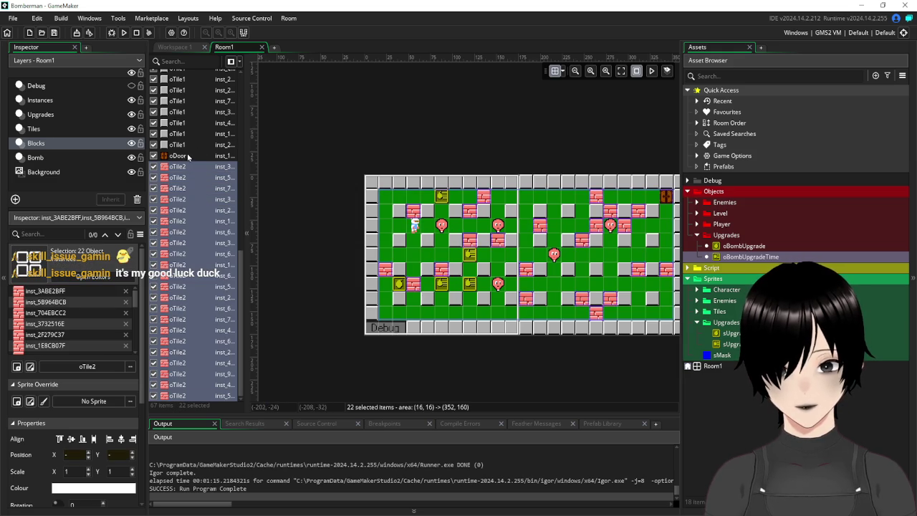
pyautogui.keyDown('ctrl'); pyautogui.click(188, 157); pyautogui.keyUp('ctrl')
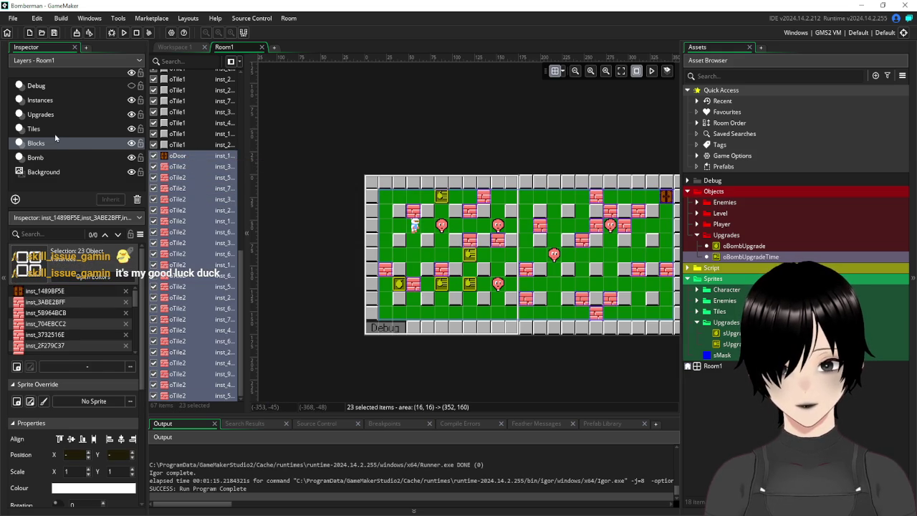
# Step: Paste the bricks and door into the Tiles layer, then delete the misaligned paste
pyautogui.click(44, 129)
pyautogui.click(312, 170)
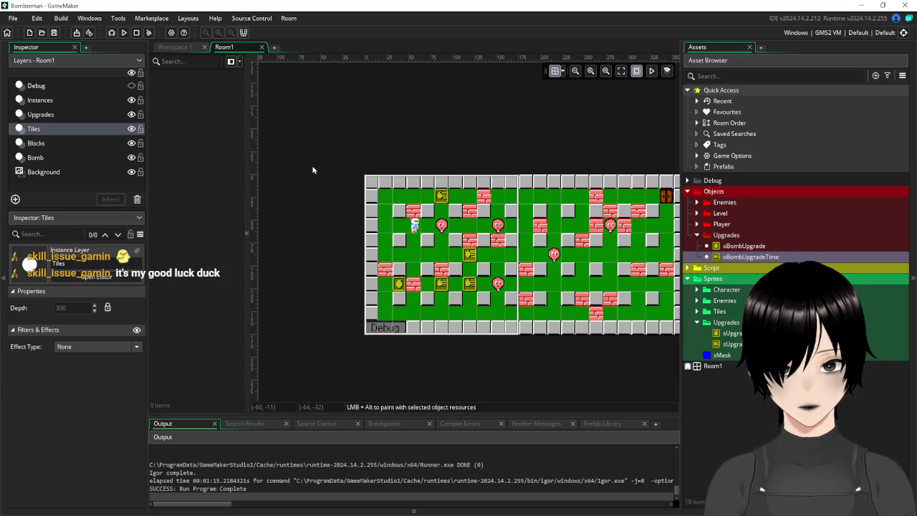
pyautogui.hotkey('ctrl', 'v')
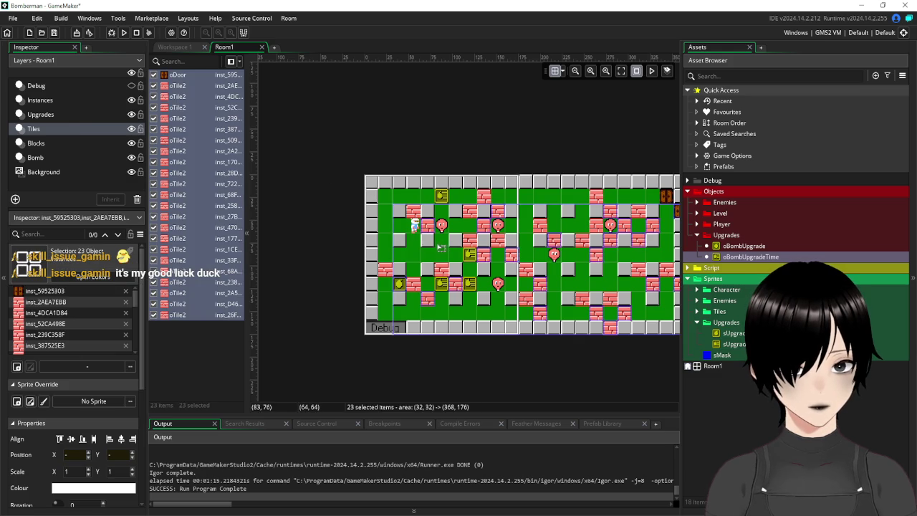
pyautogui.moveTo(416, 226); pyautogui.dragTo(414, 228)
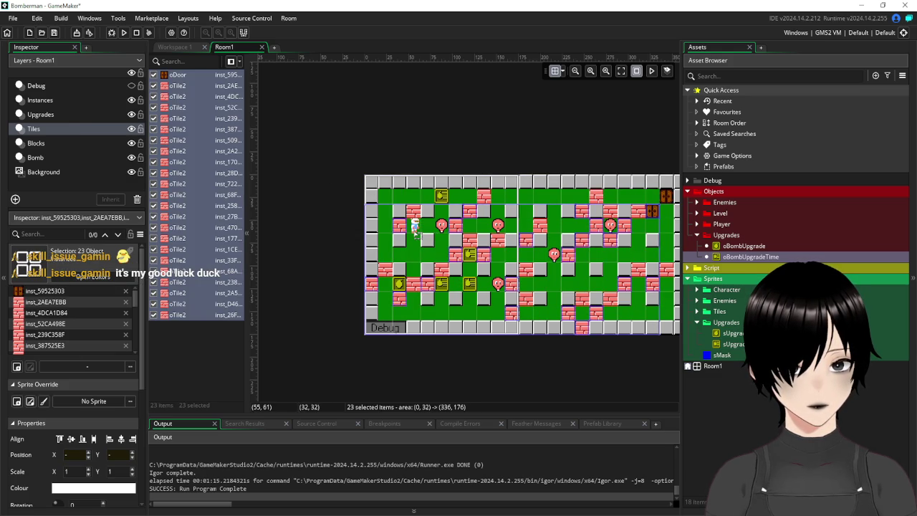
pyautogui.press('Delete')
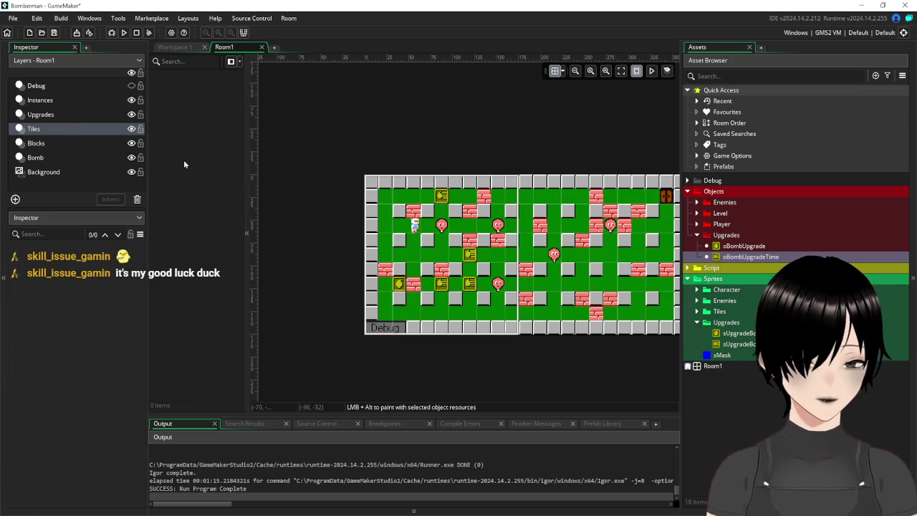
# Step: Enter 166 in the room grid settings and select every Tiles-layer instance
pyautogui.click(563, 71)
pyautogui.write('166')
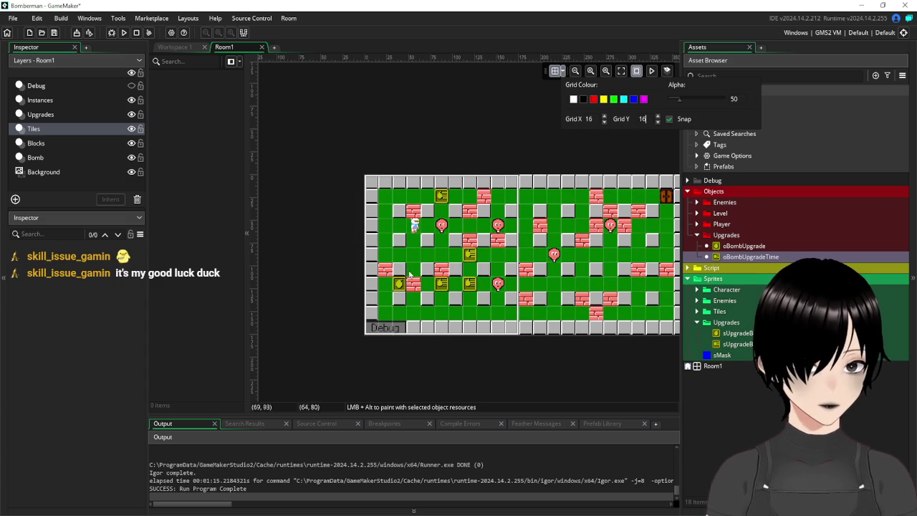
pyautogui.click(316, 219)
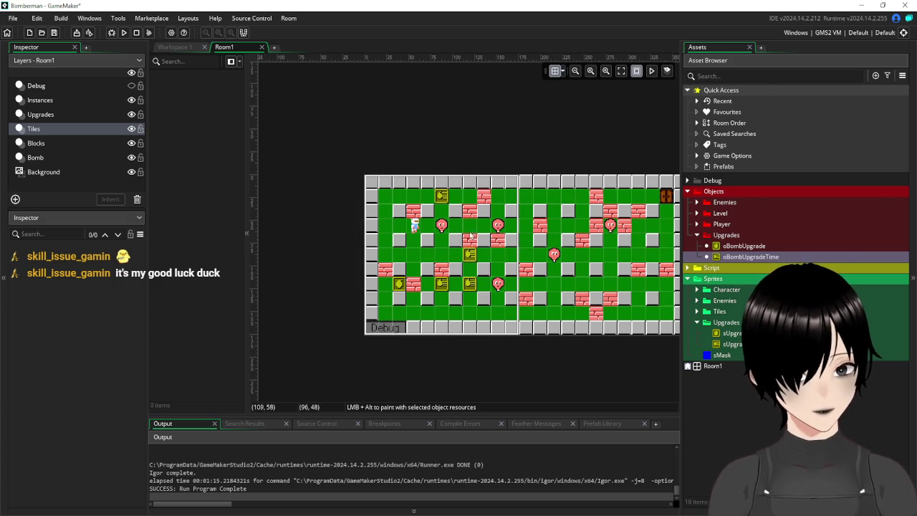
pyautogui.hotkey('ctrl', 'a')
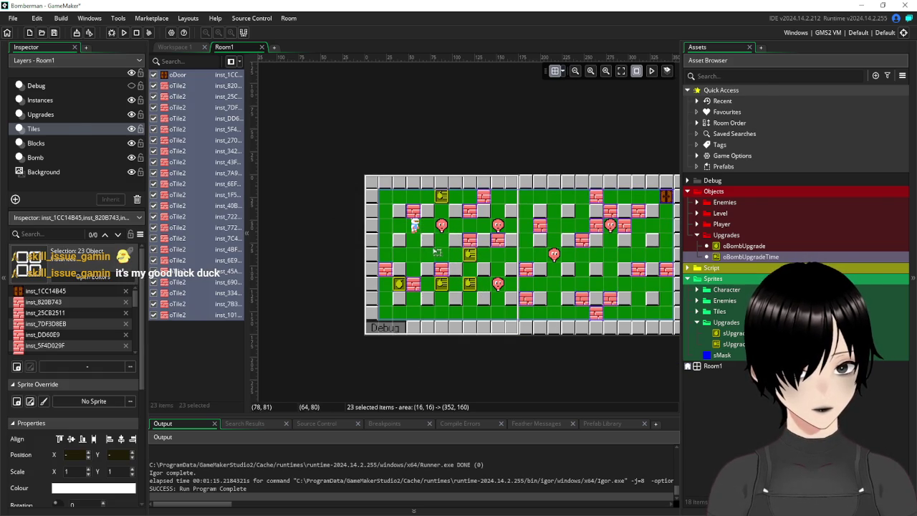
# Step: Delete the duplicate oDoor and brick instances from the Blocks layer
pyautogui.click(59, 141)
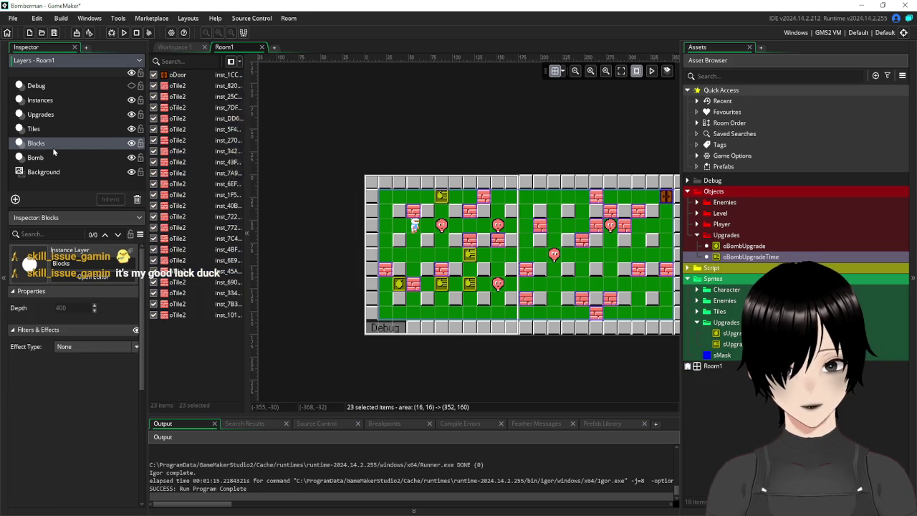
pyautogui.scroll(-5, 200, 220)
pyautogui.scroll(-4, 200, 220)
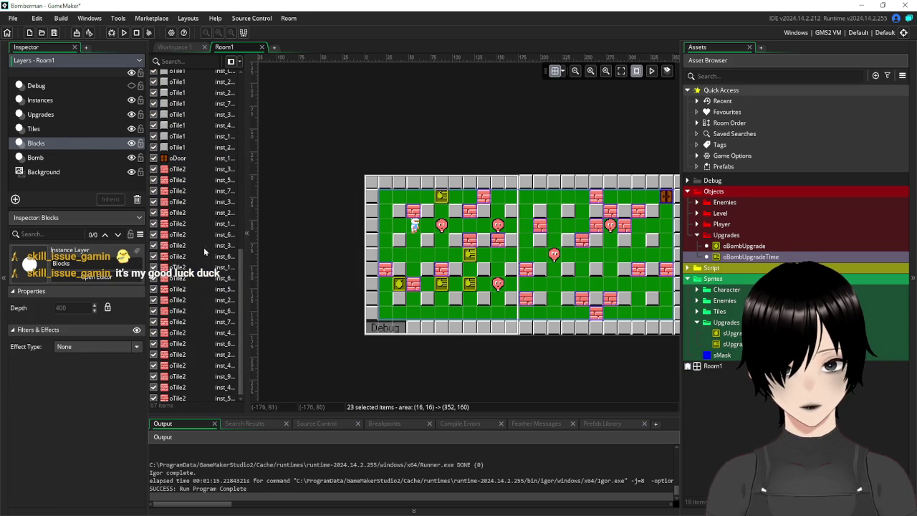
pyautogui.click(180, 155)
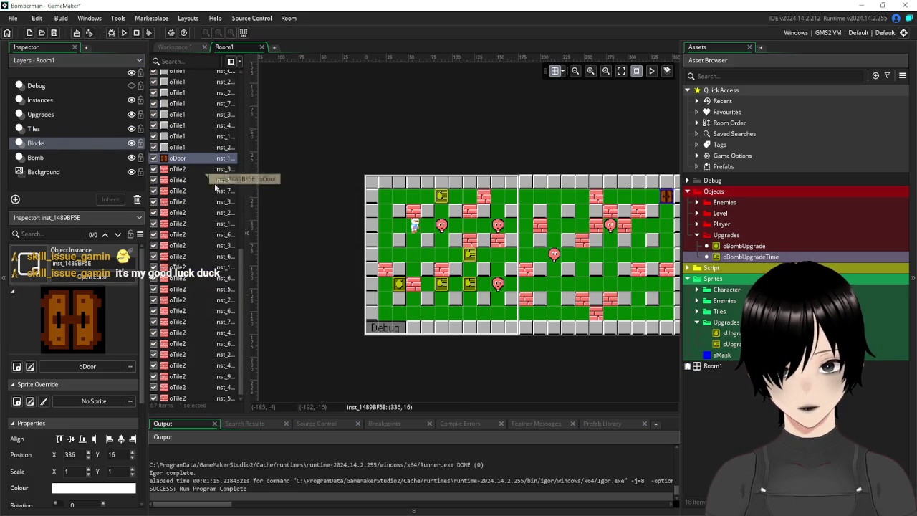
pyautogui.keyDown('shift'); pyautogui.click(182, 395); pyautogui.keyUp('shift')
pyautogui.press('Delete')
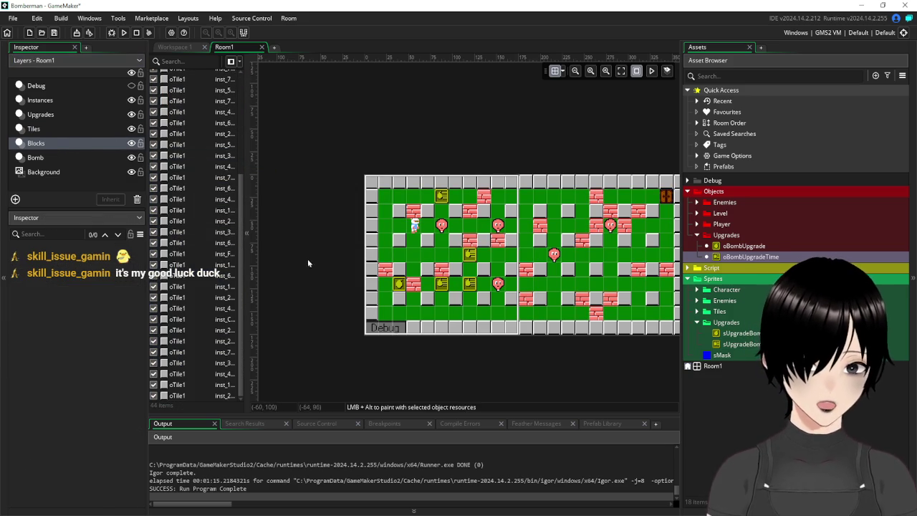
# Step: Switch back to the Tiles layer, save the project and scroll the room right
pyautogui.click(37, 130)
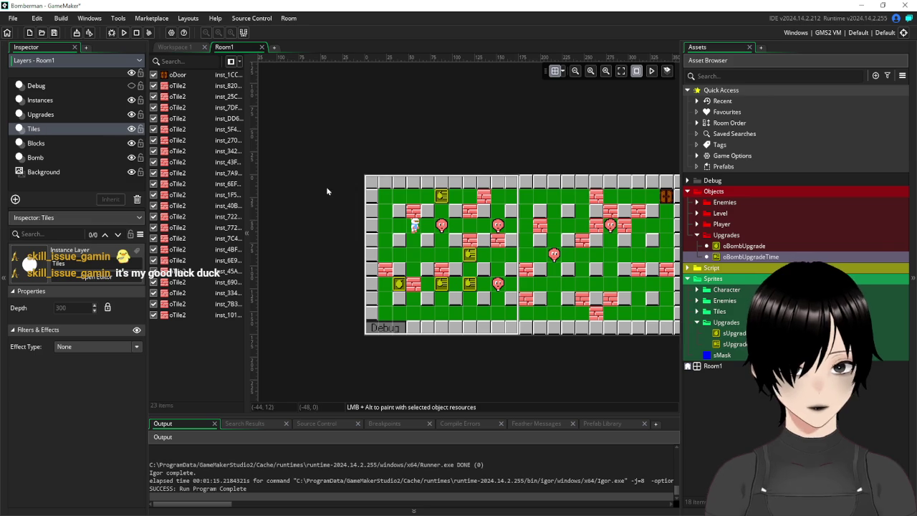
pyautogui.click(56, 33)
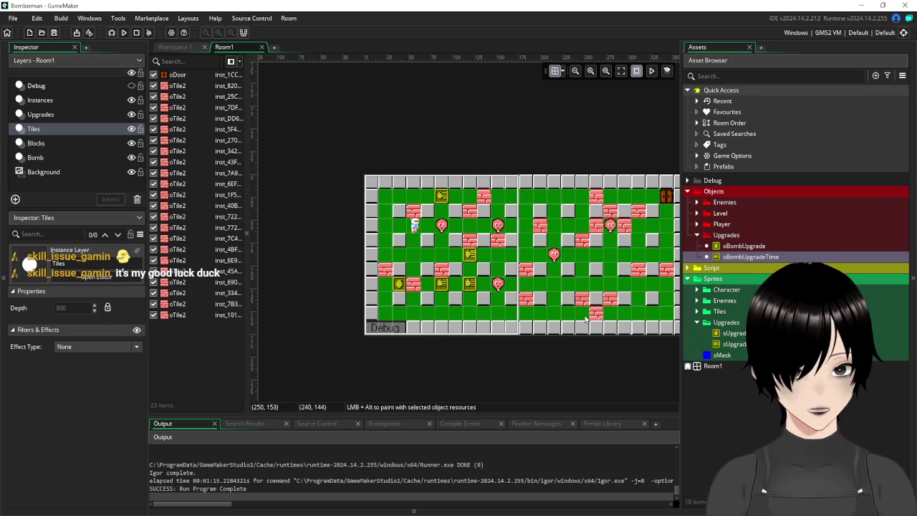
pyautogui.hscroll(3, 465, 340)
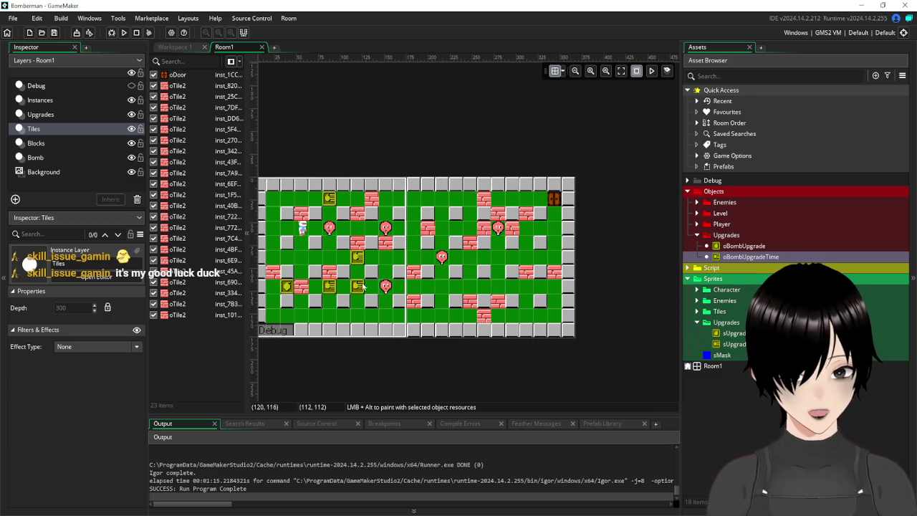
# Step: Delete the old upgrade pickups from the Upgrades layer
pyautogui.click(43, 116)
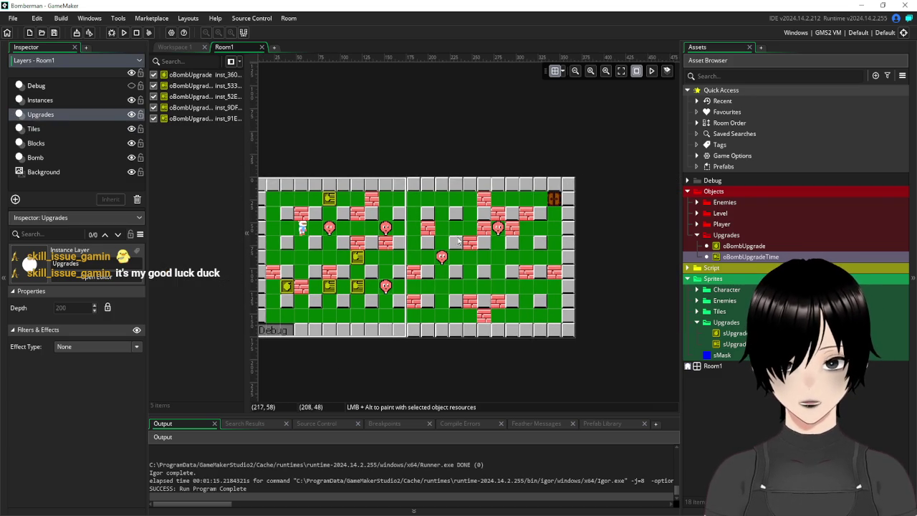
pyautogui.click(361, 287)
pyautogui.keyDown('ctrl'); pyautogui.click(357, 256); pyautogui.keyUp('ctrl')
pyautogui.press('Delete')
pyautogui.click(329, 287)
pyautogui.press('Delete')
pyautogui.click(329, 201)
pyautogui.press('Delete')
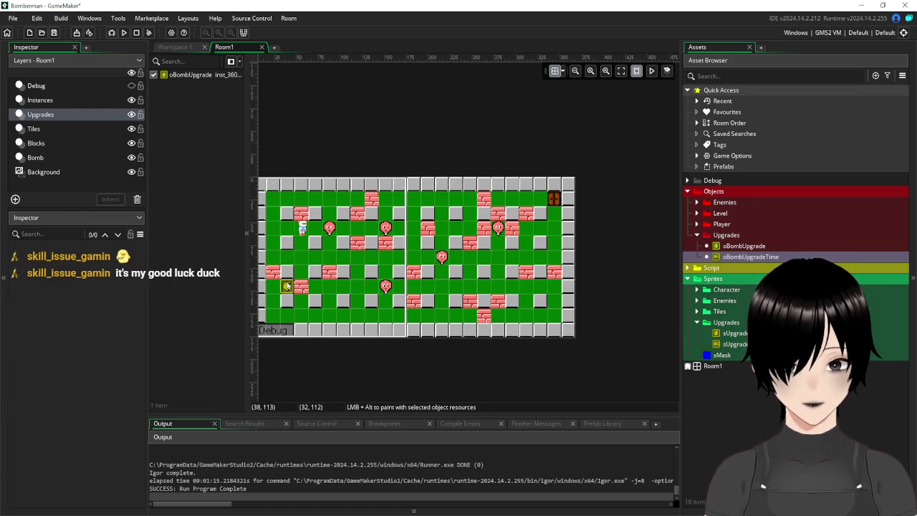
# Step: Place two bomb-range and four bomb-timer upgrades from top-left to bottom-right, then run the game
pyautogui.click(744, 245)
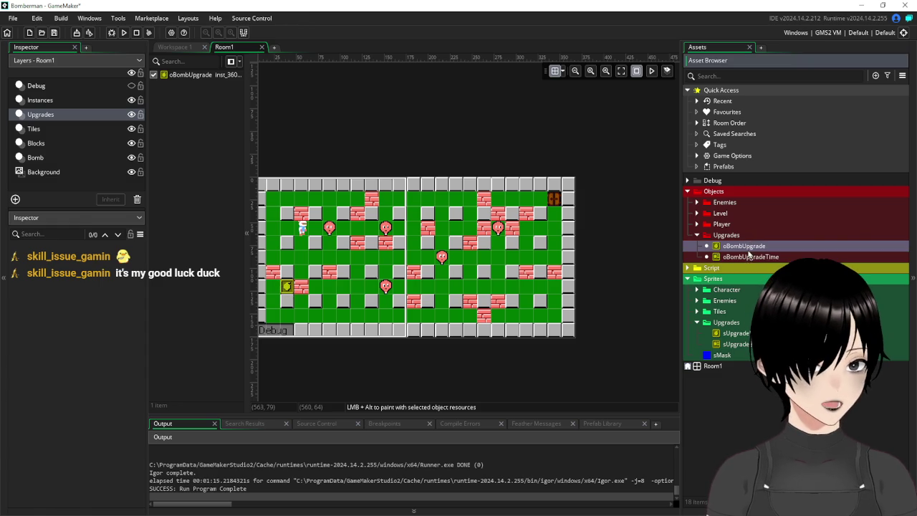
pyautogui.moveTo(744, 245); pyautogui.dragTo(274, 200)
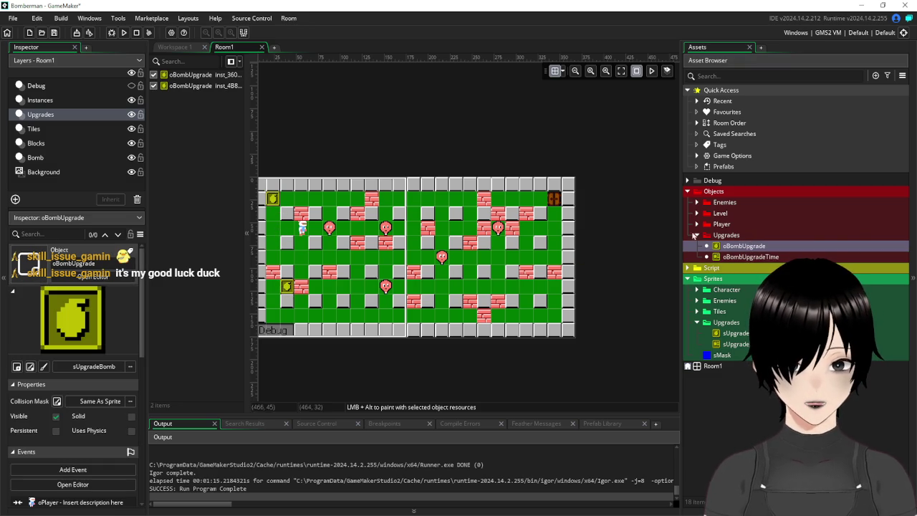
pyautogui.moveTo(750, 256)
pyautogui.mouseDown()
pyautogui.moveTo(473, 240)
pyautogui.moveTo(403, 211)
pyautogui.moveTo(373, 229)
pyautogui.mouseUp()
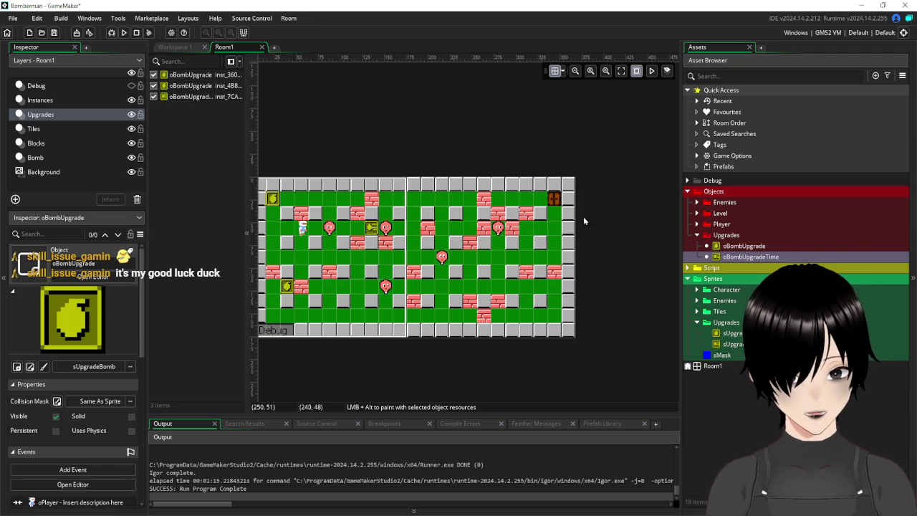
pyautogui.moveTo(740, 259)
pyautogui.mouseDown()
pyautogui.moveTo(430, 273)
pyautogui.moveTo(415, 288)
pyautogui.mouseUp()
pyautogui.moveTo(750, 257)
pyautogui.mouseDown()
pyautogui.moveTo(431, 316)
pyautogui.moveTo(451, 316)
pyautogui.mouseUp()
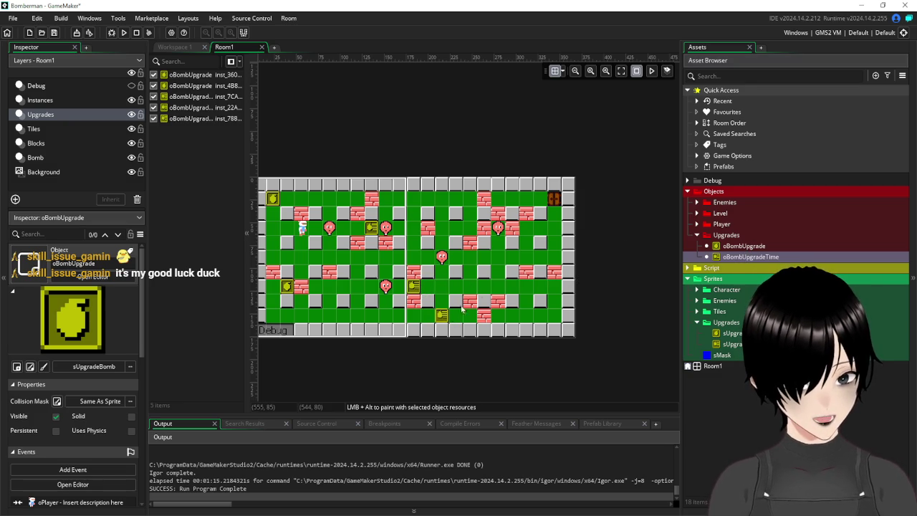
pyautogui.moveTo(755, 249)
pyautogui.mouseDown()
pyautogui.moveTo(545, 253)
pyautogui.moveTo(534, 260)
pyautogui.mouseUp()
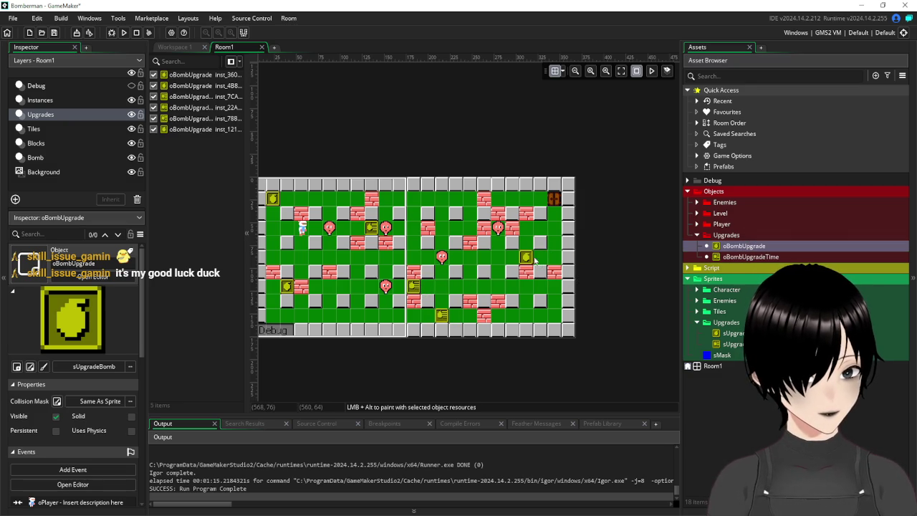
pyautogui.moveTo(750, 256)
pyautogui.mouseDown()
pyautogui.moveTo(717, 258)
pyautogui.moveTo(554, 316)
pyautogui.mouseUp()
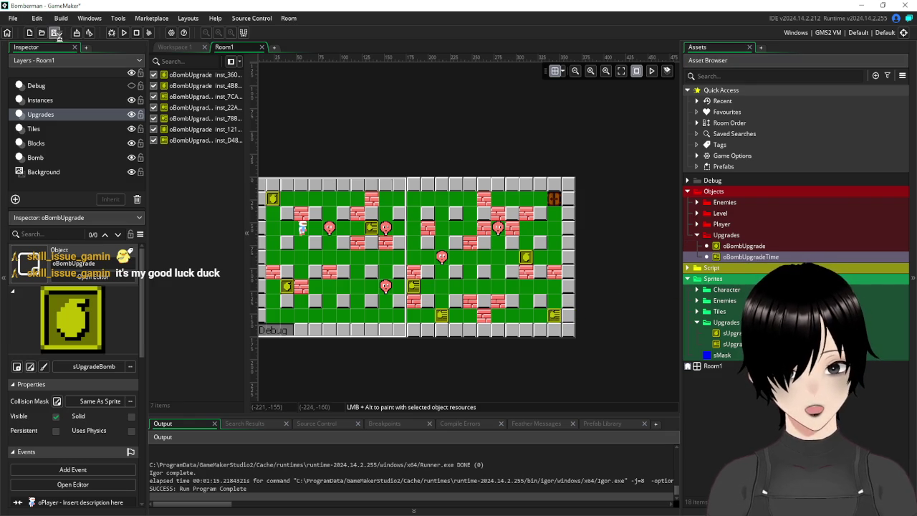
pyautogui.click(124, 33)
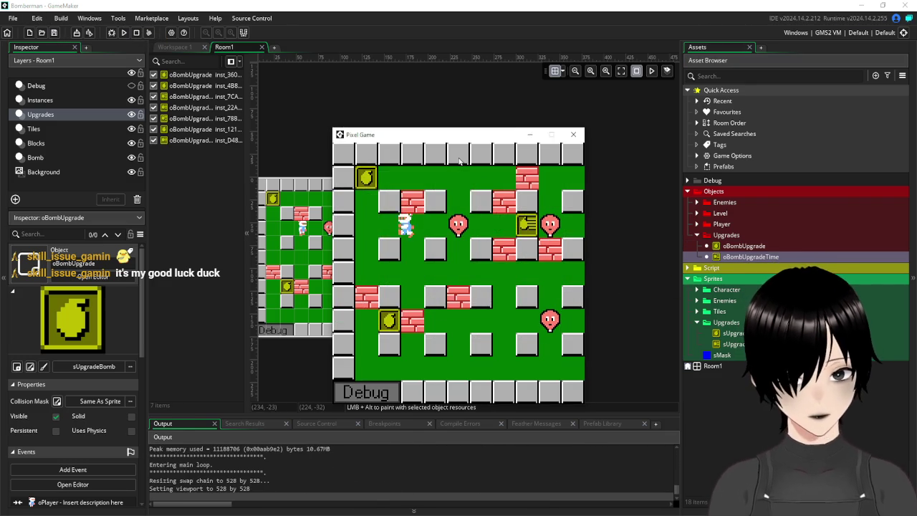
# Step: Walk the player down from the start, bombing nearby bricks and collecting the first upgrade pickup
pyautogui.press('Down')
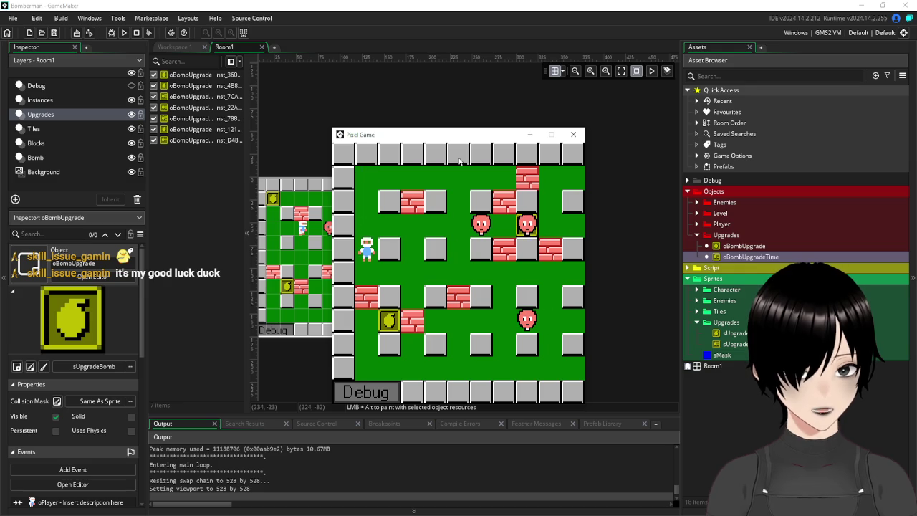
pyautogui.press('Right')
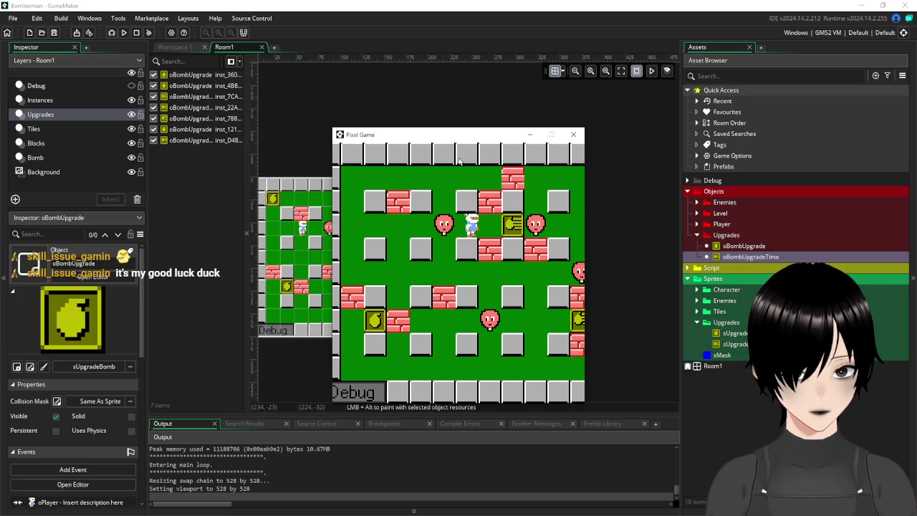
pyautogui.press('Left')
pyautogui.press('space')
pyautogui.press('Down')
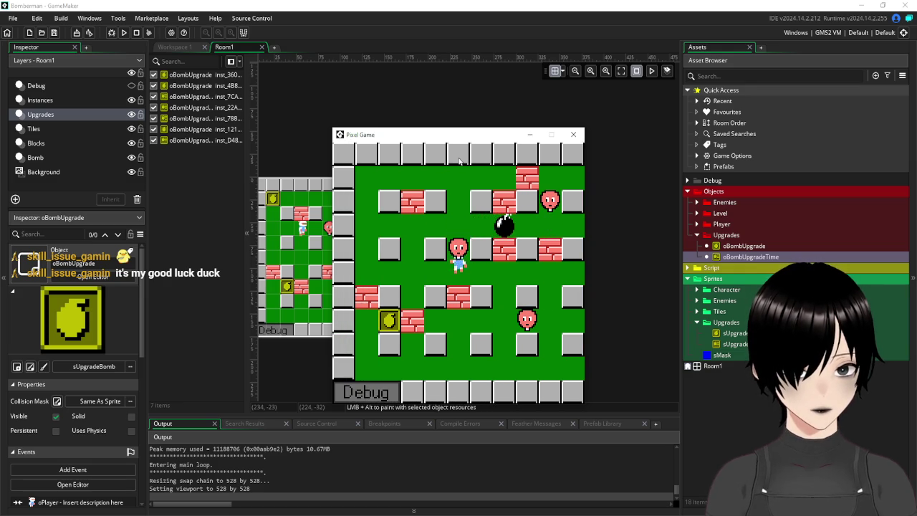
pyautogui.press('Down')
pyautogui.press('Left')
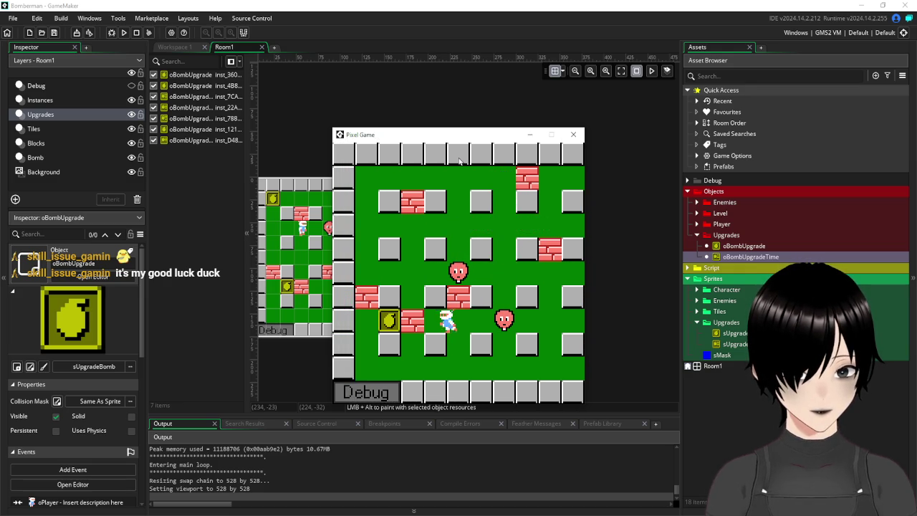
pyautogui.press('Right')
pyautogui.press('Down')
pyautogui.press('Left')
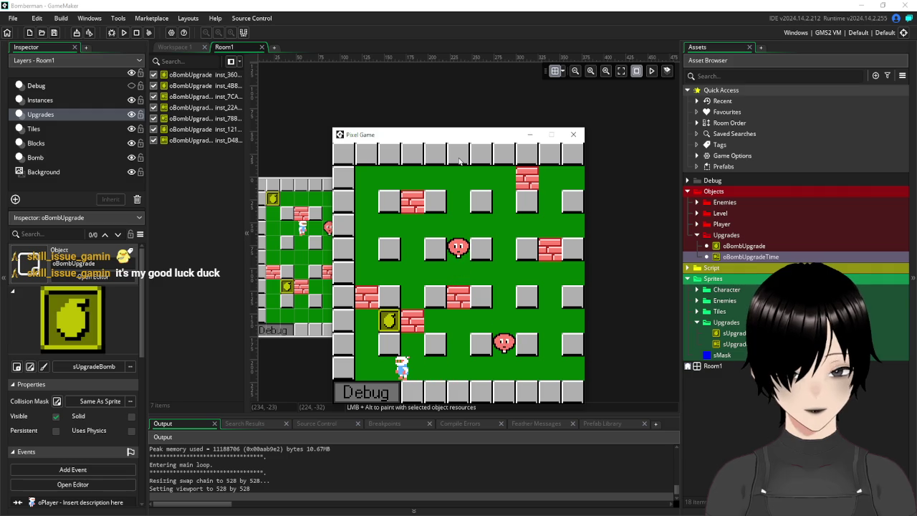
pyautogui.press('Up')
pyautogui.press('Right')
pyautogui.press('space')
pyautogui.press('Left')
pyautogui.press('Down')
pyautogui.press('Right')
pyautogui.press('Right')
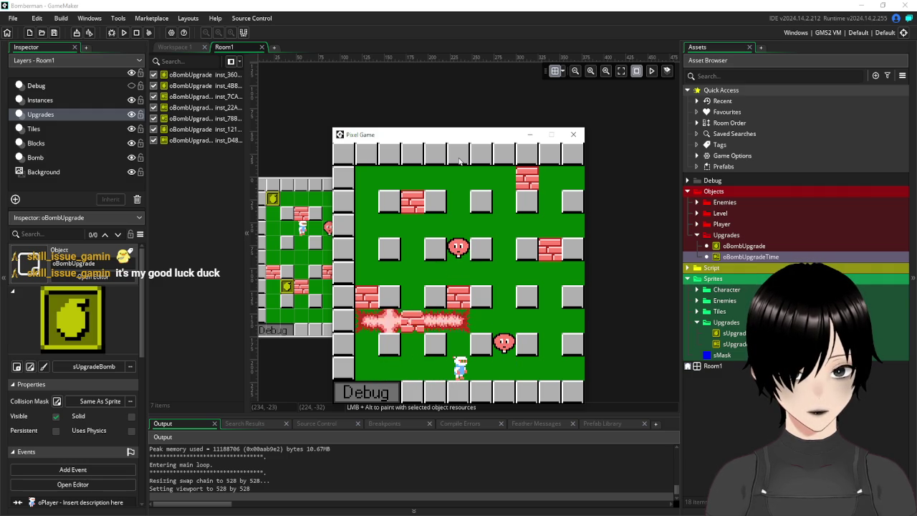
pyautogui.press('Up')
pyautogui.press('Up')
pyautogui.press('Right')
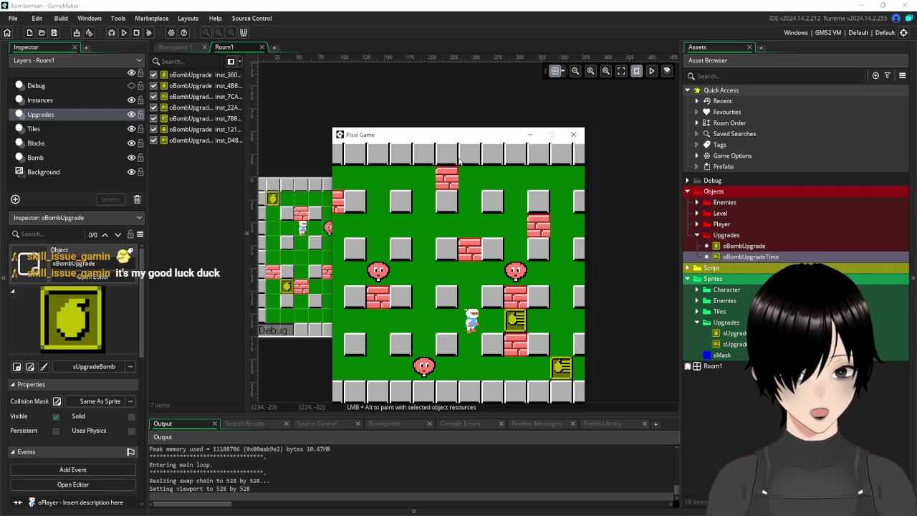
pyautogui.press('space')
pyautogui.press('Right')
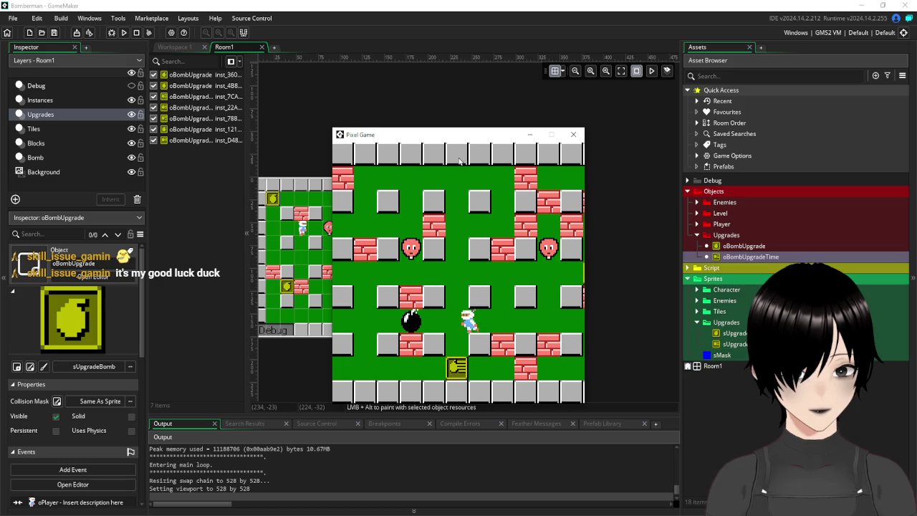
pyautogui.press('Right')
pyautogui.press('Down')
pyautogui.press('Down')
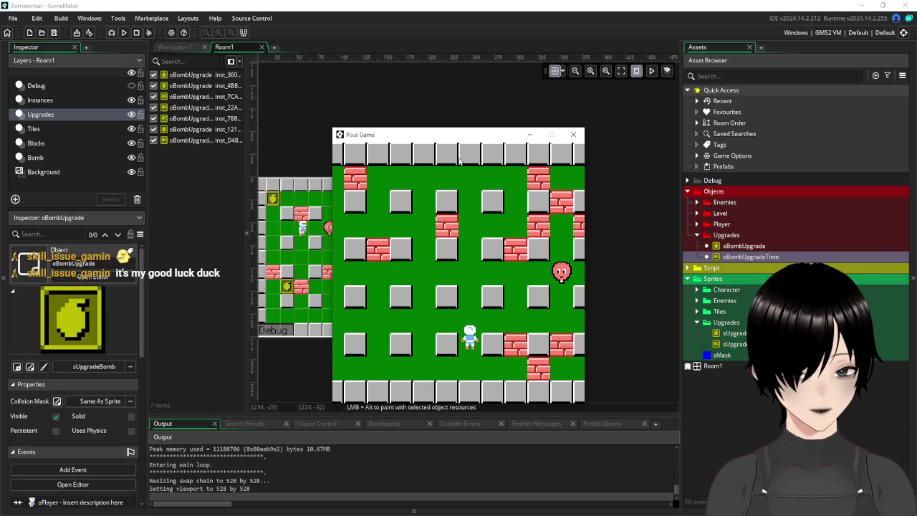
# Step: Bomb bricks on the left side of the level, then walk up to the top row
pyautogui.press('Up')
pyautogui.press('Right')
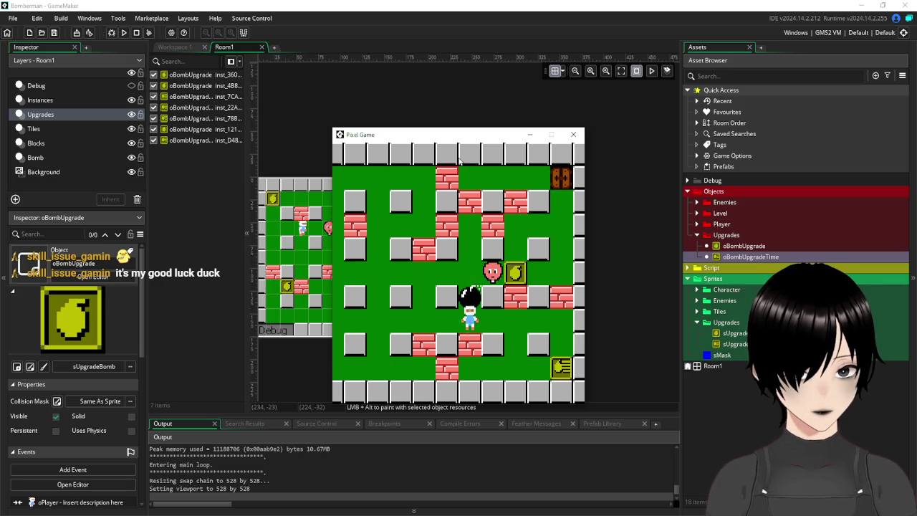
pyautogui.press('Right')
pyautogui.press('Down')
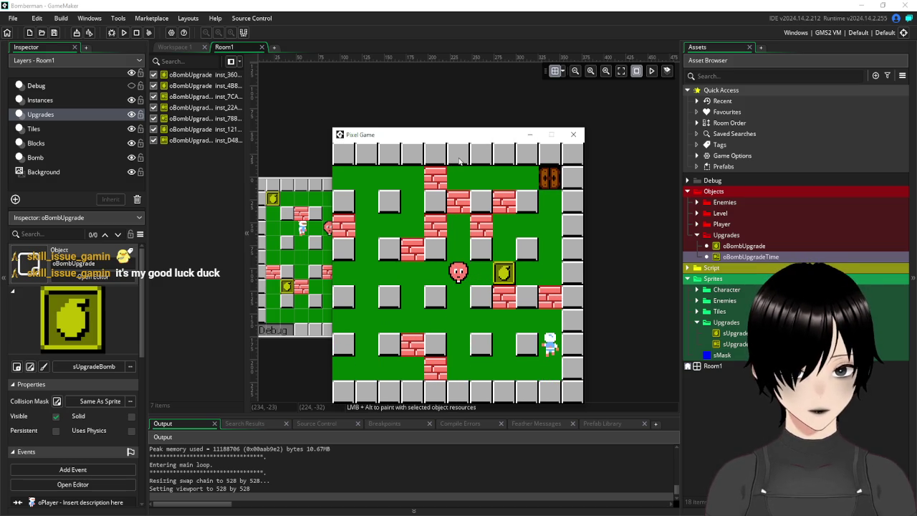
pyautogui.press('Left')
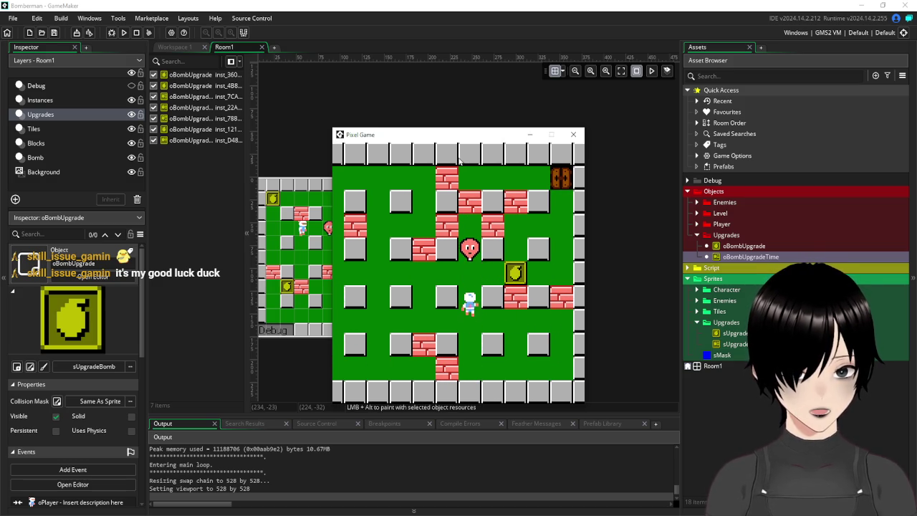
pyautogui.press('Up')
pyautogui.press('Right')
pyautogui.press('Left')
pyautogui.press('space')
pyautogui.press('Left')
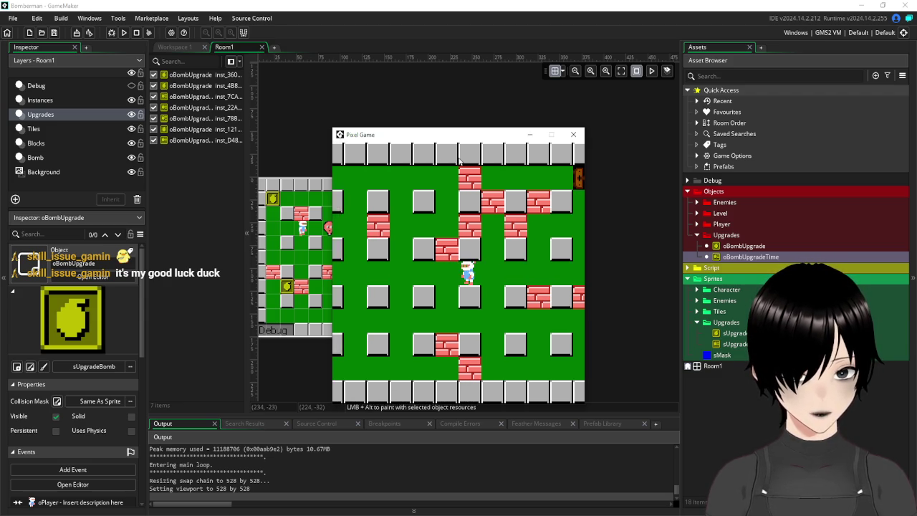
pyautogui.press('Down')
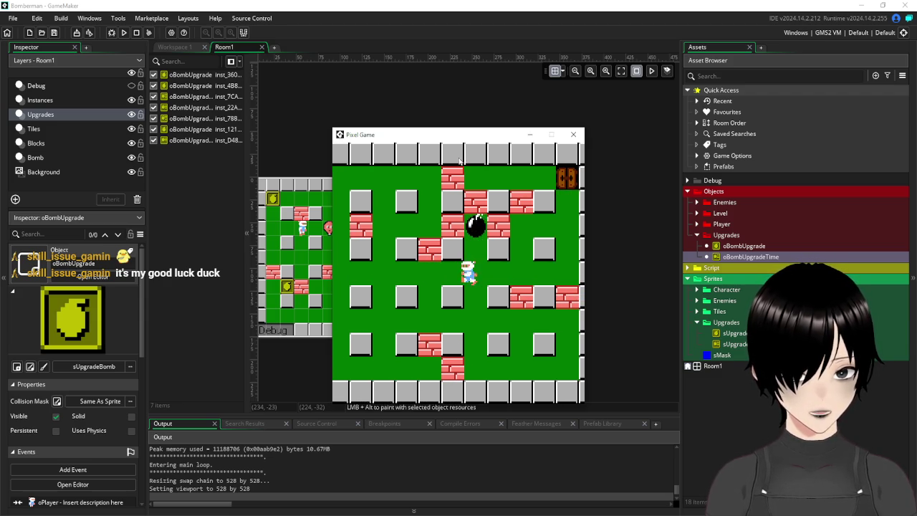
pyautogui.press('Left')
pyautogui.press('Left')
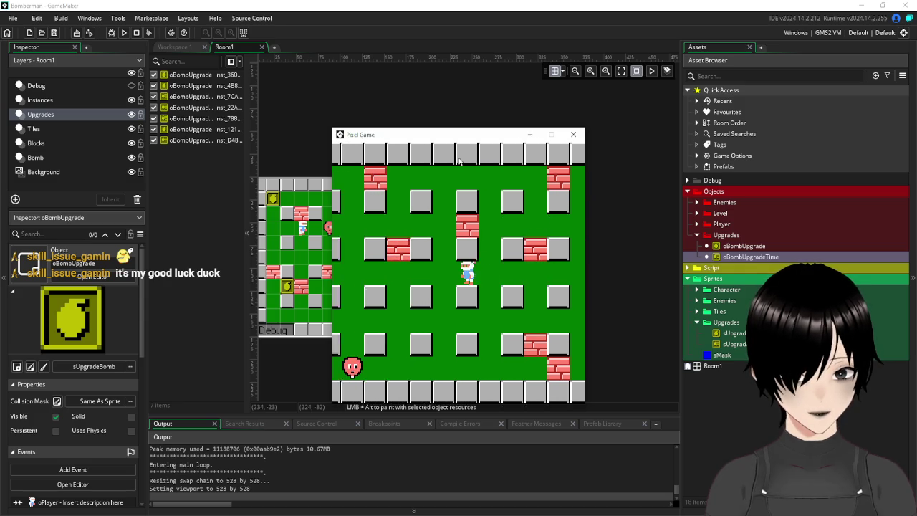
pyautogui.press('Down')
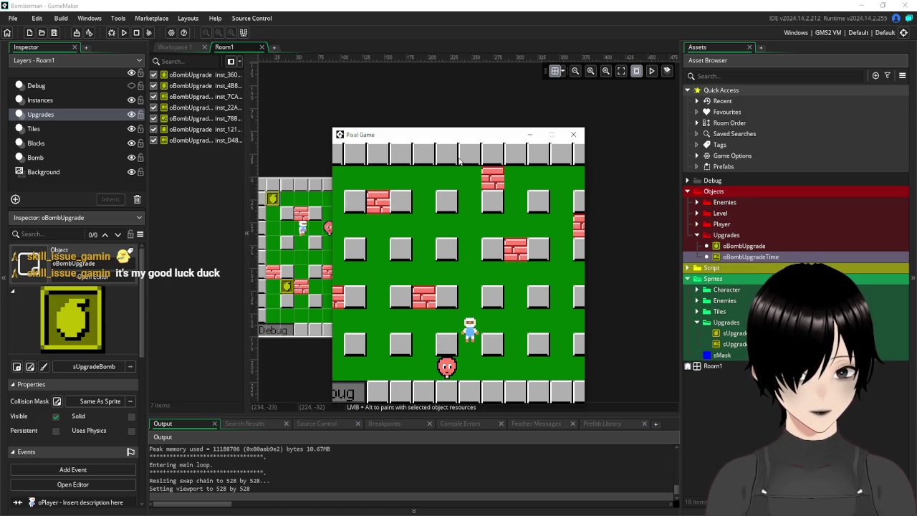
pyautogui.press('Left')
pyautogui.press('space')
pyautogui.press('Right')
pyautogui.press('Right')
pyautogui.press('Right')
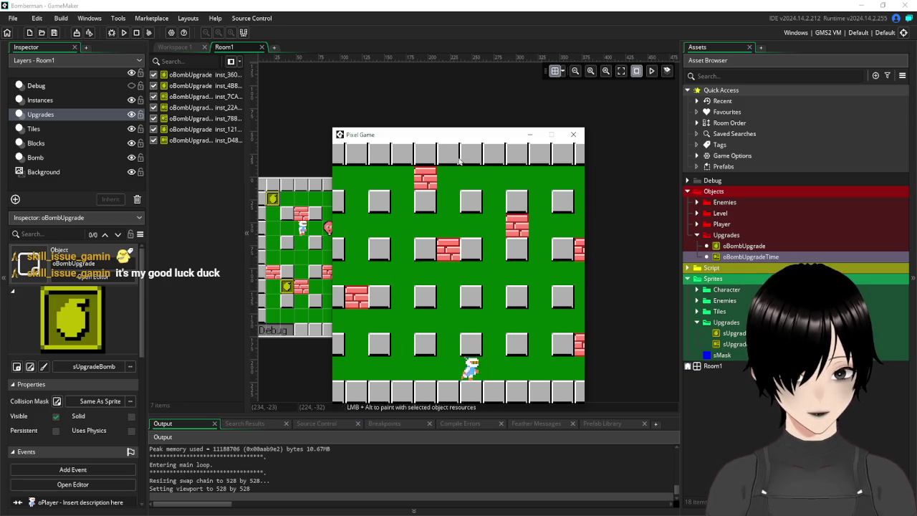
pyautogui.press('Left')
pyautogui.press('Up')
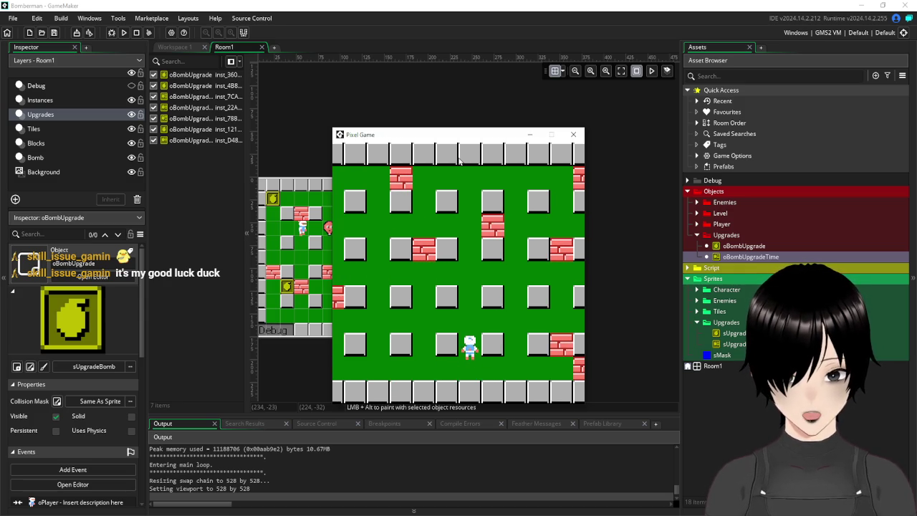
pyautogui.press('Up')
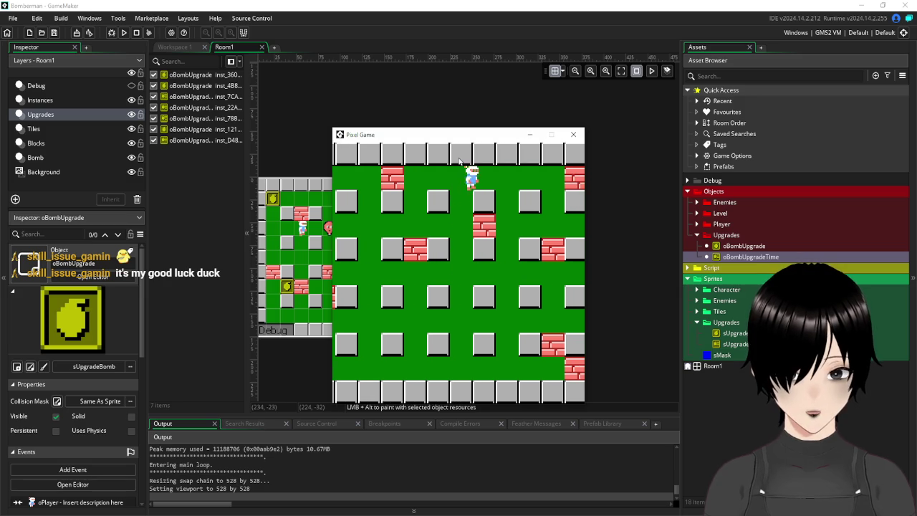
pyautogui.press('Right')
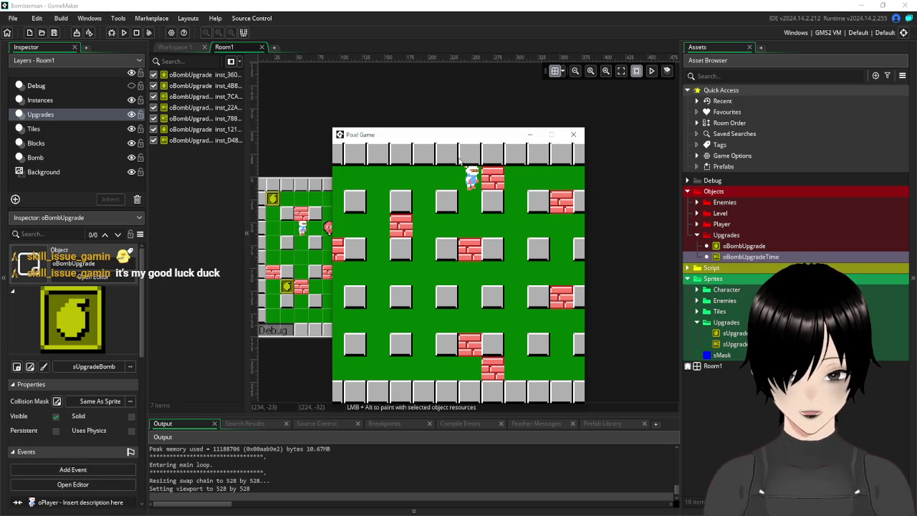
# Step: Head up the right-hand column and clear the top corridor bricks with repeated bombs
pyautogui.press('Down')
pyautogui.press('Right')
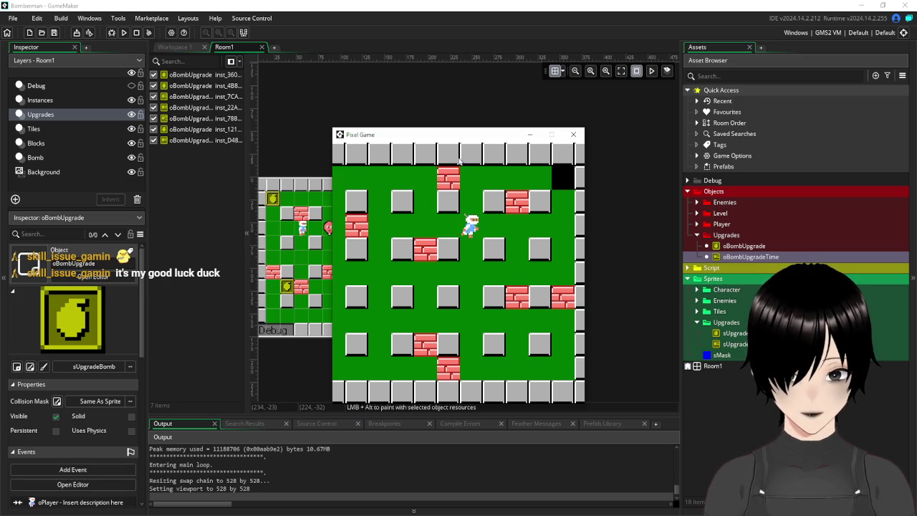
pyautogui.press('Right')
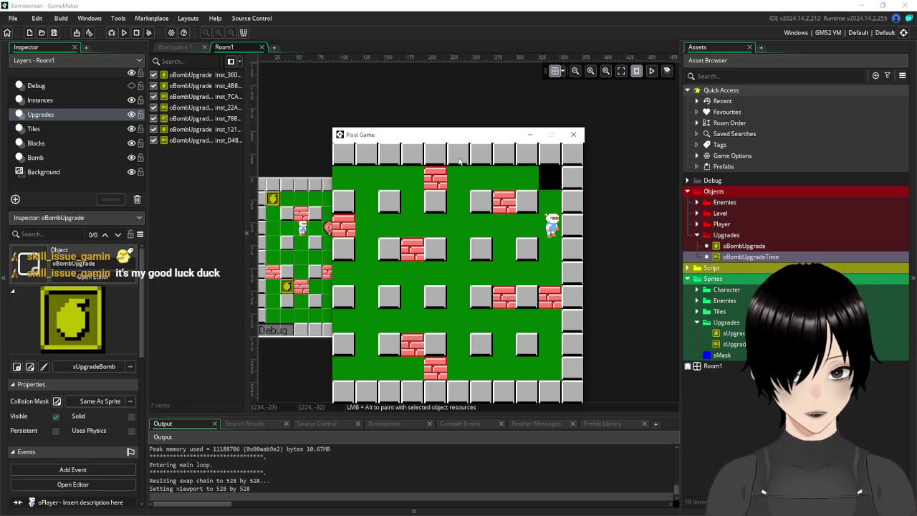
pyautogui.press('Up')
pyautogui.press('Left')
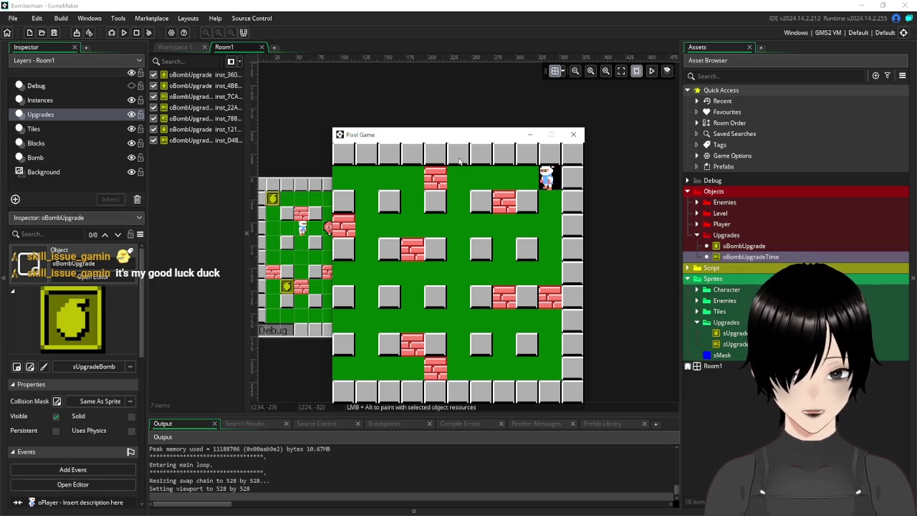
pyautogui.press('space')
pyautogui.press('Down')
pyautogui.press('Left')
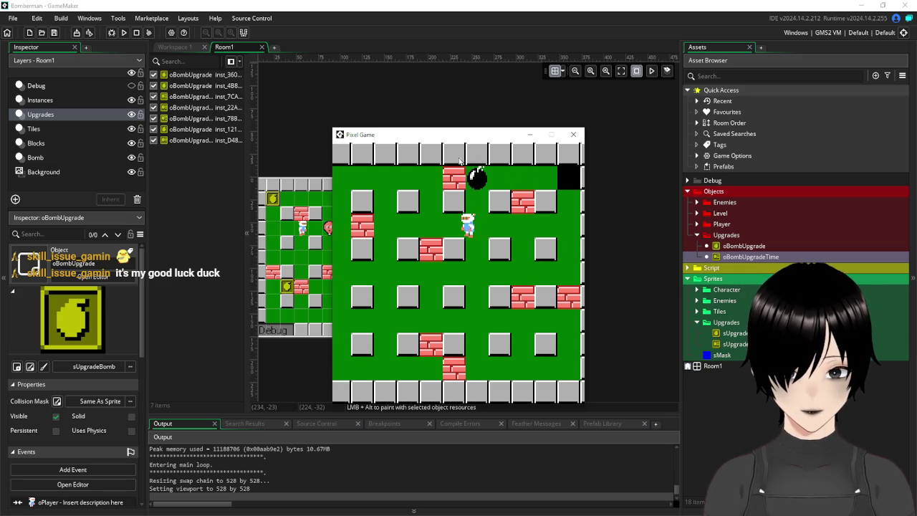
pyautogui.press('space')
pyautogui.press('Down')
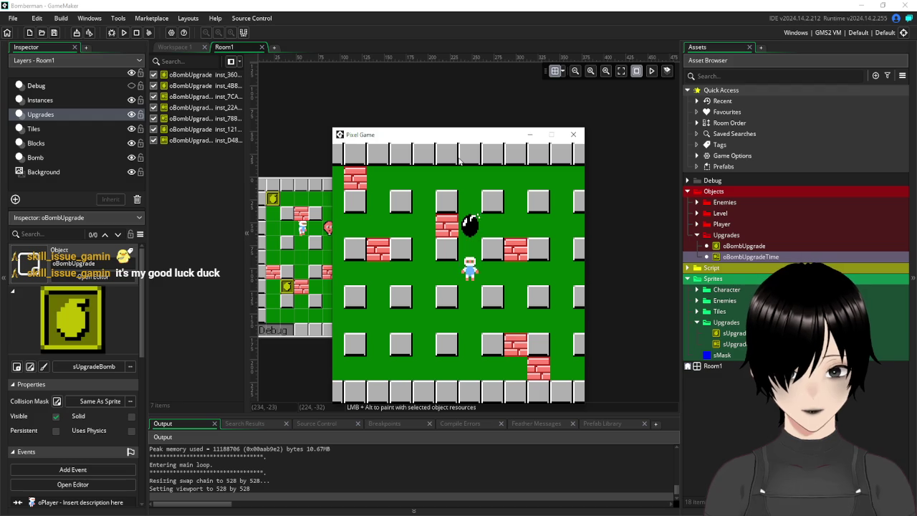
pyautogui.press('Left')
pyautogui.press('Left')
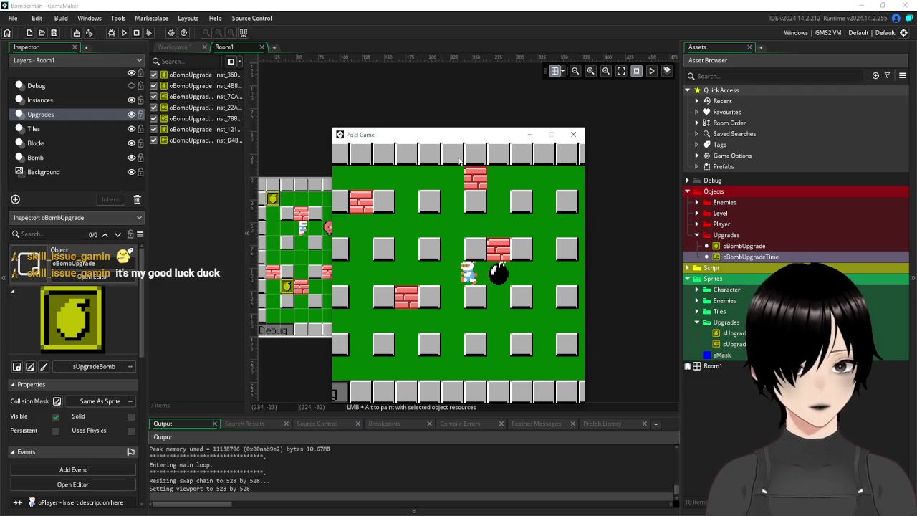
pyautogui.press('Up')
pyautogui.press('space')
pyautogui.press('Down')
pyautogui.press('Left')
pyautogui.press('Down')
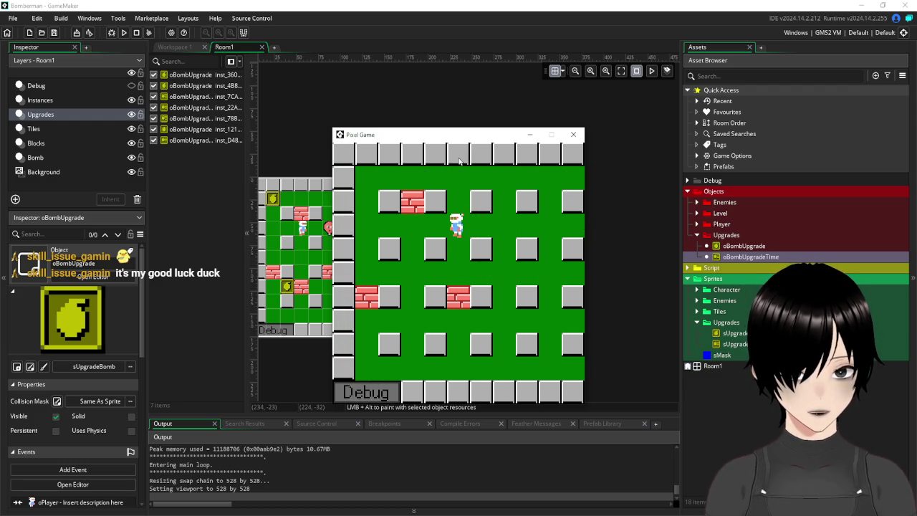
pyautogui.press('space')
pyautogui.press('Left')
pyautogui.press('Left')
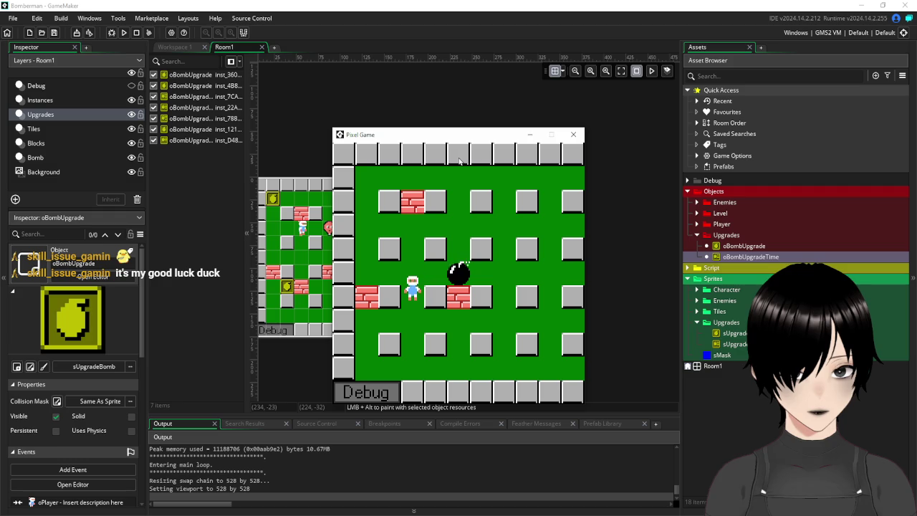
pyautogui.press('space')
pyautogui.press('Up')
pyautogui.press('Right')
pyautogui.press('Left')
# Step: Bomb bricks along the bottom row, walk across to the right wall, and stop the game
pyautogui.press('Up')
pyautogui.press('Down')
pyautogui.press('Right')
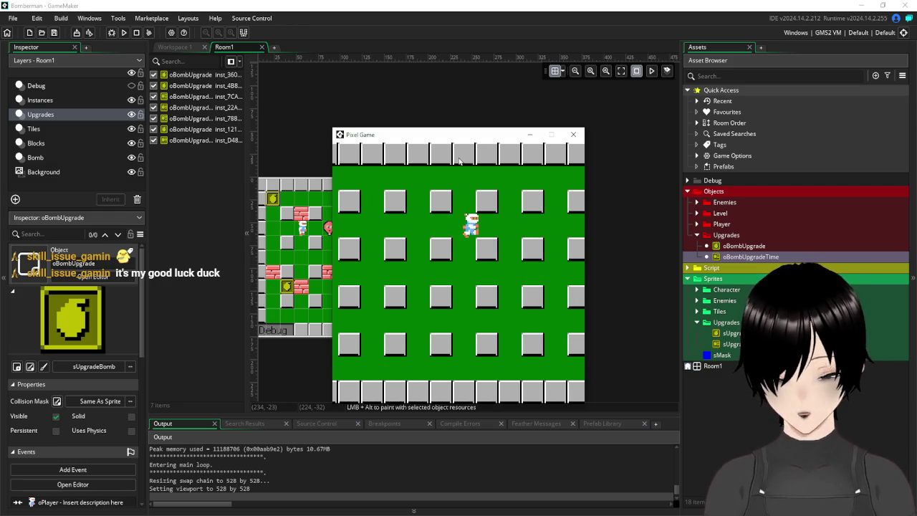
pyautogui.press('Right')
pyautogui.press('Down')
pyautogui.press('Right')
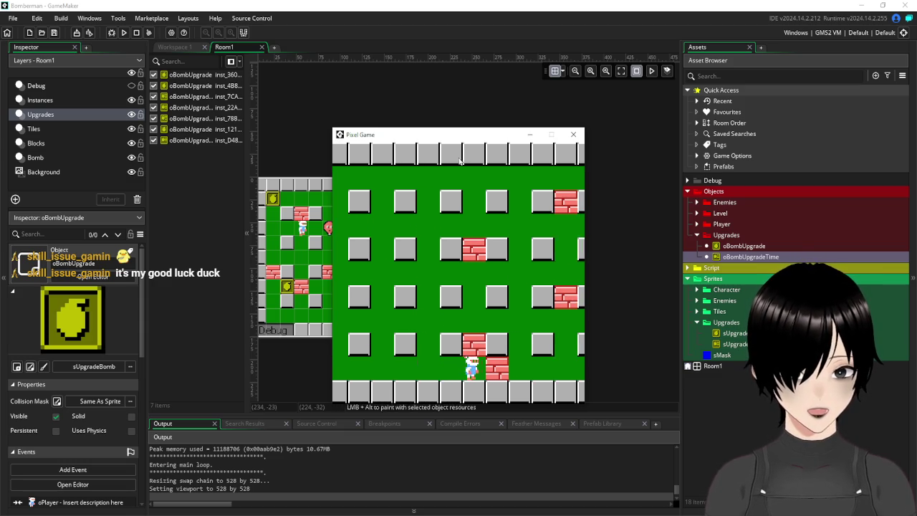
pyautogui.press('space')
pyautogui.press('Left')
pyautogui.press('Up')
pyautogui.press('Up')
pyautogui.press('Right')
pyautogui.press('Left')
pyautogui.press('space')
pyautogui.press('Right')
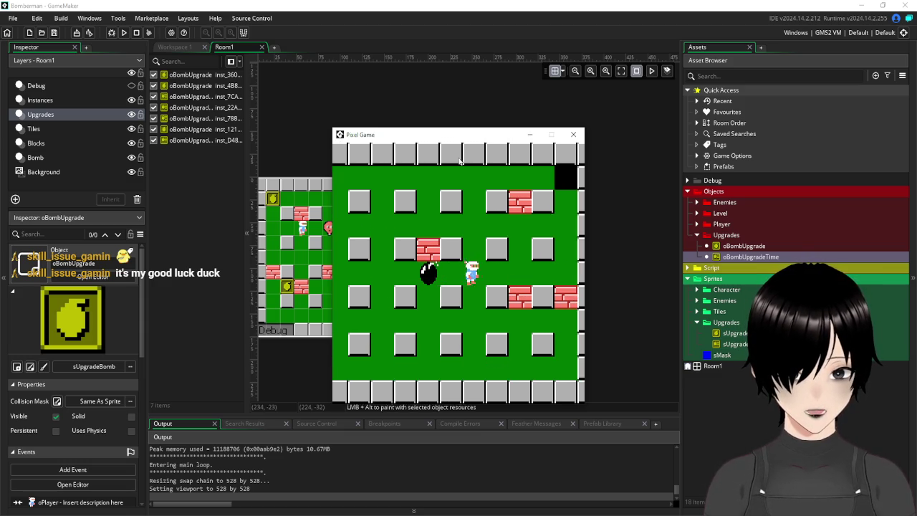
pyautogui.press('Right')
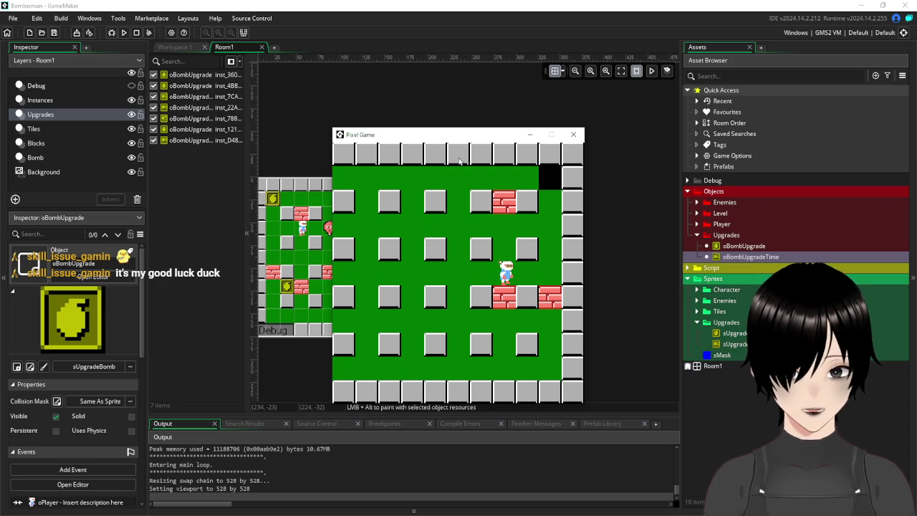
pyautogui.press('Right')
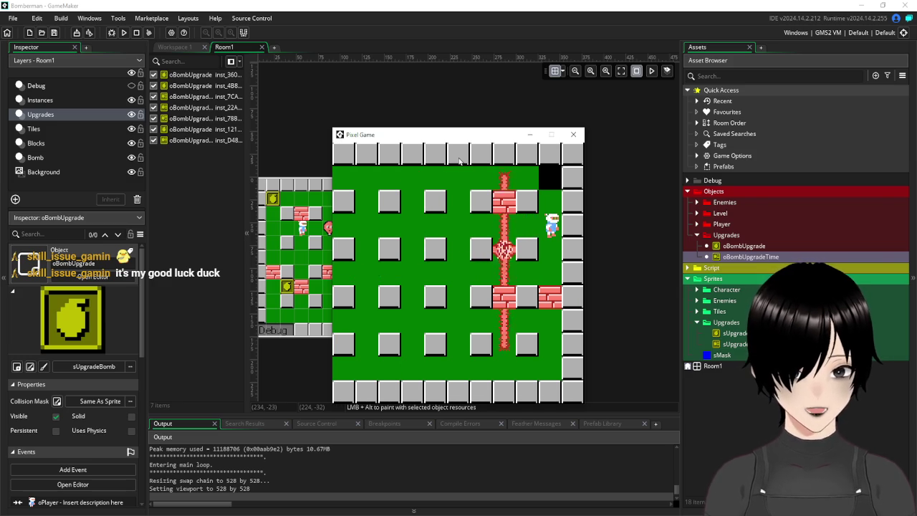
pyautogui.press('Down')
pyautogui.press('Left')
pyautogui.press('Left')
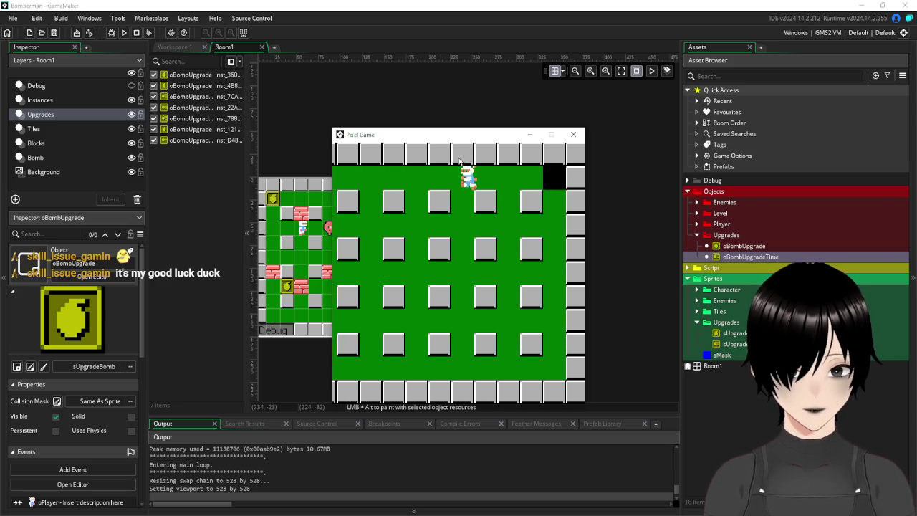
pyautogui.press('Left')
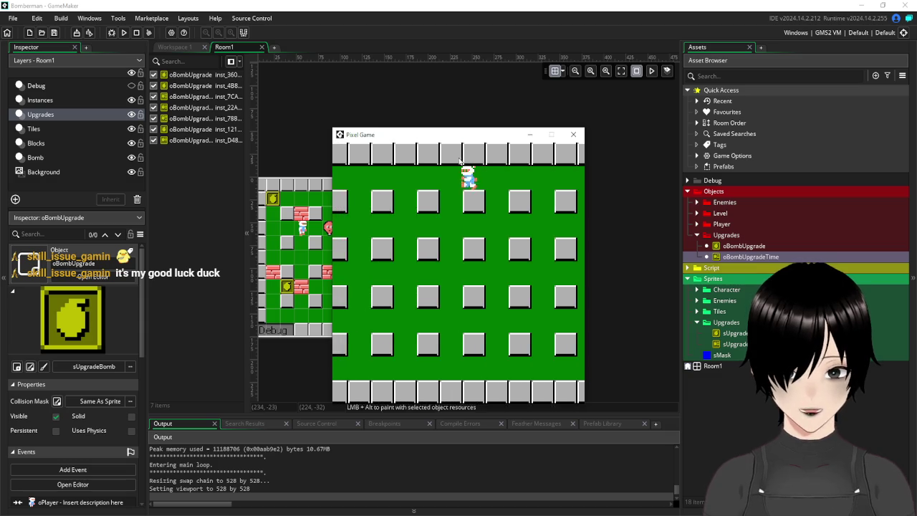
pyautogui.press('Right')
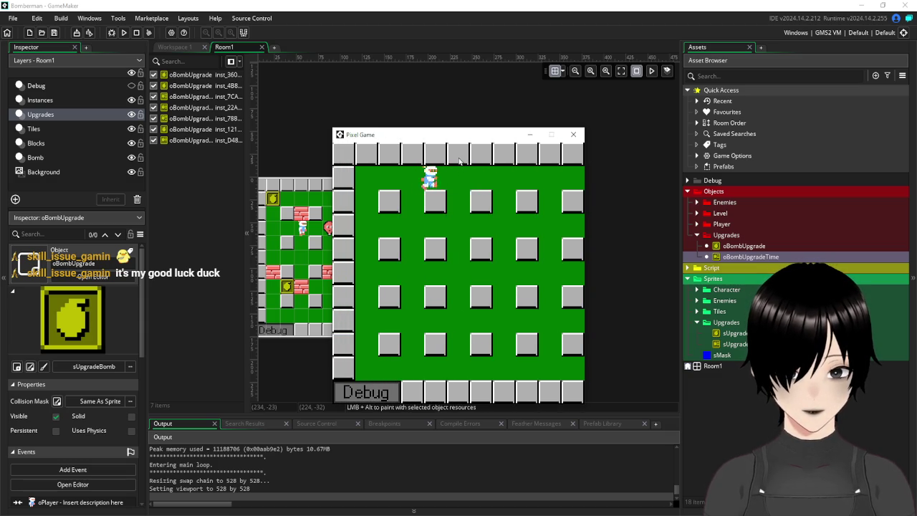
pyautogui.press('Right')
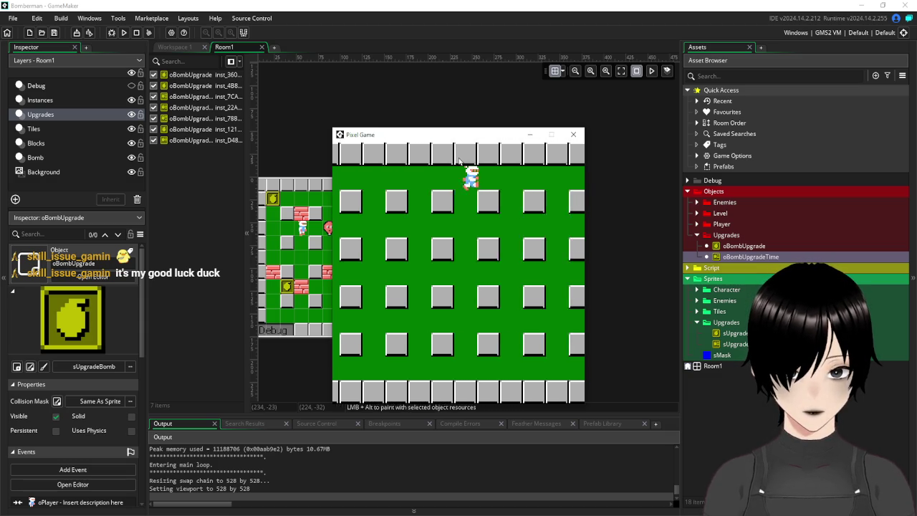
pyautogui.press('Right')
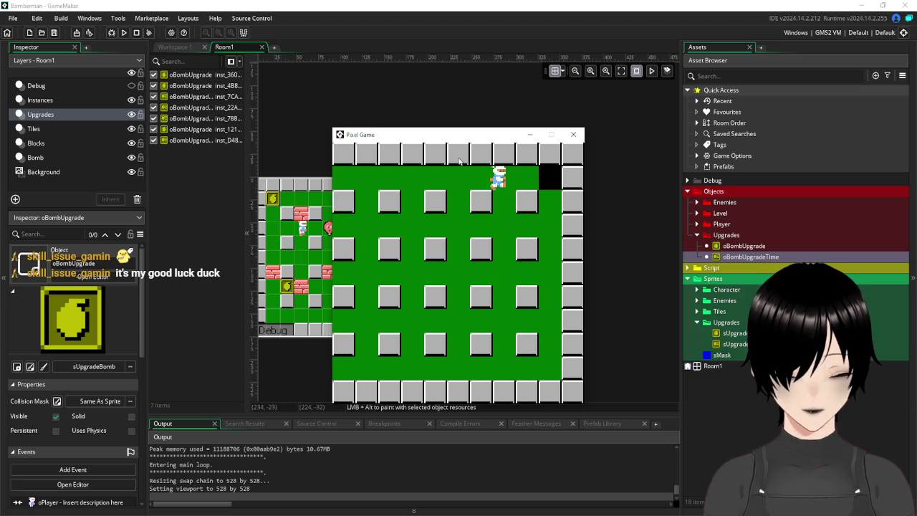
pyautogui.press('Down')
pyautogui.press('Down')
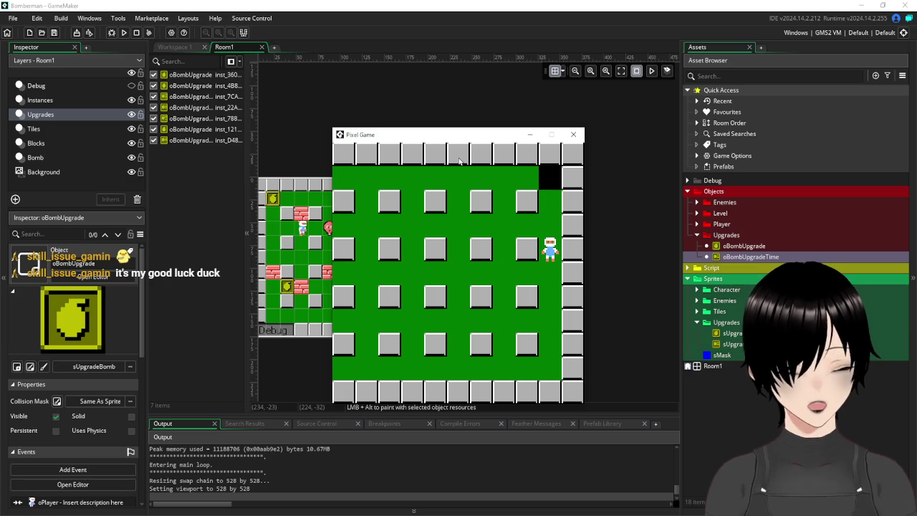
pyautogui.click(566, 137)
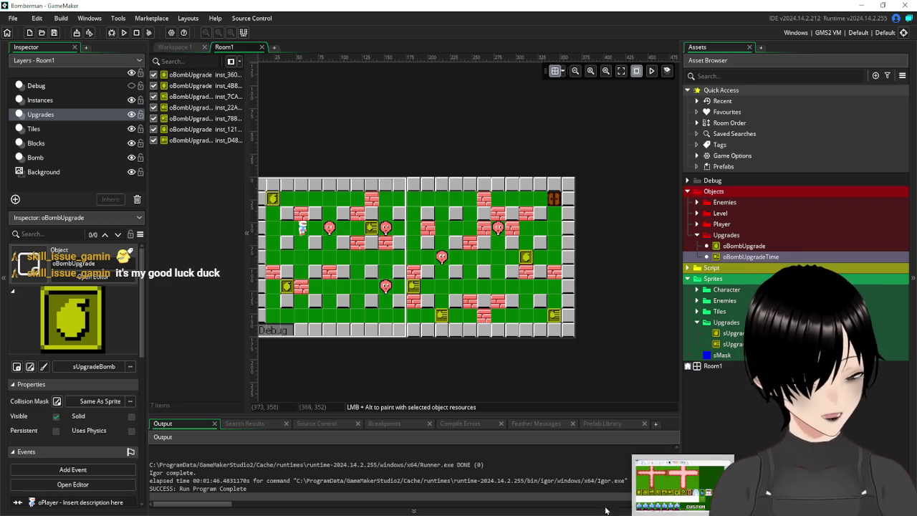
# Step: Switch from GameMaker to Paint to show the bomberman_sprites sheet
pyautogui.click(681, 484)
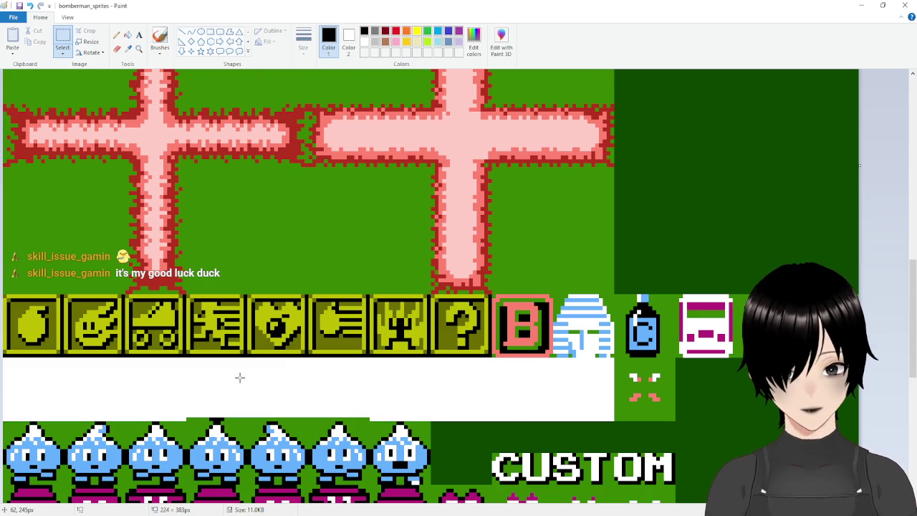
# Step: Scroll the bomberman_sprites sheet to the enemy rows and box-select the first purple enemy
pyautogui.scroll(-3, 234, 320)
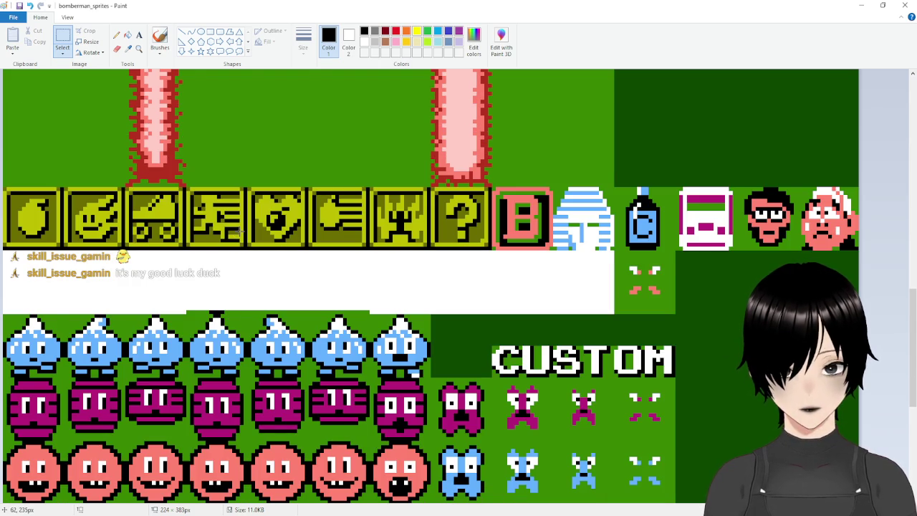
pyautogui.scroll(-3, 234, 320)
pyautogui.scroll(-3, 234, 321)
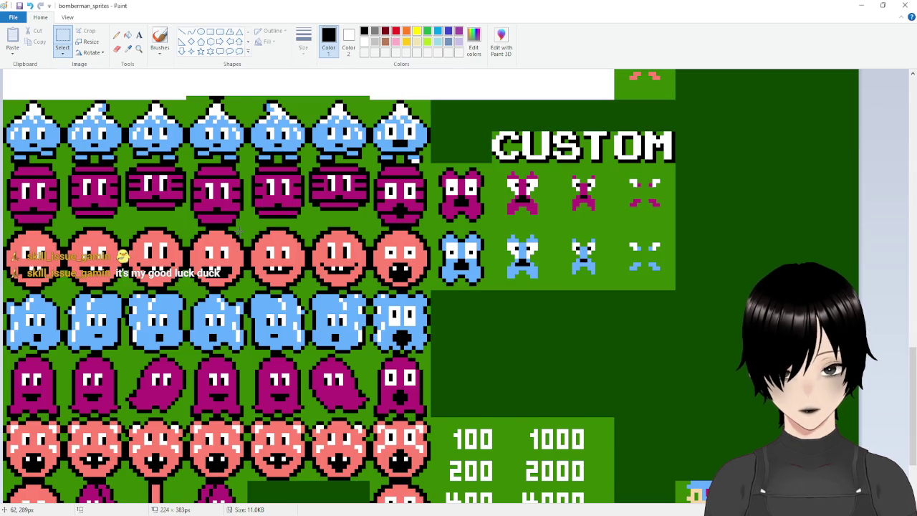
pyautogui.scroll(-3, 239, 230)
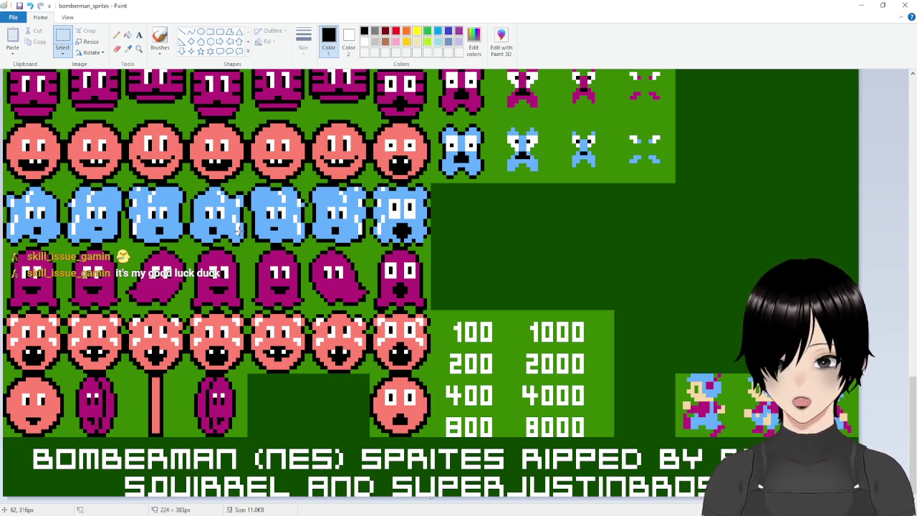
pyautogui.scroll(3, 237, 229)
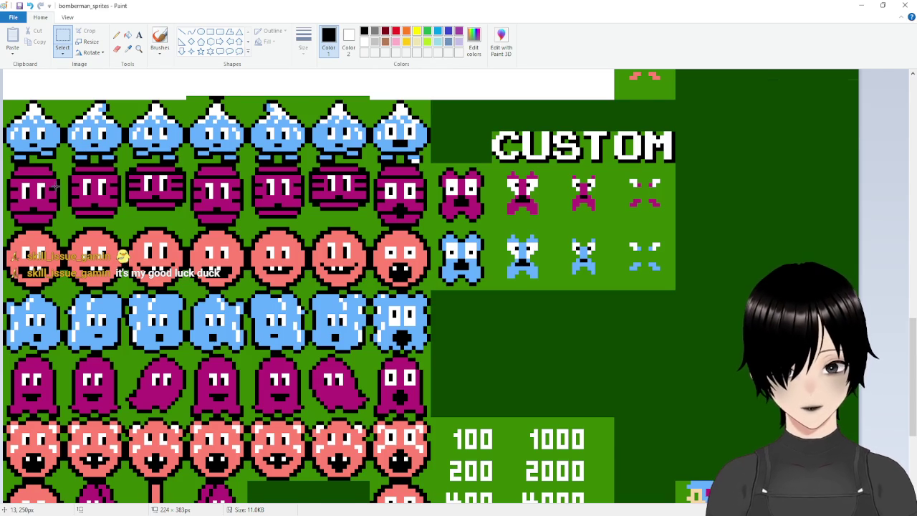
pyautogui.scroll(3, 55, 186)
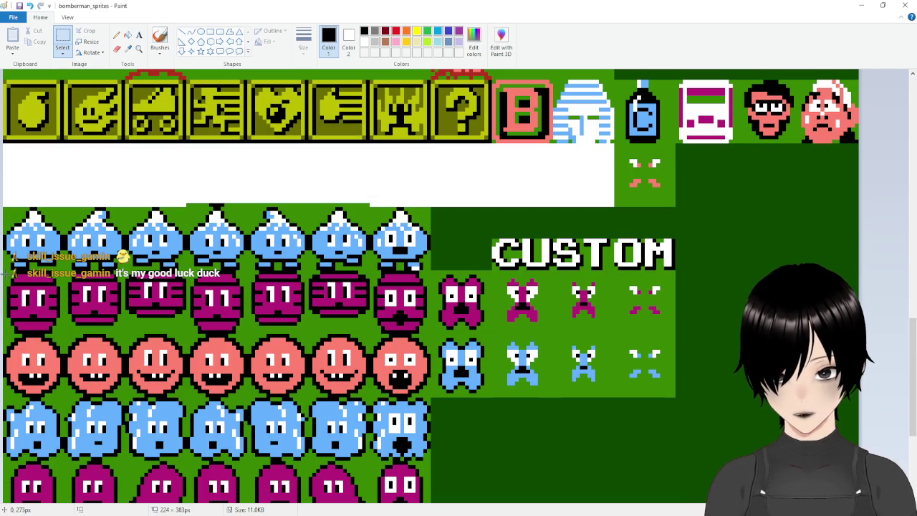
pyautogui.moveTo(3, 273); pyautogui.dragTo(65, 331)
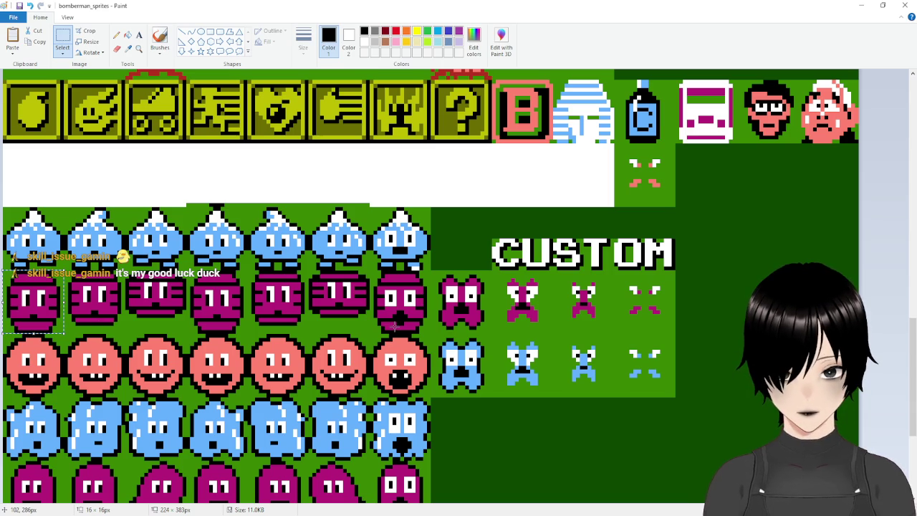
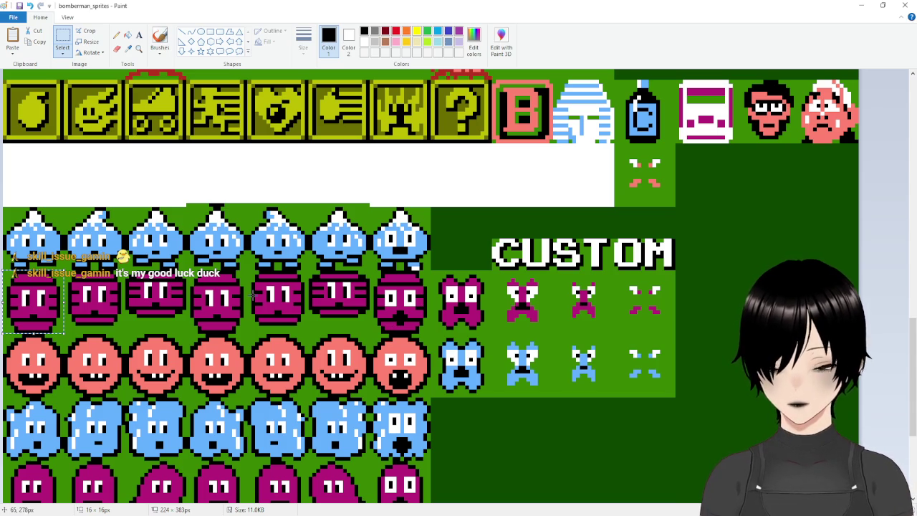
# Step: Scroll through the bomberman sprite sheet in Paint before returning to GameMaker
pyautogui.scroll(-3, 203, 230)
pyautogui.scroll(3, 204, 229)
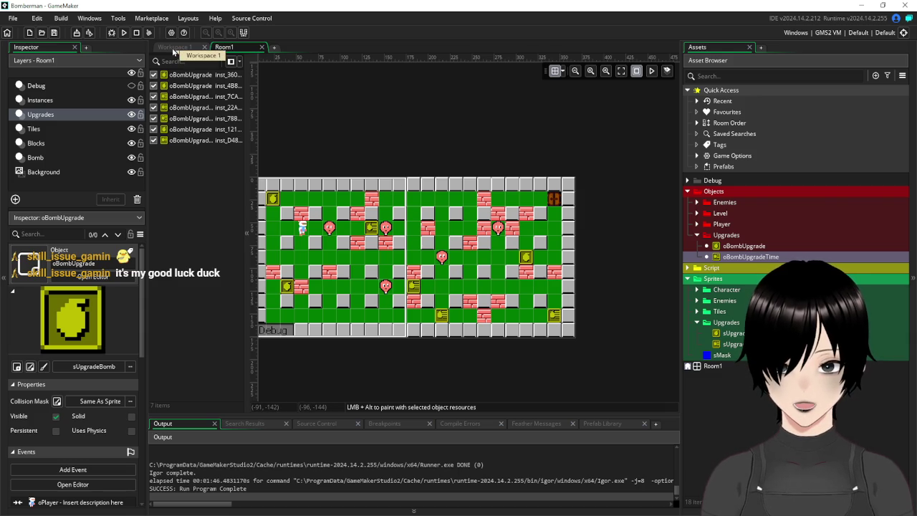
# Step: Add a new instance layer named Enemies to Room1
pyautogui.click(44, 101)
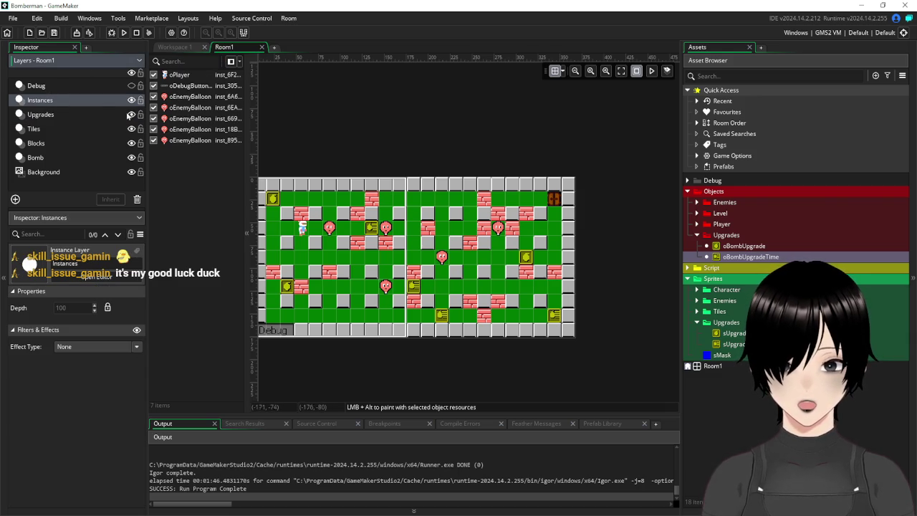
pyautogui.click(15, 200)
pyautogui.click(69, 228)
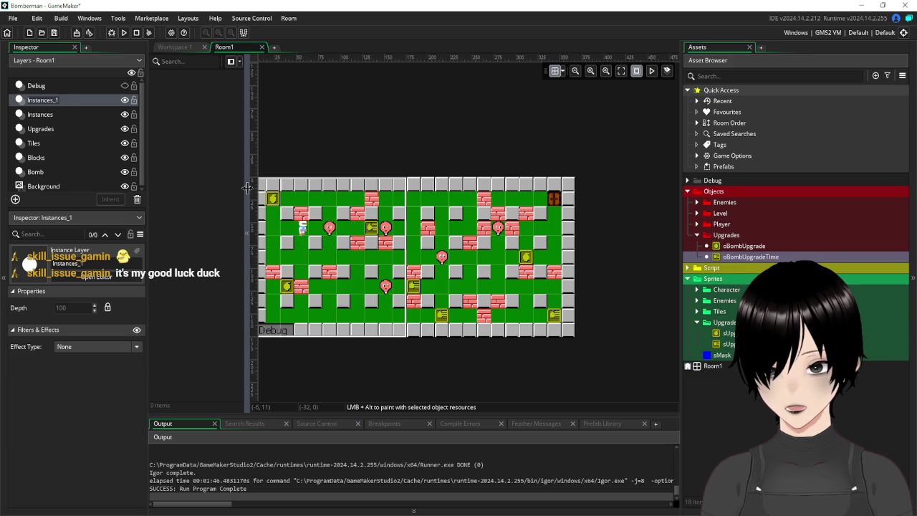
pyautogui.write('Enemies')
pyautogui.press('Return')
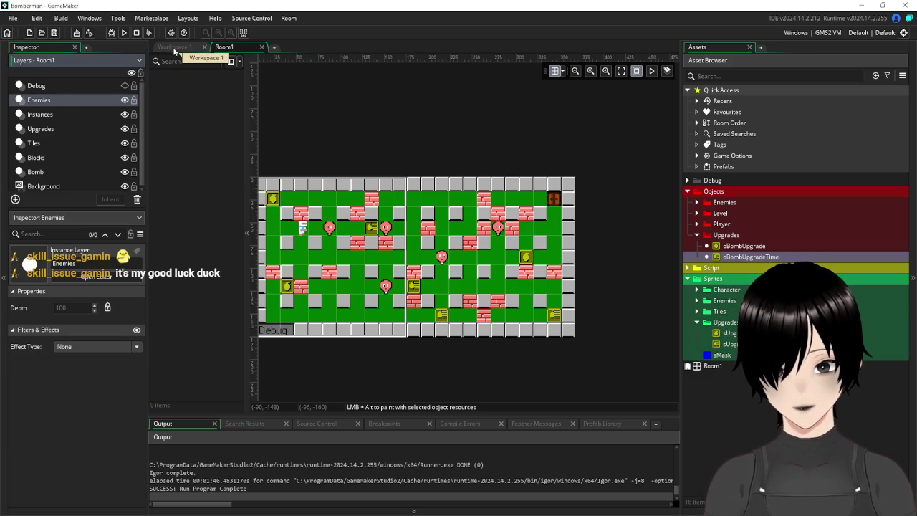
# Step: In Workspace 1, create a new sprite inside the Sprites/Enemies folder
pyautogui.click(174, 49)
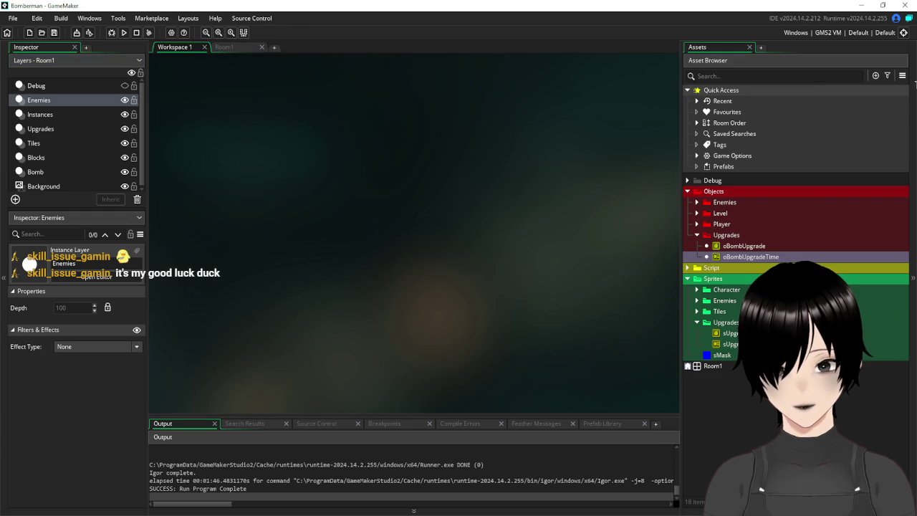
pyautogui.click(688, 279)
pyautogui.click(687, 279)
pyautogui.click(696, 322)
pyautogui.click(697, 301)
pyautogui.rightClick(719, 300)
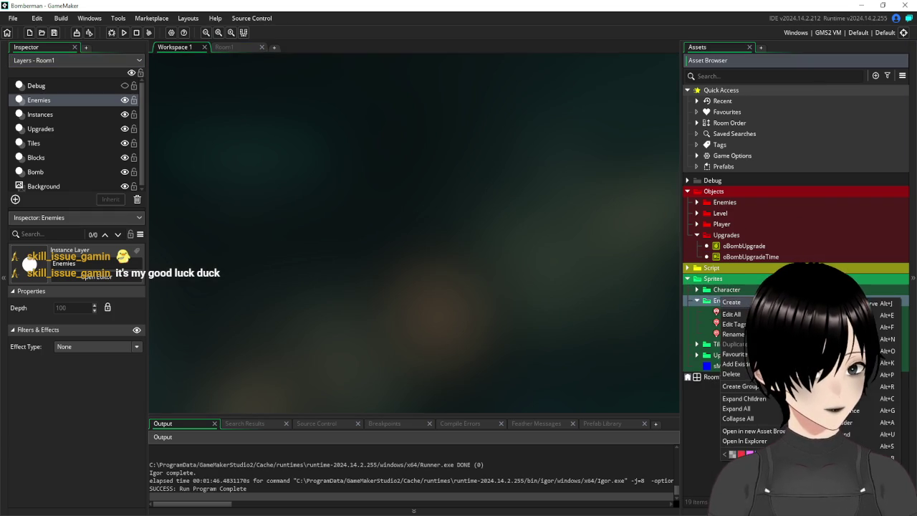
pyautogui.click(824, 302)
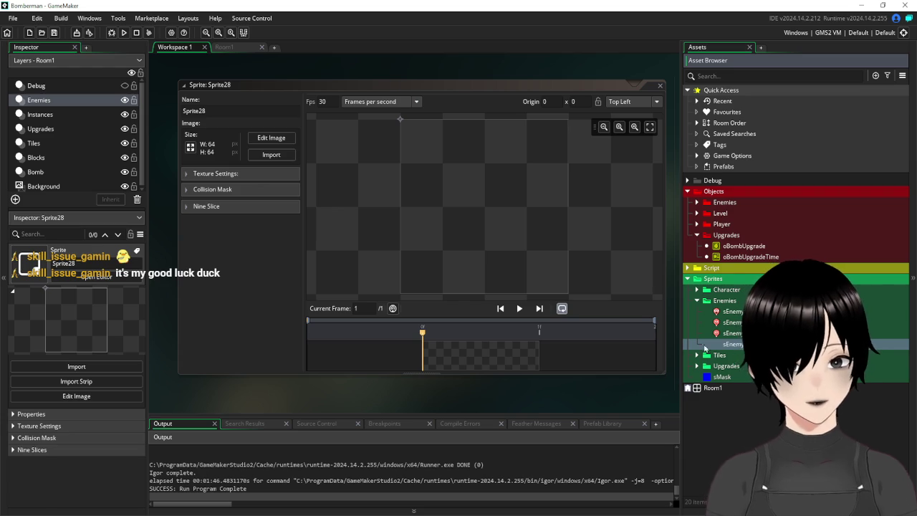
# Step: Resize sEnemyBarrel to 16×16 and open it for pixel editing
pyautogui.click(190, 147)
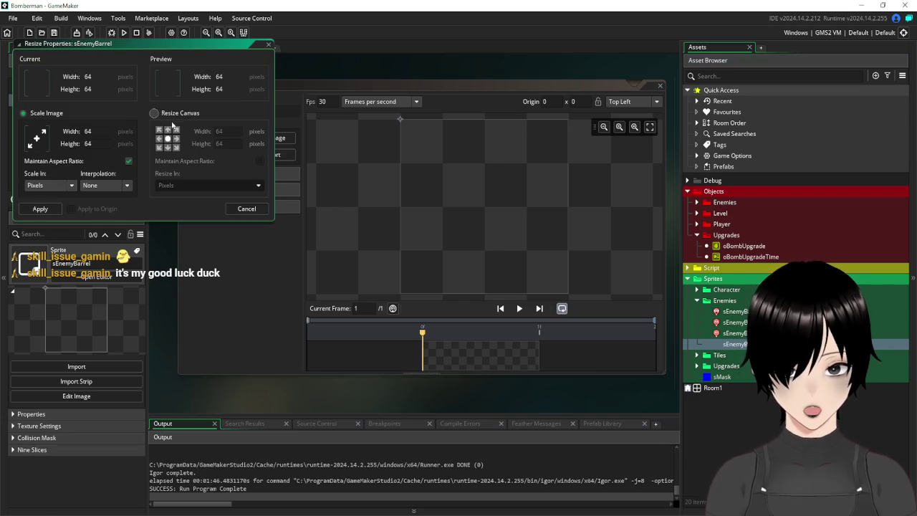
pyautogui.doubleClick(88, 131)
pyautogui.write('16')
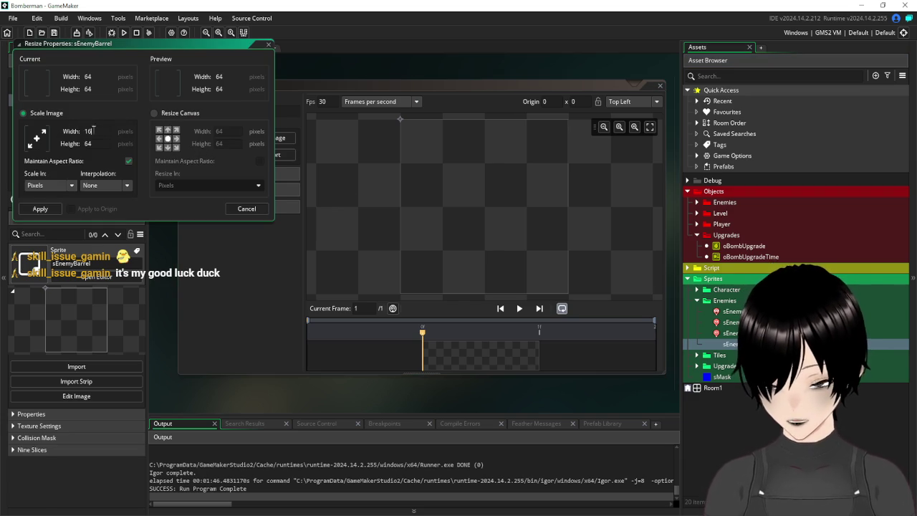
pyautogui.press('Return')
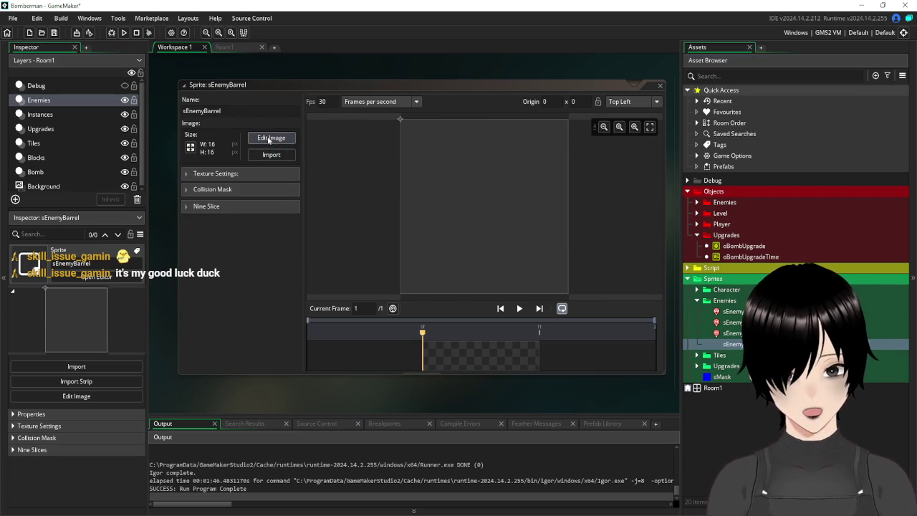
pyautogui.click(270, 139)
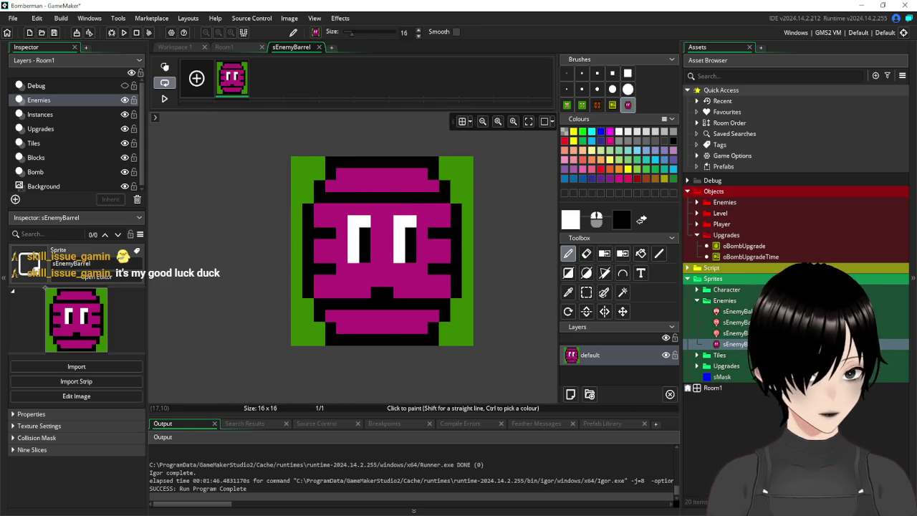
# Step: Copy the second purple barrel from the Paint sheet into a new frame 2
pyautogui.hotkey('alt', 'Tab')
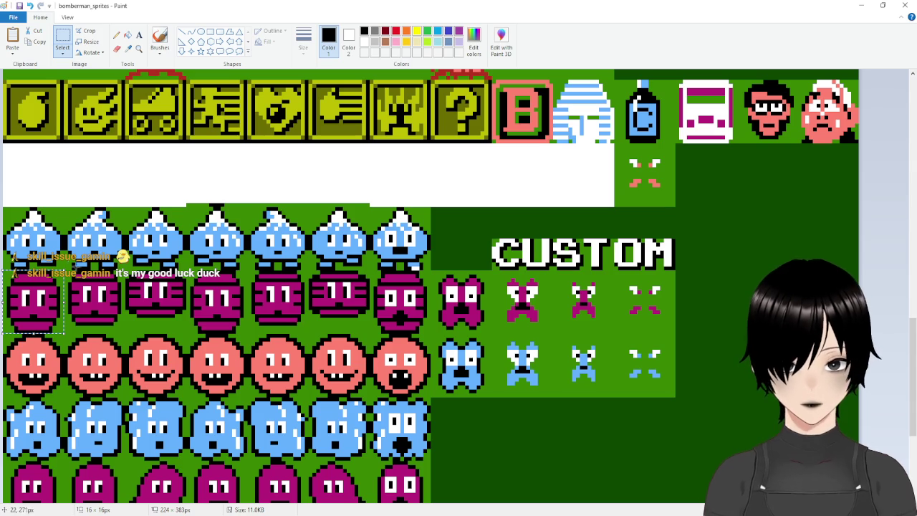
pyautogui.press('Delete')
pyautogui.moveTo(67, 278); pyautogui.dragTo(125, 333)
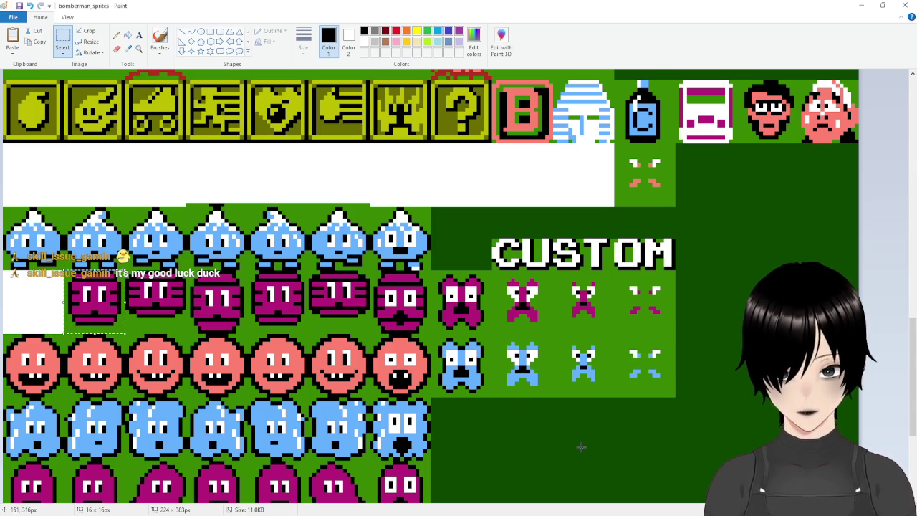
pyautogui.hotkey('alt', 'Tab')
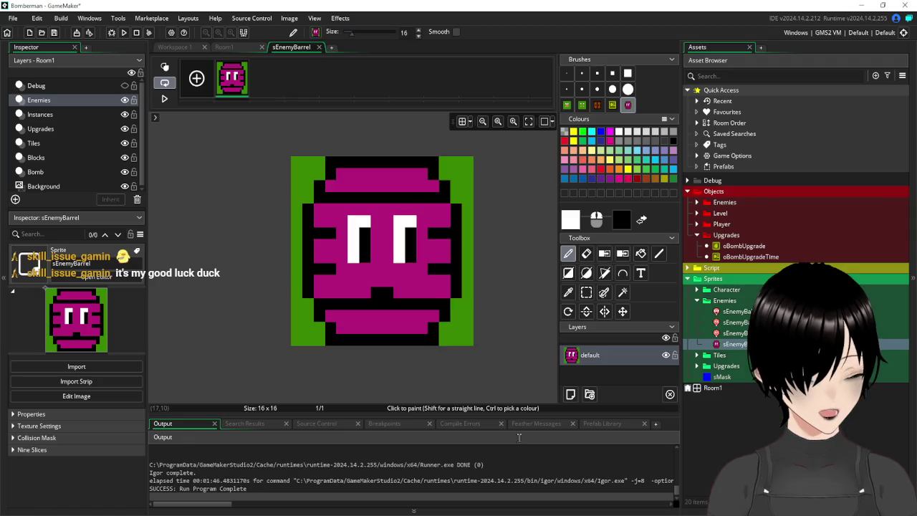
pyautogui.click(196, 78)
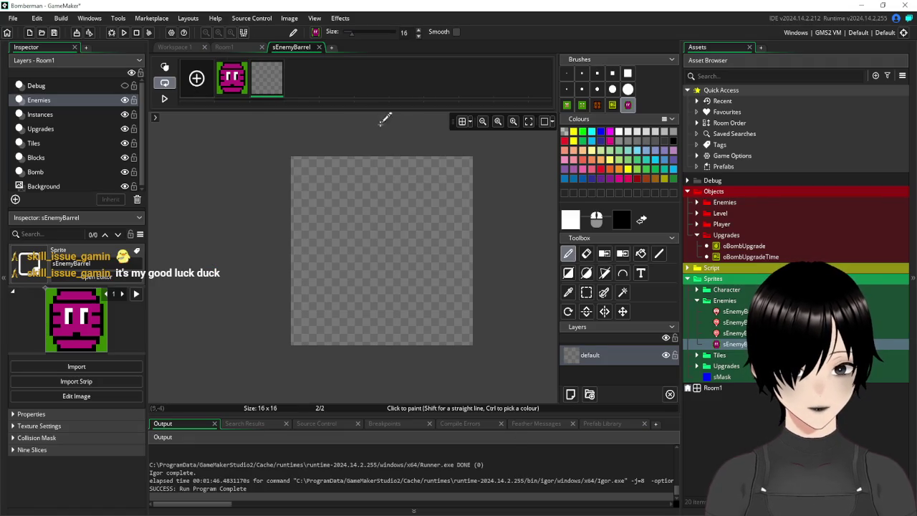
pyautogui.hotkey('ctrl', 'v')
pyautogui.hotkey('ctrl', 'z')
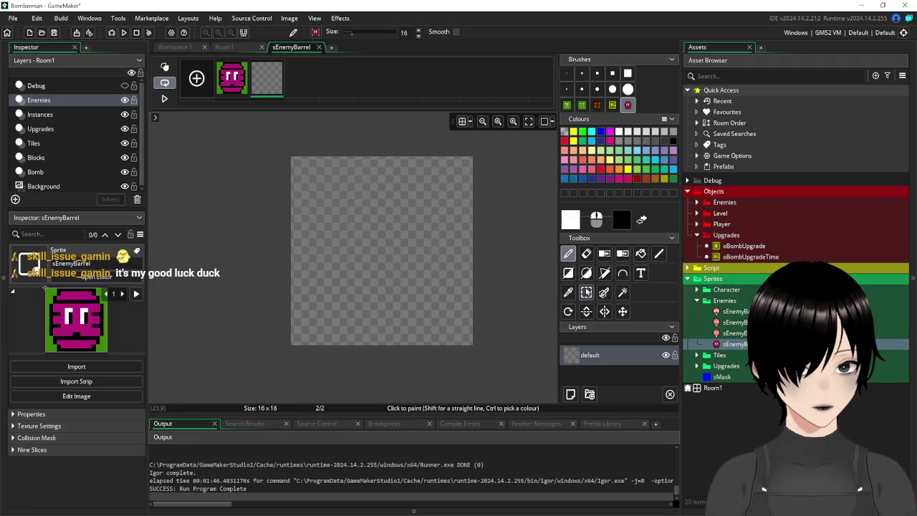
pyautogui.hotkey('ctrl', 'v')
pyautogui.moveTo(444, 242); pyautogui.dragTo(387, 258)
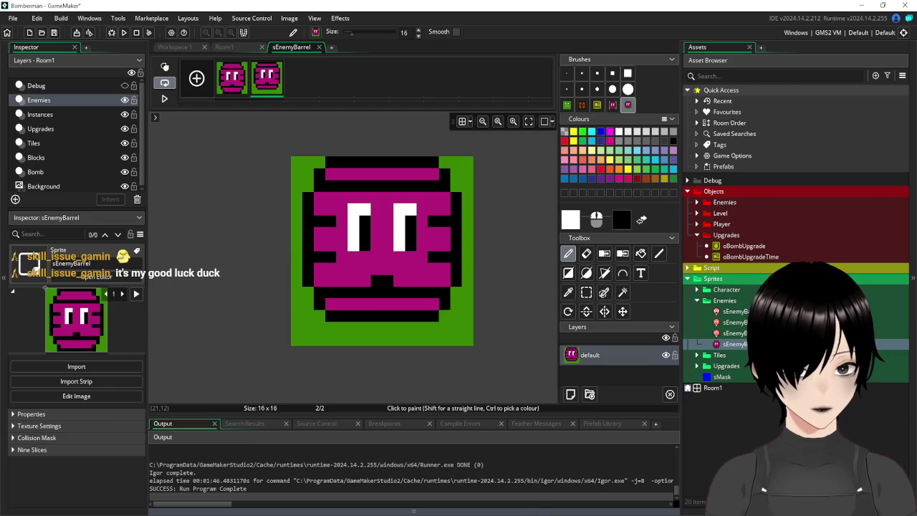
# Step: Copy the third purple barrel from the Paint sheet into a new frame 3
pyautogui.hotkey('alt', 'Tab')
pyautogui.hotkey('ctrl', 'x')
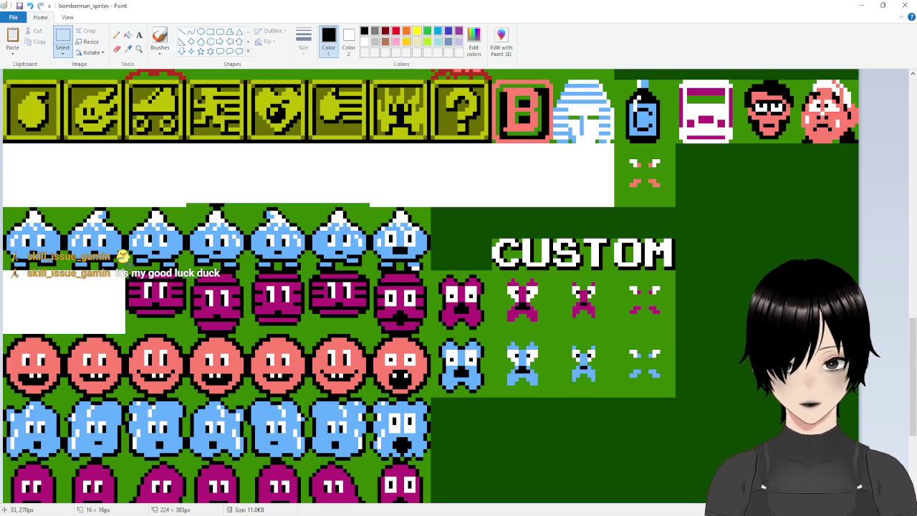
pyautogui.moveTo(126, 277); pyautogui.dragTo(187, 332)
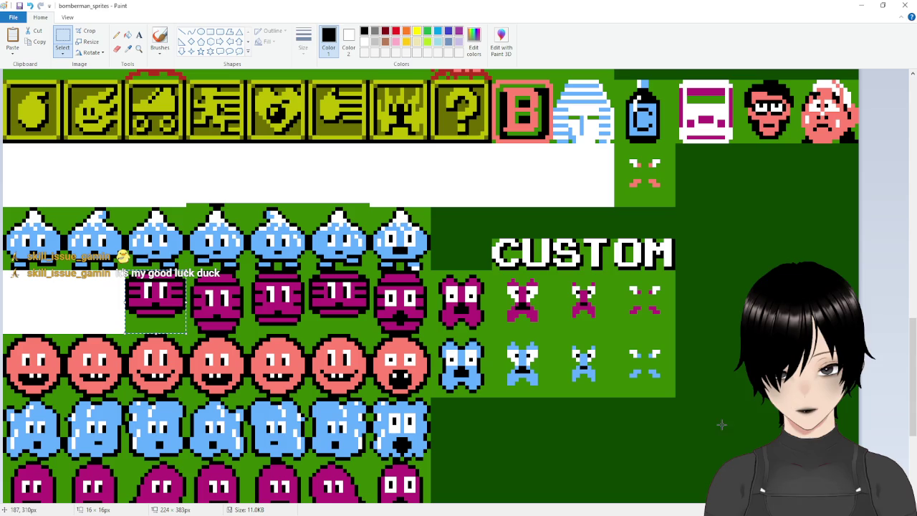
pyautogui.hotkey('alt', 'Tab')
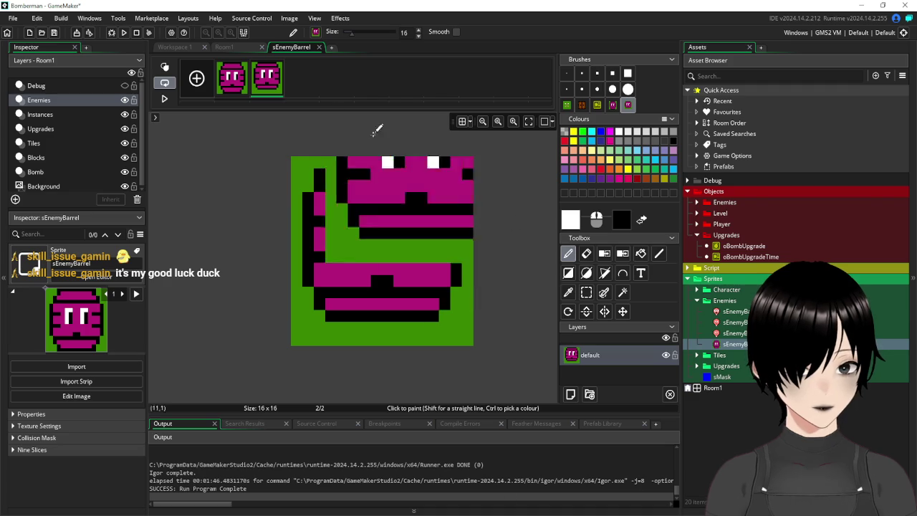
pyautogui.click(199, 83)
pyautogui.click(300, 89)
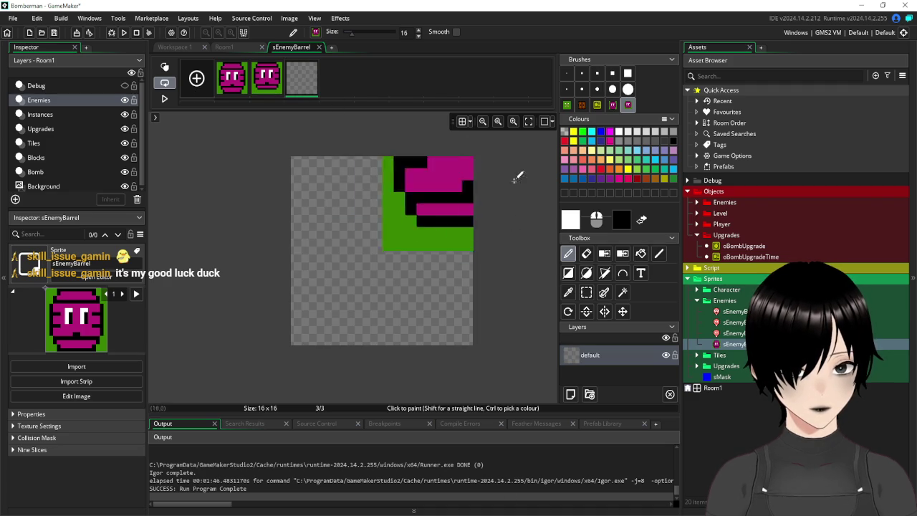
pyautogui.click(586, 292)
pyautogui.hotkey('ctrl', 'v')
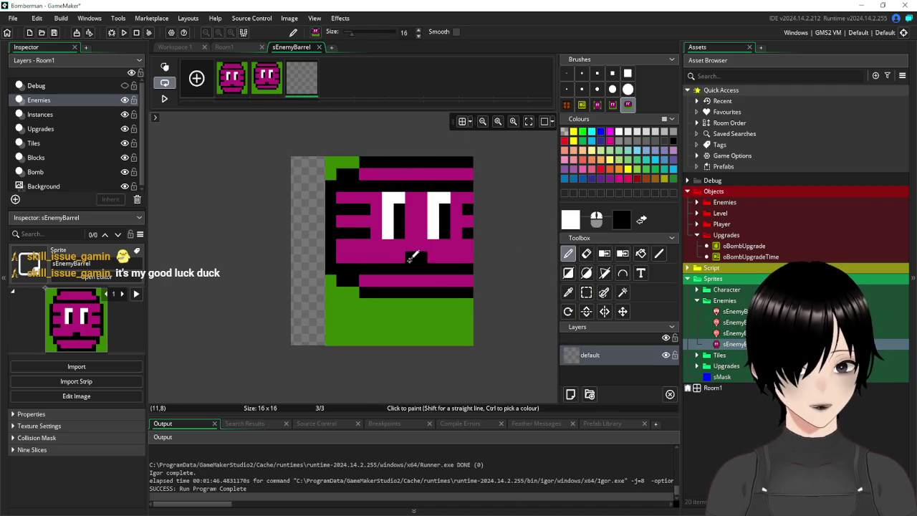
pyautogui.press('d')
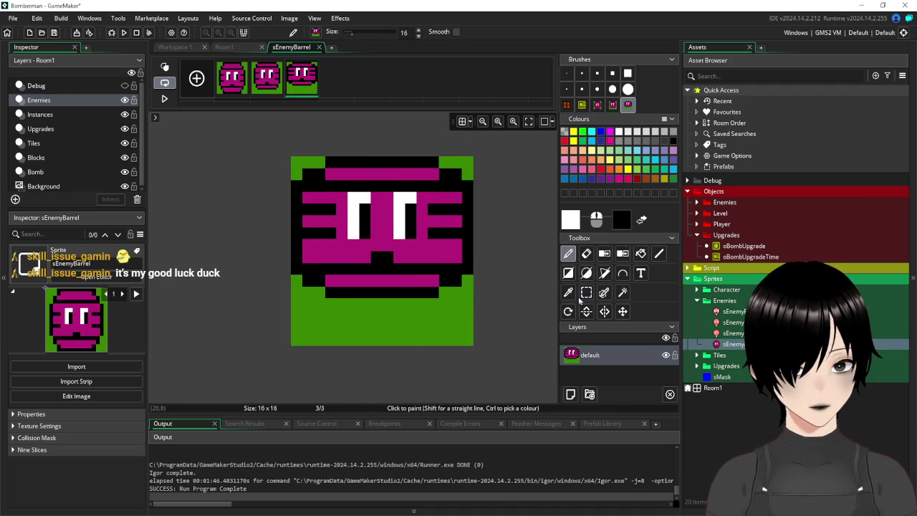
pyautogui.click(586, 293)
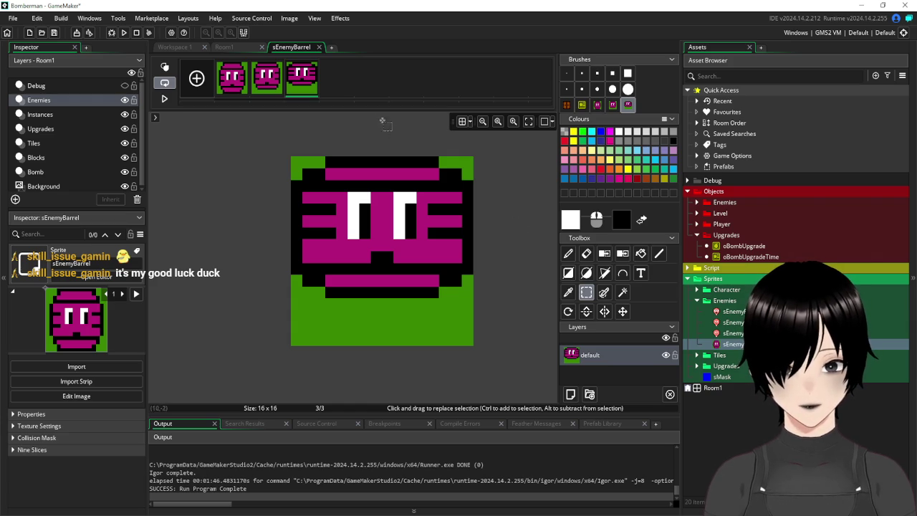
# Step: Duplicate the frame 2 barrel image into a new fourth frame
pyautogui.click(268, 82)
pyautogui.hotkey('ctrl', 'a')
pyautogui.press('d')
pyautogui.click(197, 77)
pyautogui.click(347, 82)
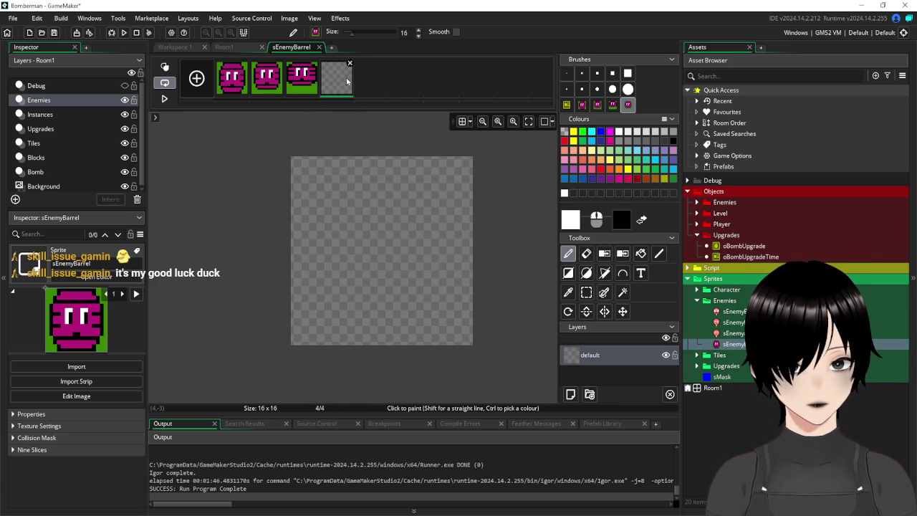
pyautogui.hotkey('ctrl', 'v')
pyautogui.moveTo(416, 277); pyautogui.dragTo(381, 262)
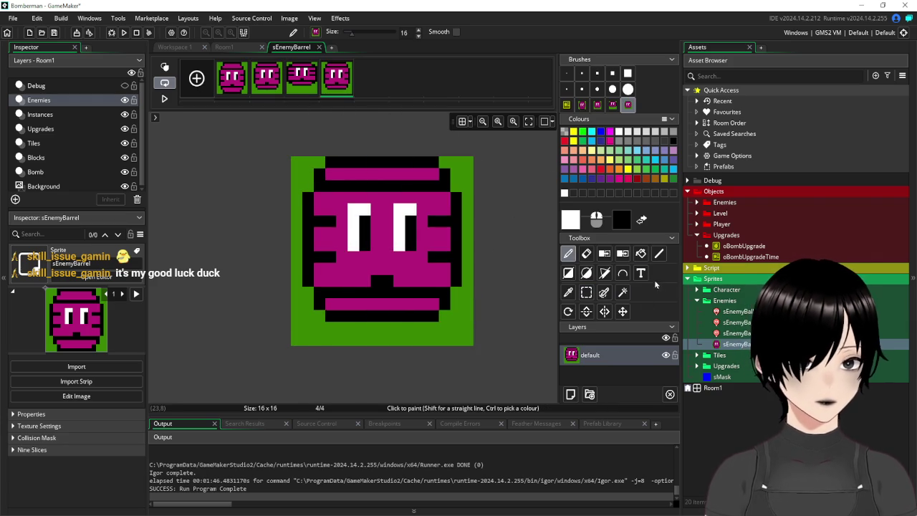
# Step: Make the green backgrounds of frames 4 and 3 transparent
pyautogui.click(622, 293)
pyautogui.click(461, 342)
pyautogui.press('Delete')
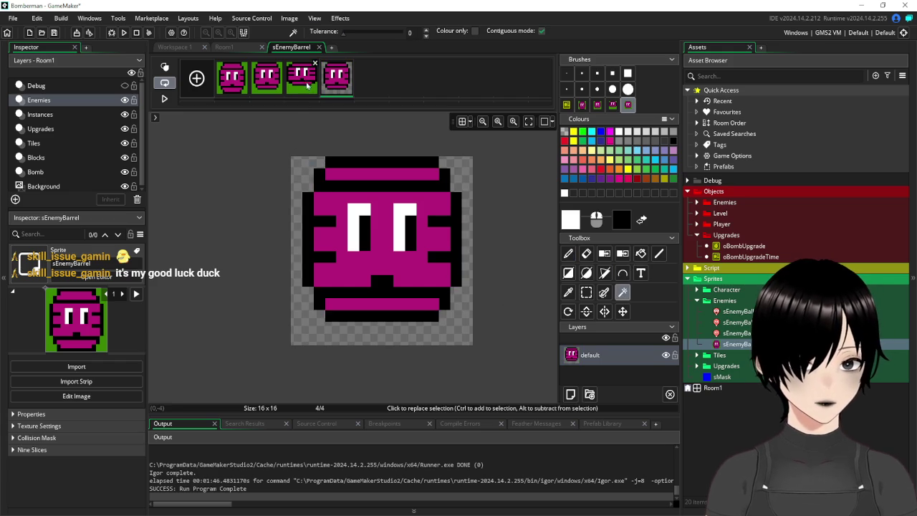
pyautogui.click(307, 85)
pyautogui.click(423, 323)
pyautogui.press('Delete')
pyautogui.click(459, 166)
pyautogui.press('Delete')
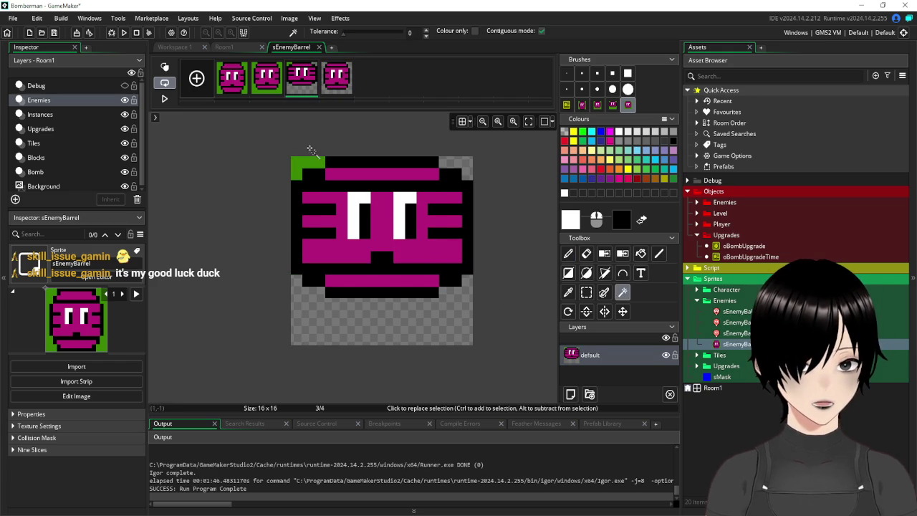
pyautogui.press('Delete')
# Step: Make the green backgrounds of frames 2 and 1 transparent and close the frame editor
pyautogui.click(268, 83)
pyautogui.click(335, 342)
pyautogui.press('Delete')
pyautogui.click(238, 85)
pyautogui.click(457, 175)
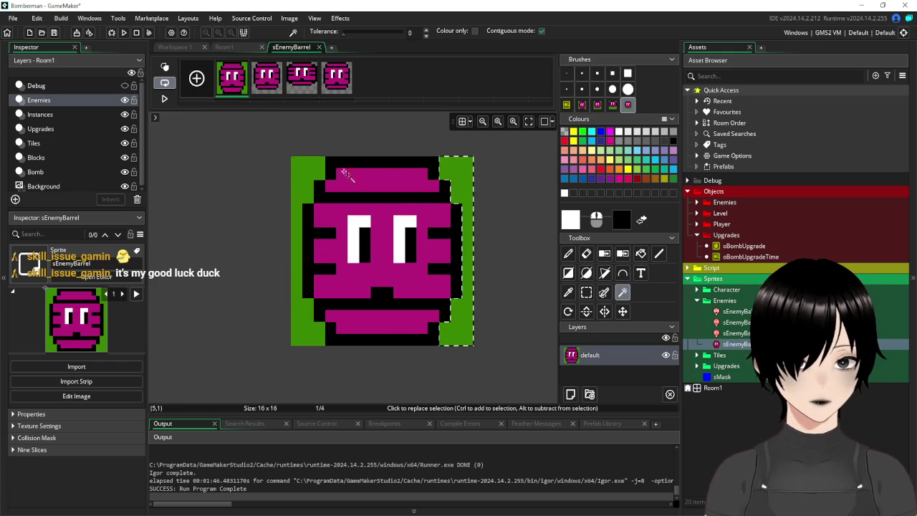
pyautogui.press('Delete')
pyautogui.click(303, 174)
pyautogui.press('Delete')
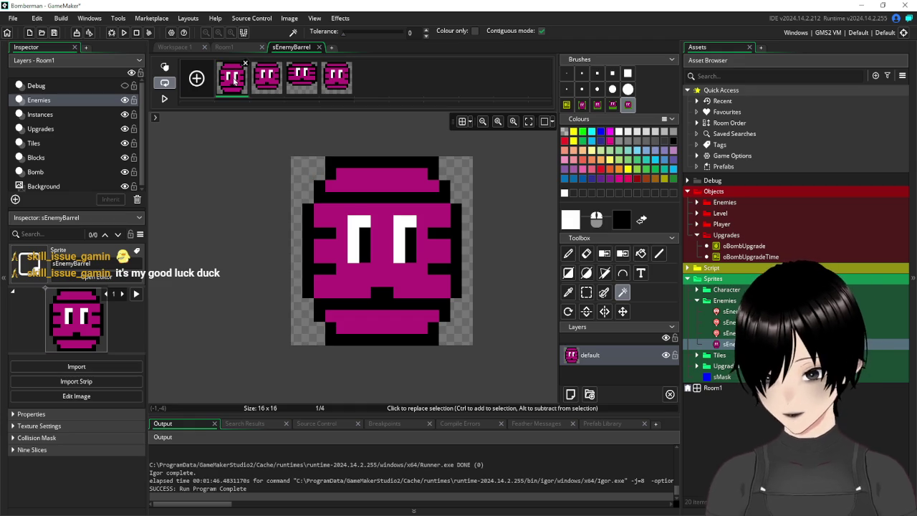
pyautogui.click(318, 48)
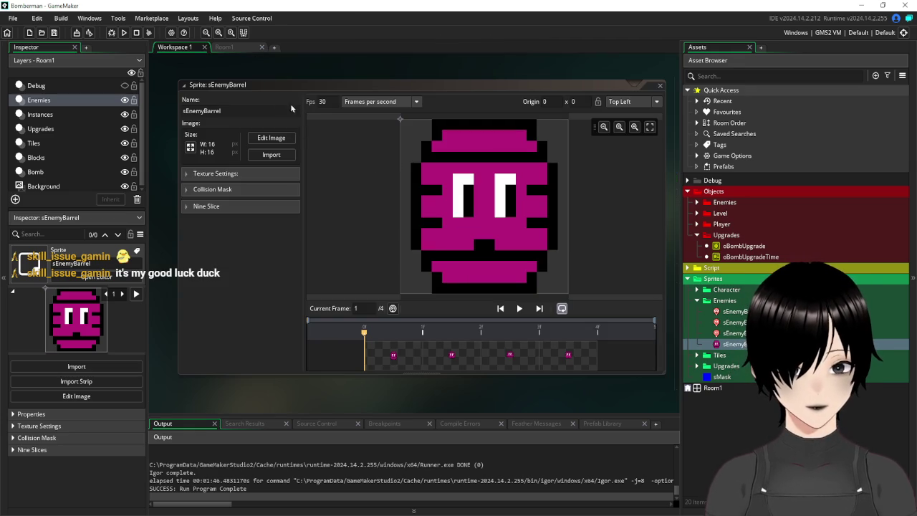
# Step: Change sEnemyBarrel's Fps from 30 to 10, preview the animation, and close the sprite window
pyautogui.doubleClick(323, 101)
pyautogui.write('10')
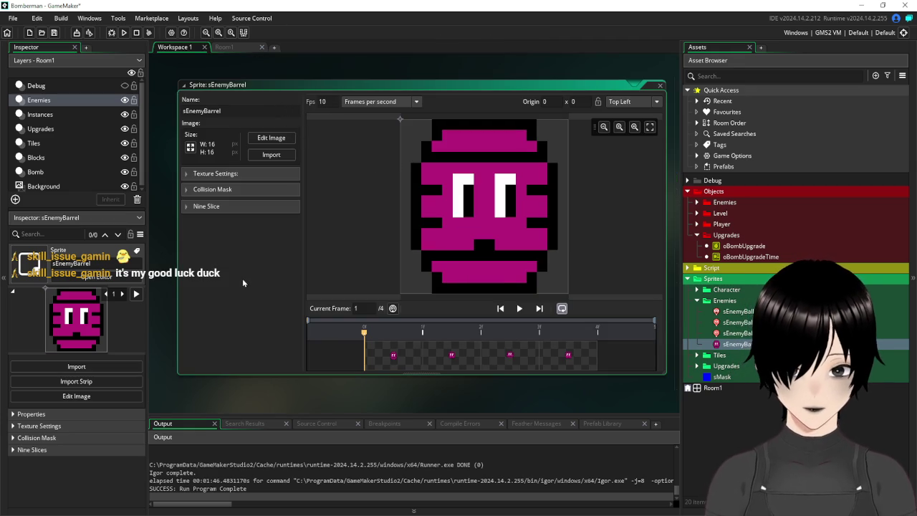
pyautogui.click(520, 310)
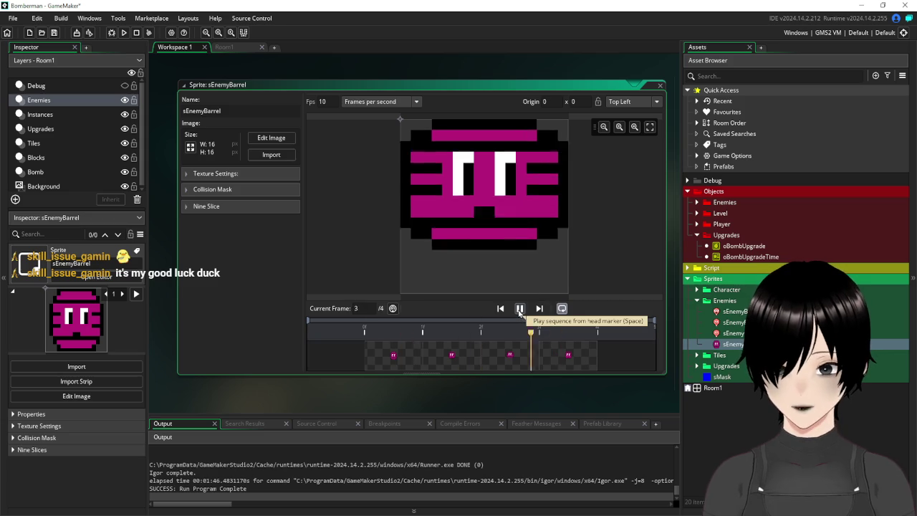
pyautogui.click(519, 310)
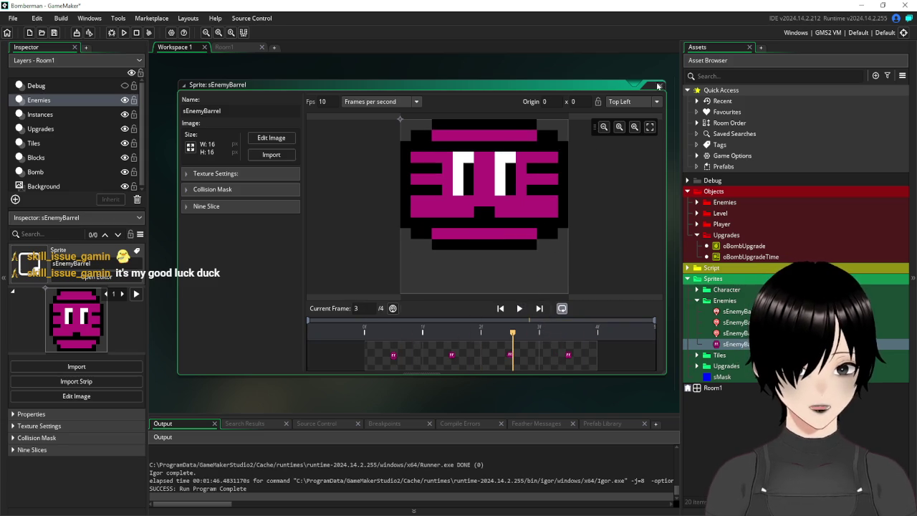
pyautogui.click(658, 85)
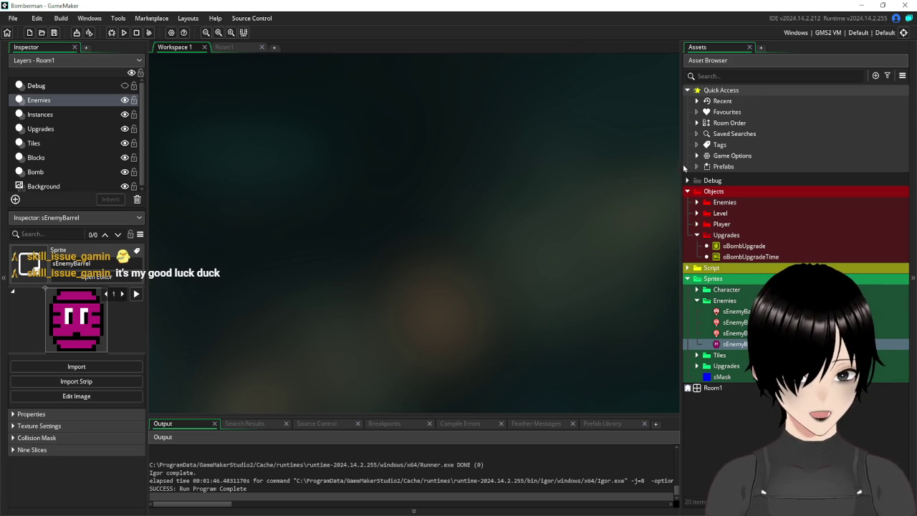
# Step: Create a new object named oEnemyBarrel in the Objects/Enemies folder
pyautogui.moveTo(680, 163)
pyautogui.mouseDown()
pyautogui.moveTo(647, 158)
pyautogui.moveTo(656, 159)
pyautogui.mouseUp()
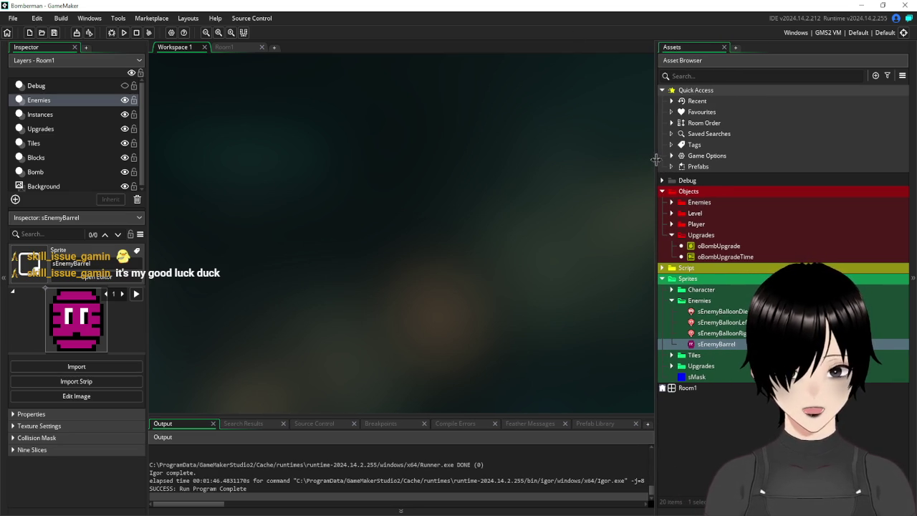
pyautogui.click(241, 50)
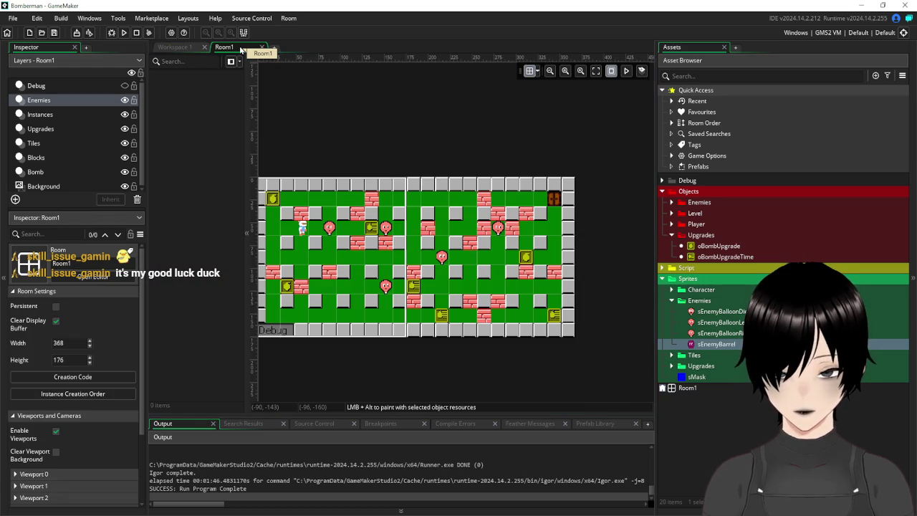
pyautogui.click(175, 47)
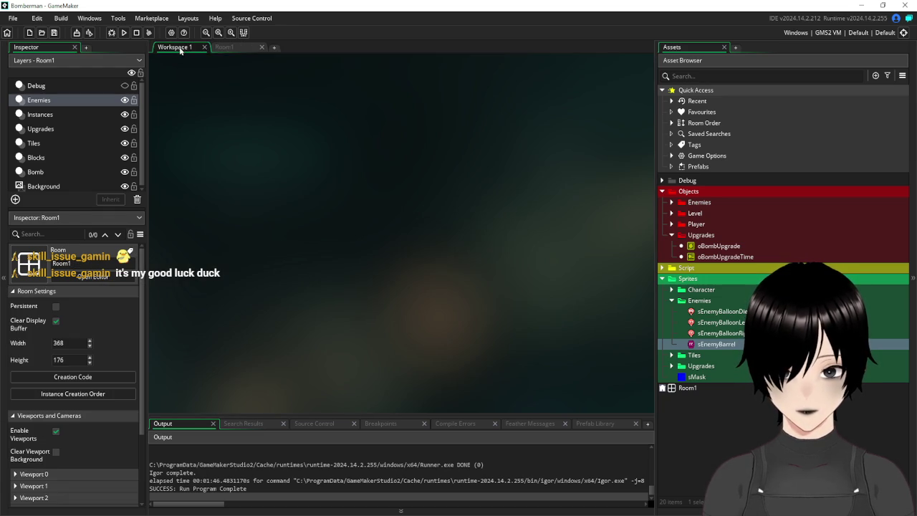
pyautogui.moveTo(657, 180)
pyautogui.mouseDown()
pyautogui.moveTo(639, 180)
pyautogui.moveTo(659, 185)
pyautogui.mouseUp()
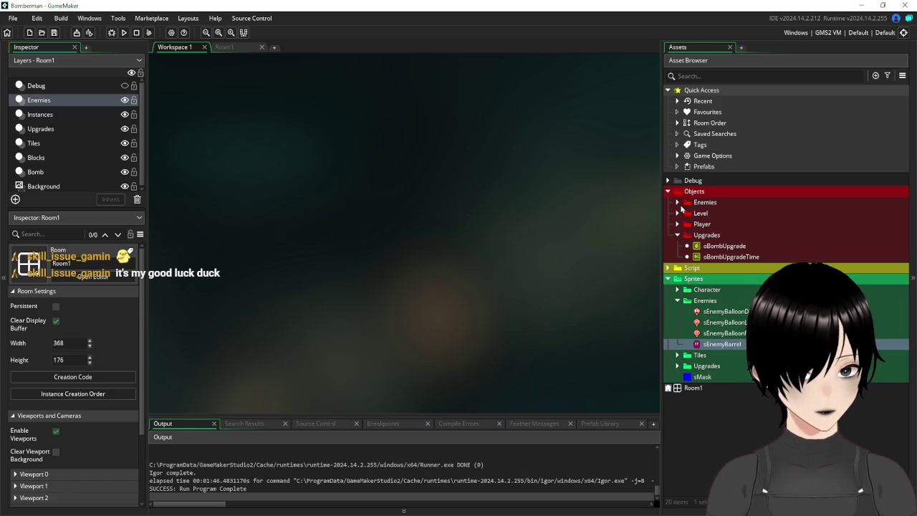
pyautogui.click(678, 203)
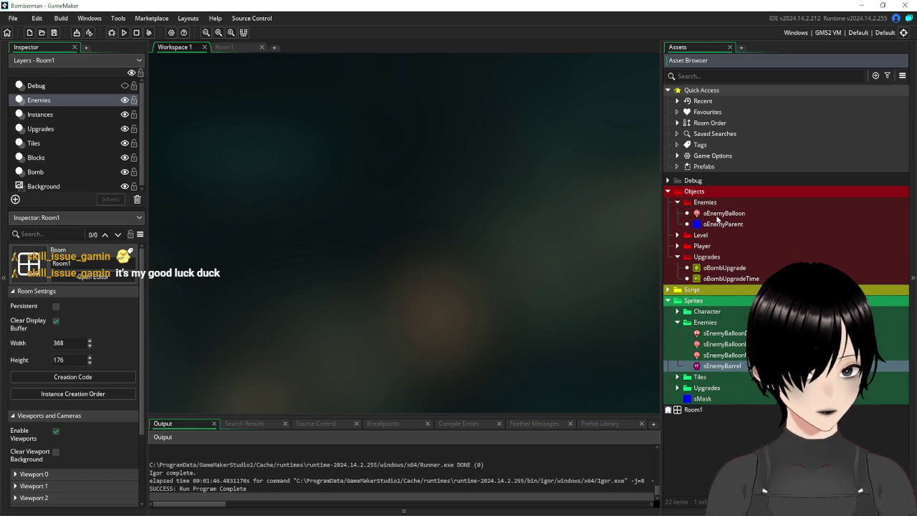
pyautogui.rightClick(703, 203)
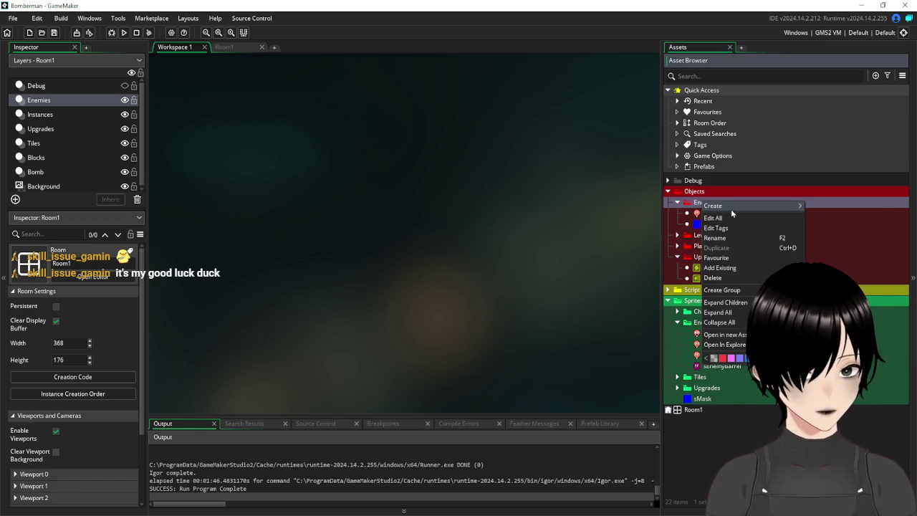
pyautogui.moveTo(731, 208)
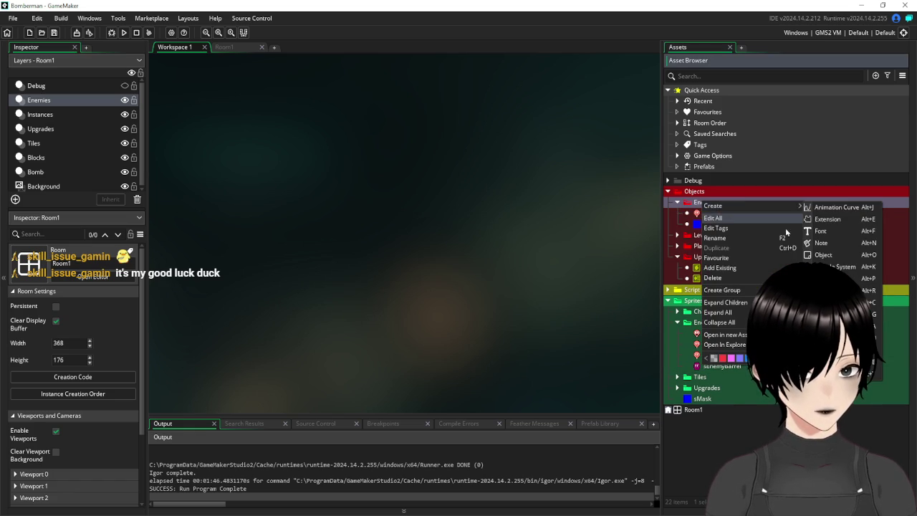
pyautogui.click(832, 255)
pyautogui.write('oEnemyBarr')
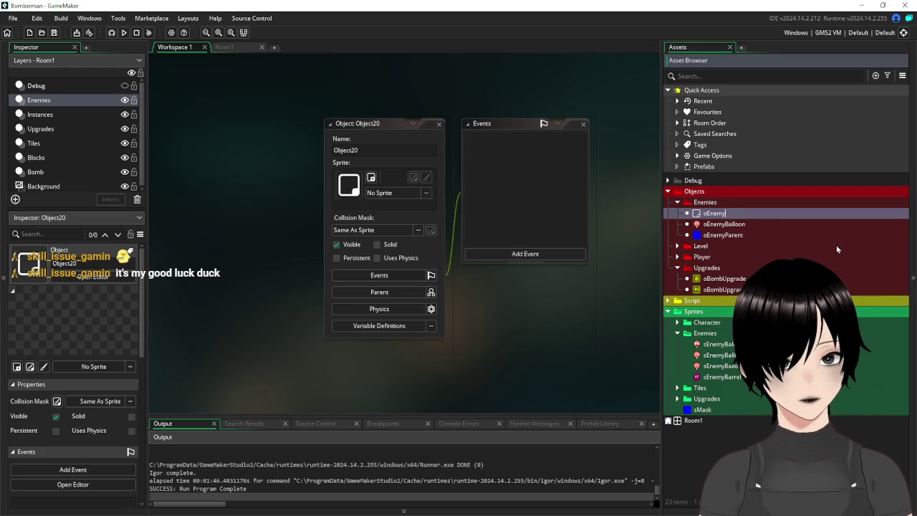
pyautogui.write('el')
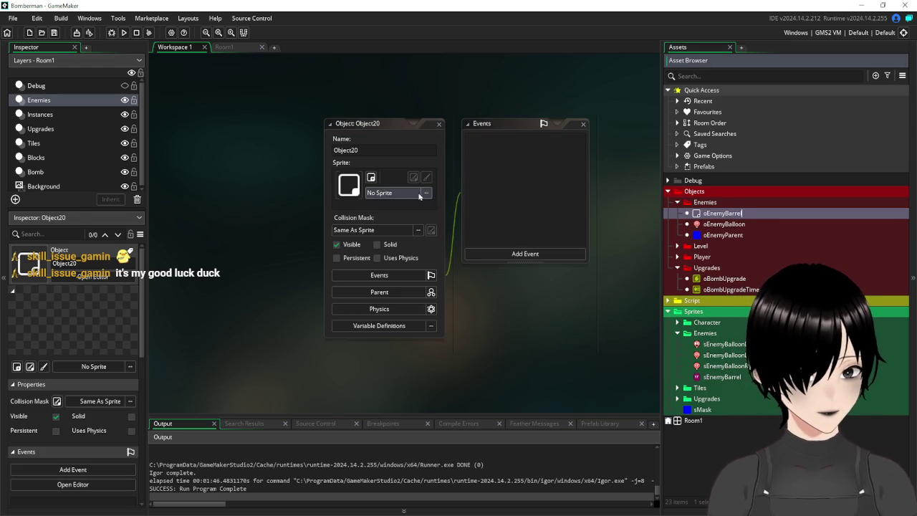
# Step: Assign sEnemyBarrel from Sprites/Enemies as oEnemyBarrel's sprite
pyautogui.click(380, 193)
pyautogui.doubleClick(561, 224)
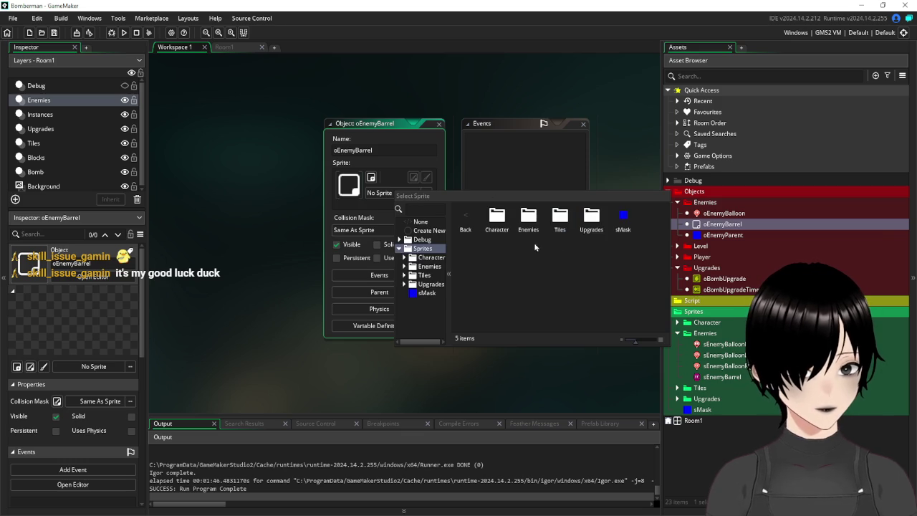
pyautogui.doubleClick(530, 222)
pyautogui.doubleClick(582, 221)
pyautogui.moveTo(370, 129)
pyautogui.mouseDown()
pyautogui.moveTo(215, 122)
pyautogui.moveTo(225, 118)
pyautogui.moveTo(235, 167)
pyautogui.mouseUp()
pyautogui.click(273, 358)
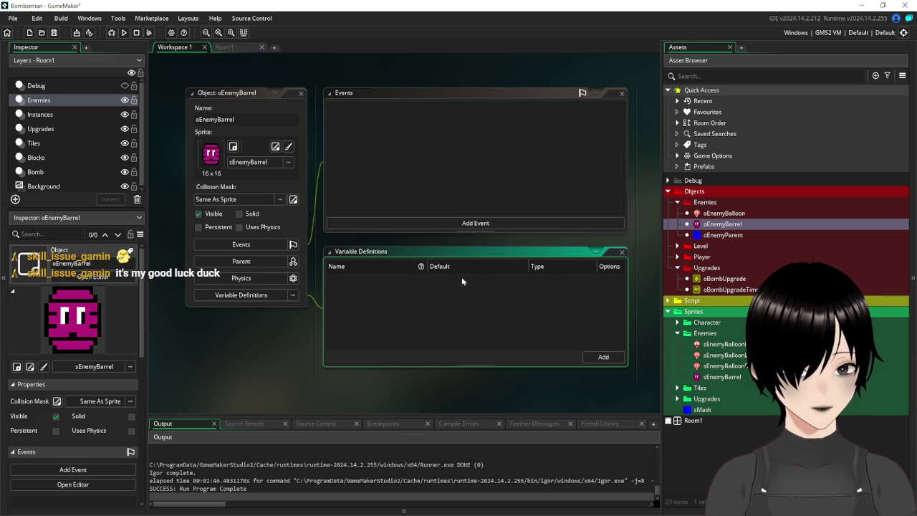
# Step: Add a variable named Direction of type List to oEnemyBarrel
pyautogui.click(604, 357)
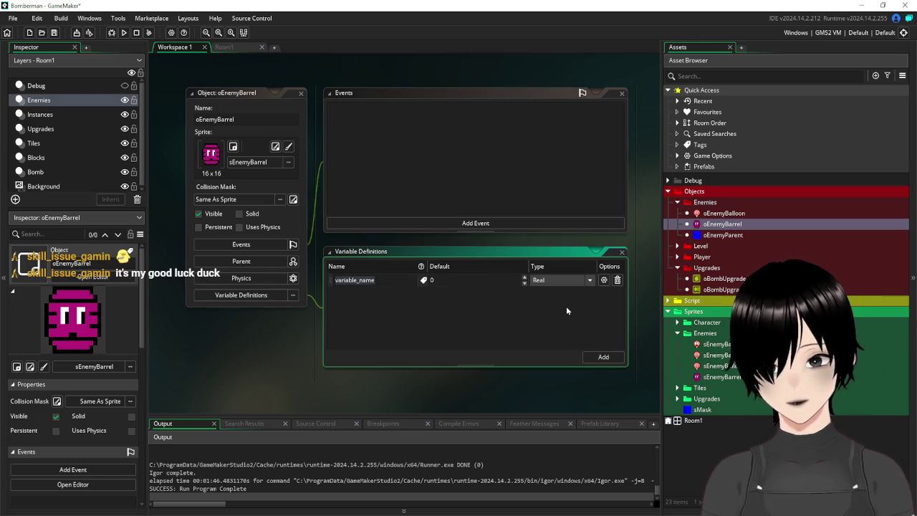
pyautogui.write('Direction')
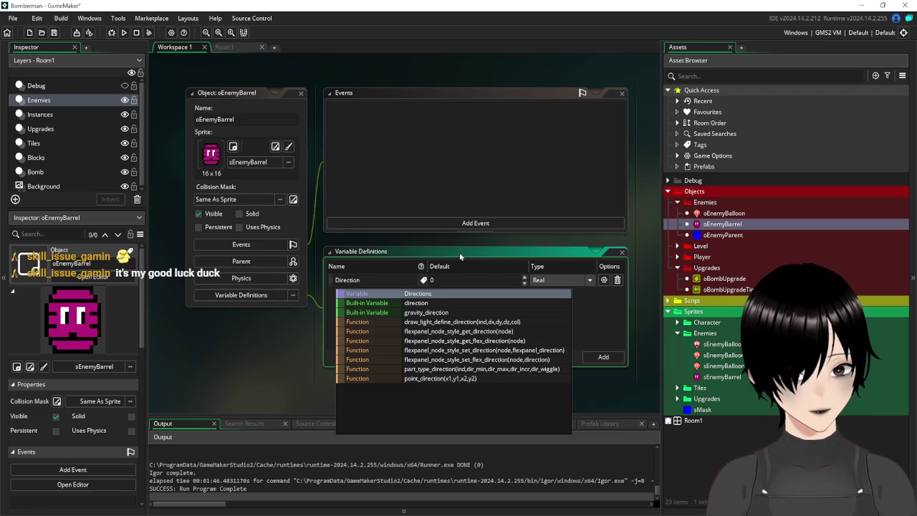
pyautogui.click(457, 251)
pyautogui.click(556, 284)
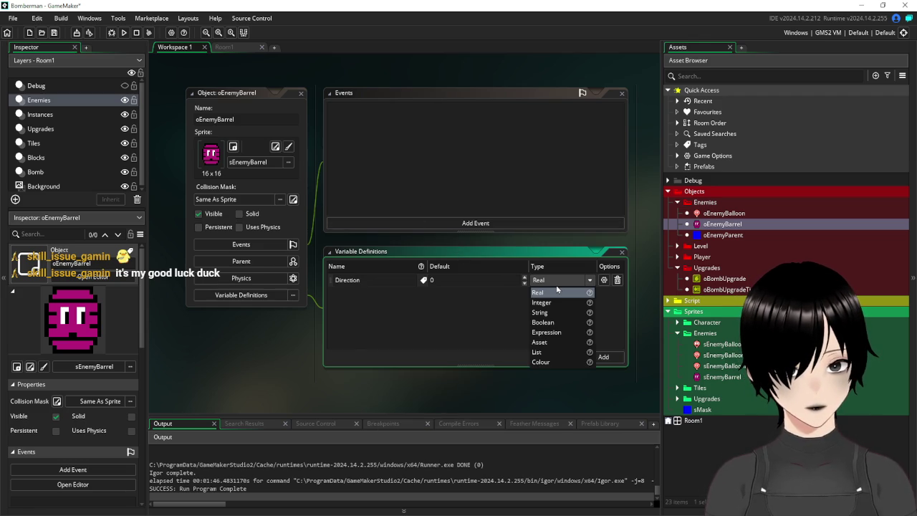
pyautogui.click(552, 353)
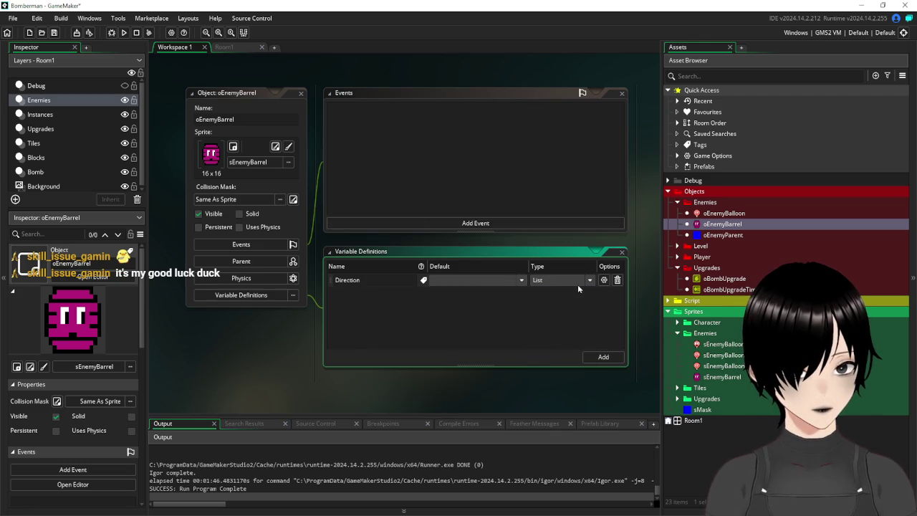
# Step: Give the Direction list the options Up_Down and Left_Right
pyautogui.click(603, 280)
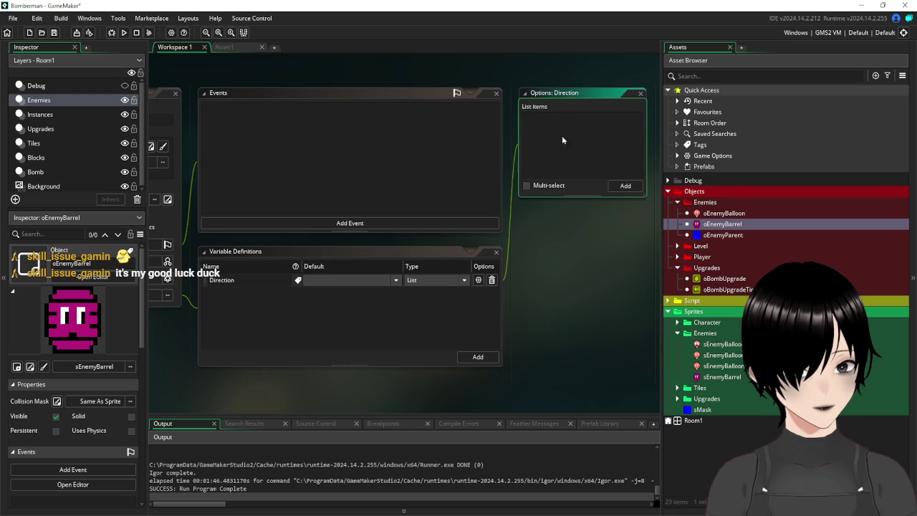
pyautogui.click(623, 185)
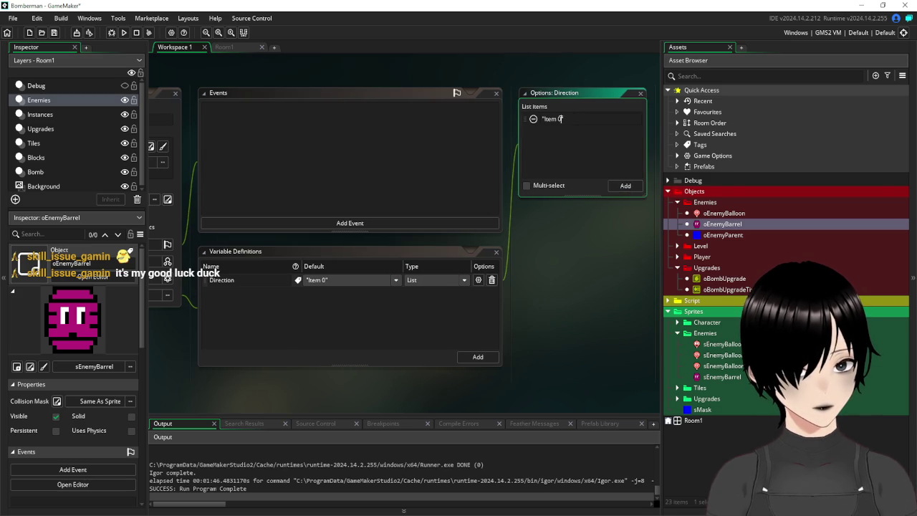
pyautogui.write('Up')
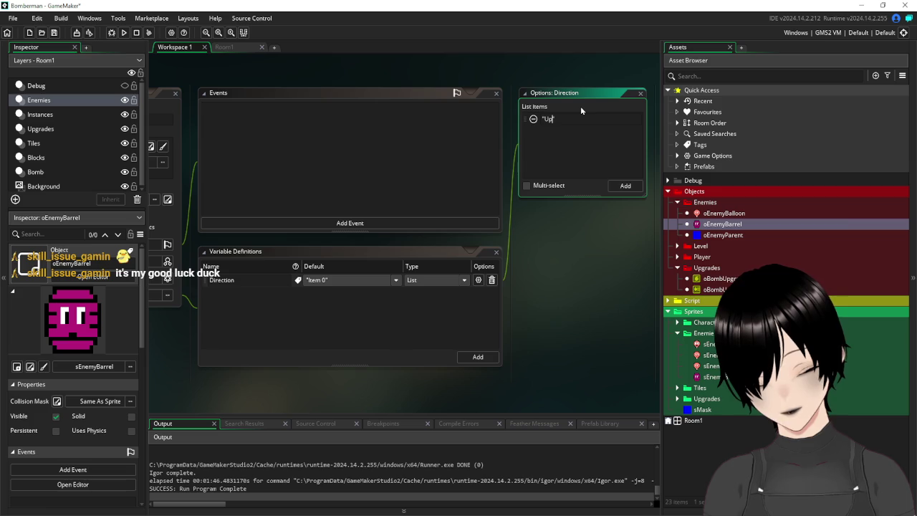
pyautogui.write('"')
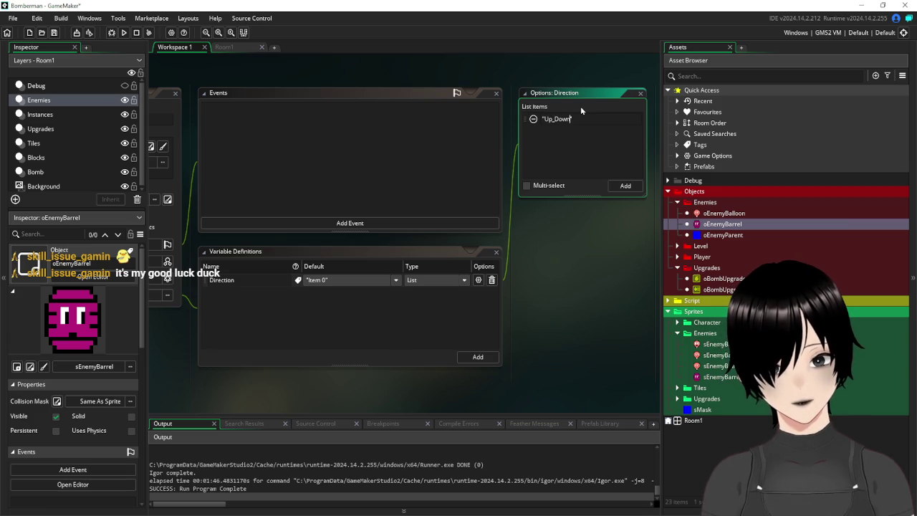
pyautogui.click(621, 185)
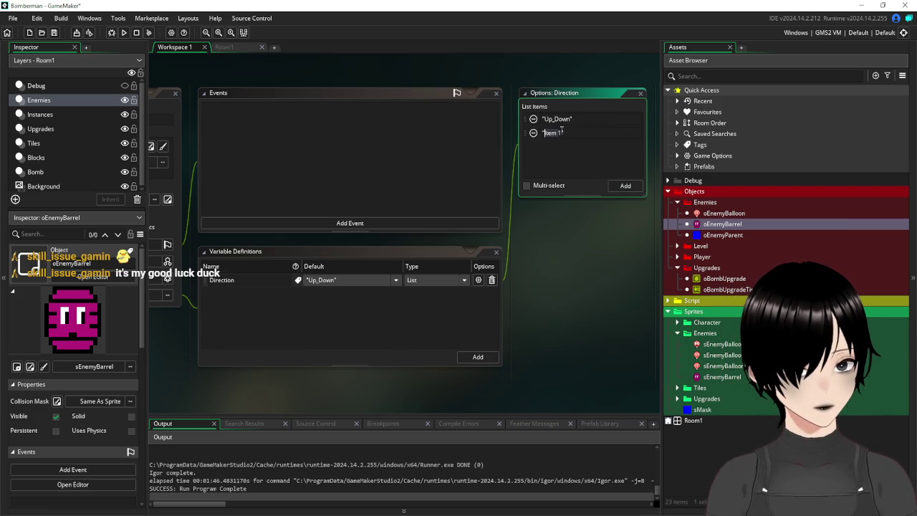
pyautogui.write('Left_R')
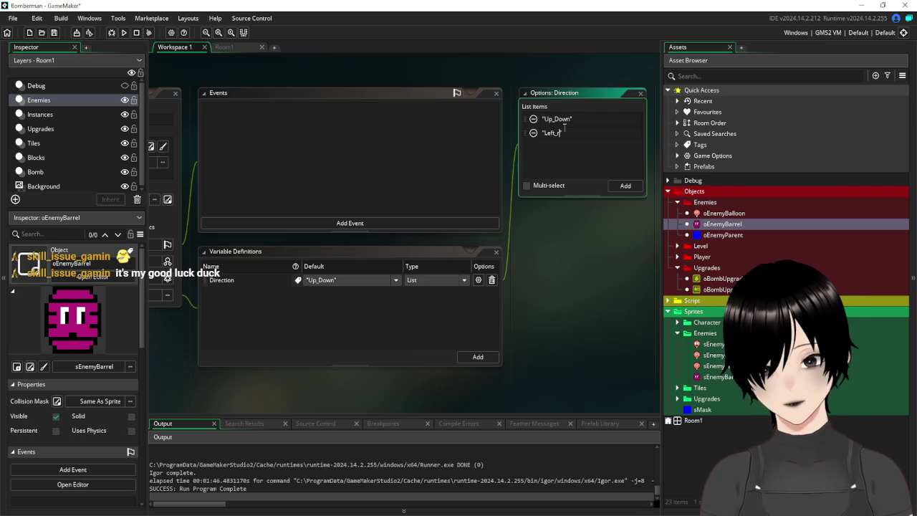
pyautogui.press('BackSpace')
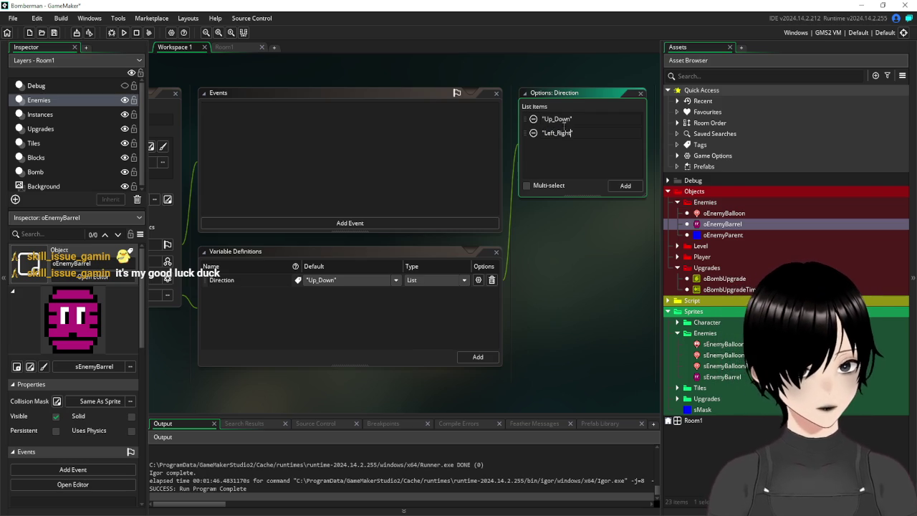
pyautogui.click(566, 119)
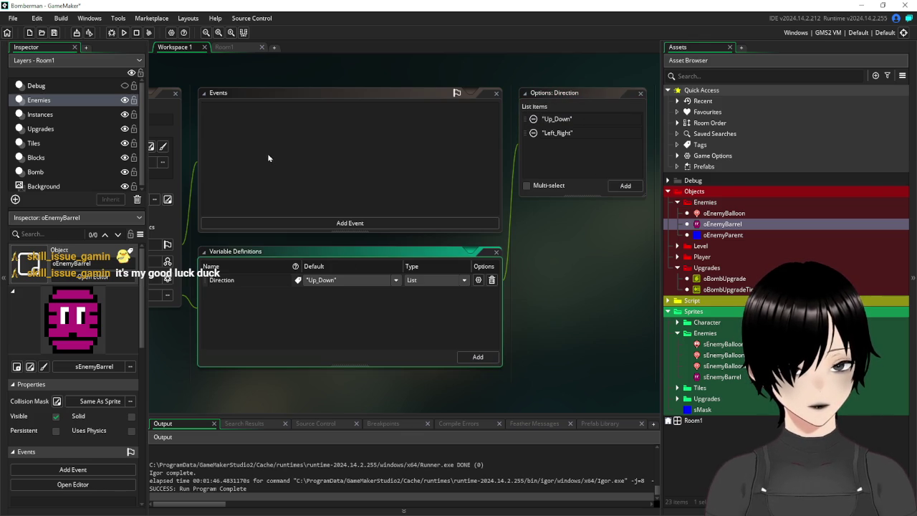
pyautogui.click(330, 152)
pyautogui.click(438, 238)
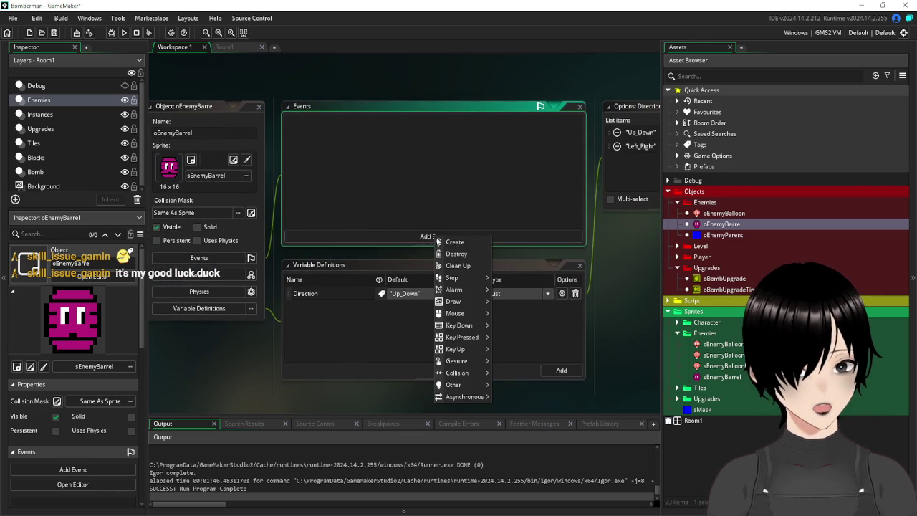
# Step: Add a Create event to oEnemyBarrel and write if Direction="Up_Down"{ } in its code
pyautogui.click(456, 244)
pyautogui.moveTo(562, 256)
pyautogui.mouseDown()
pyautogui.moveTo(464, 265)
pyautogui.moveTo(334, 241)
pyautogui.mouseUp()
pyautogui.click(511, 183)
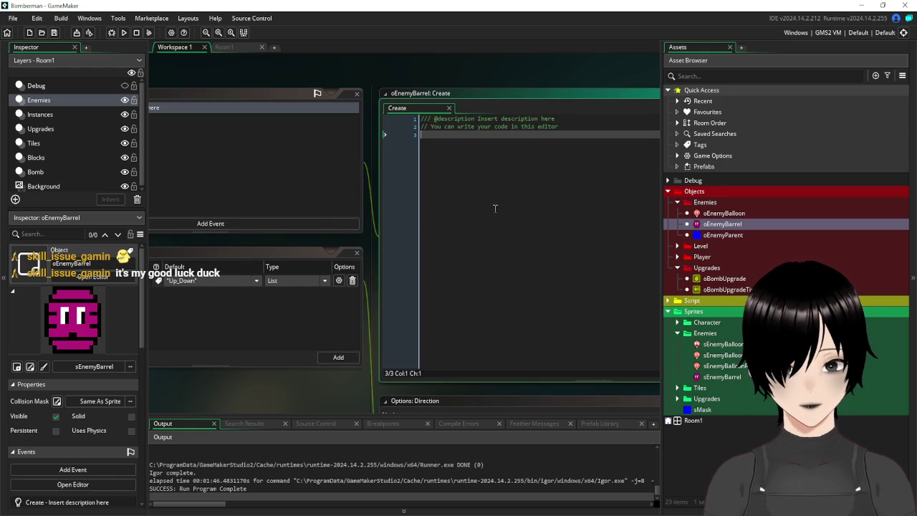
pyautogui.write('if')
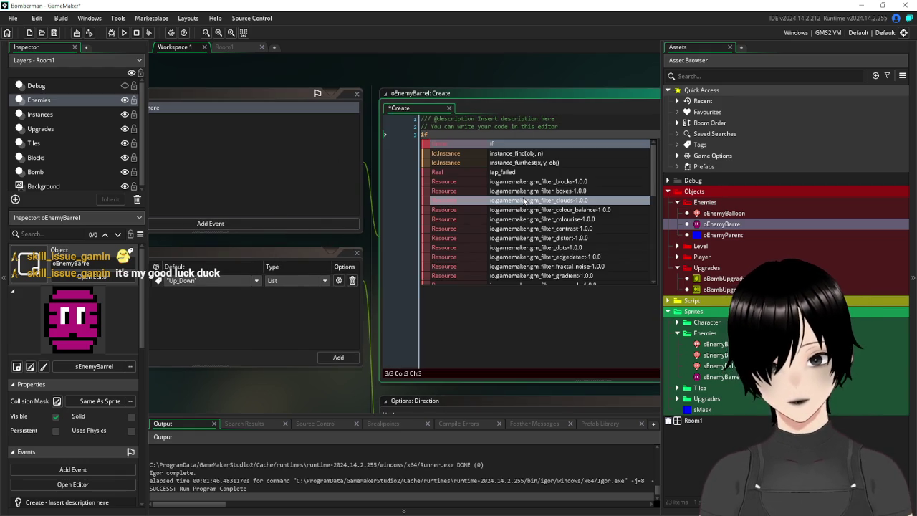
pyautogui.moveTo(276, 72); pyautogui.dragTo(375, 80)
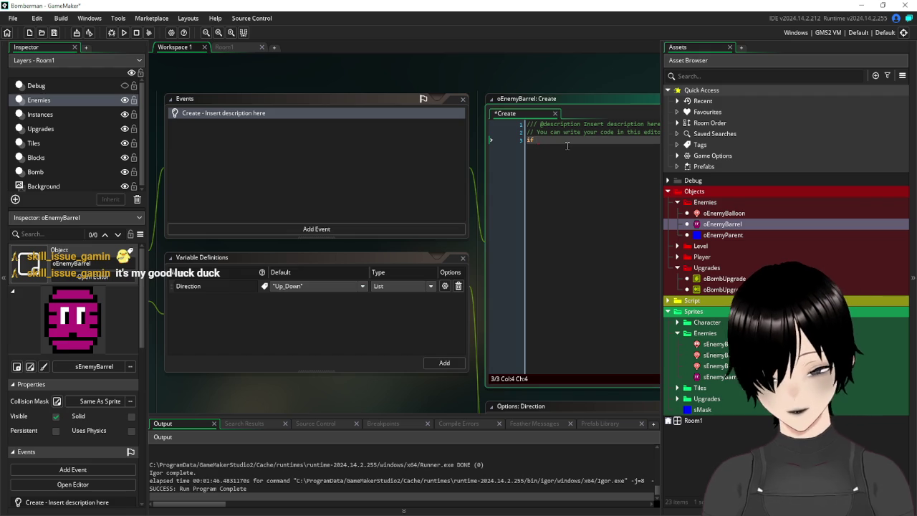
pyautogui.write('Direction')
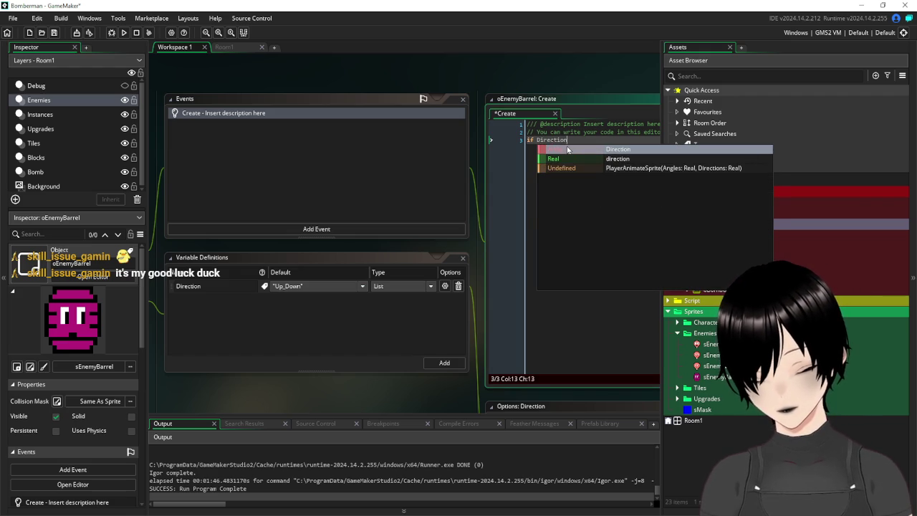
pyautogui.write('="Up_Down"{')
pyautogui.press('Return')
pyautogui.press('Return')
pyautogui.press('Return')
pyautogui.write('}')
pyautogui.click(567, 145)
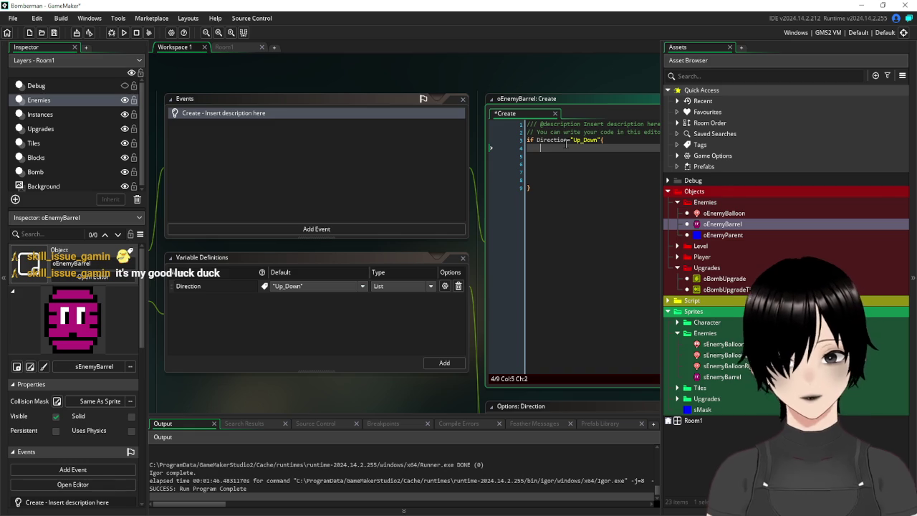
# Step: Begin typing code inside the if block of the Create event
pyautogui.click(256, 178)
pyautogui.scroll(-2, 368, 207)
pyautogui.scroll(3, 318, 203)
pyautogui.scroll(-5, 371, 197)
pyautogui.click(436, 205)
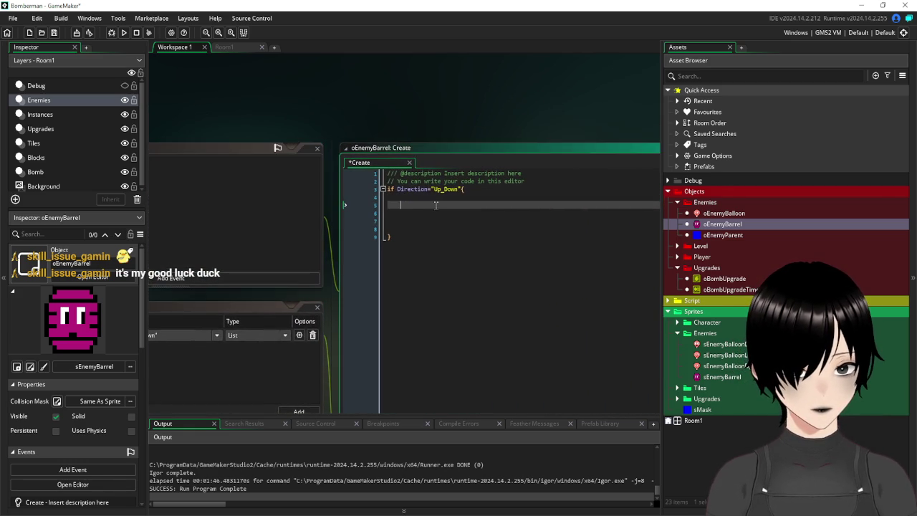
pyautogui.scroll(-2, 437, 206)
pyautogui.write('rev')
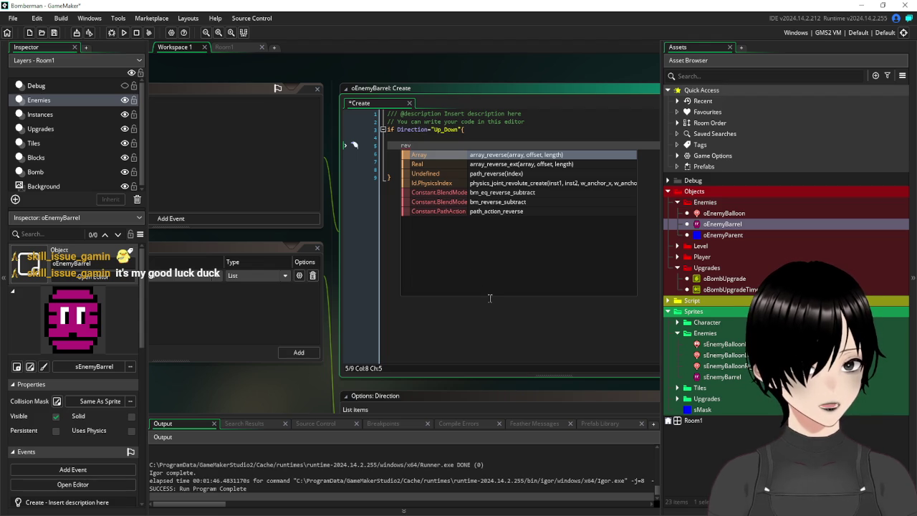
pyautogui.click(474, 255)
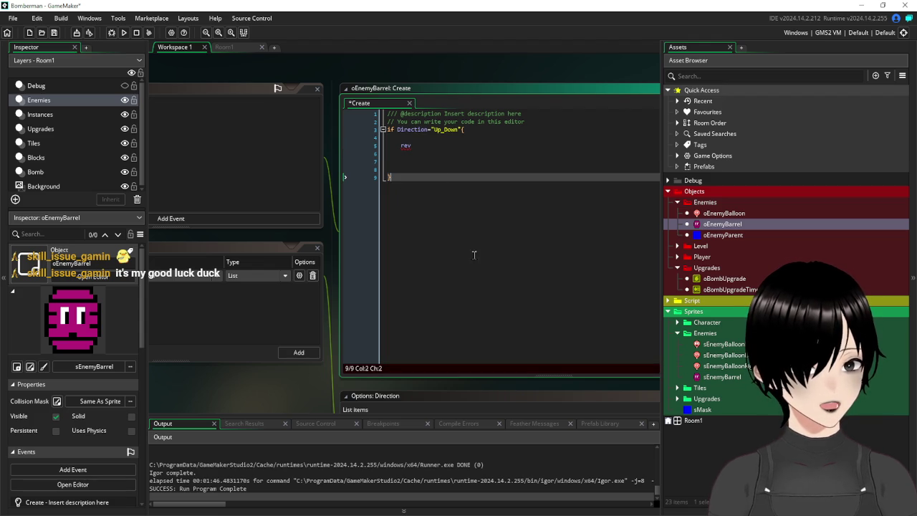
# Step: Delete the stray 'rev' line and write direction inside the if block
pyautogui.click(425, 145)
pyautogui.hotkey('shift', 'Up')
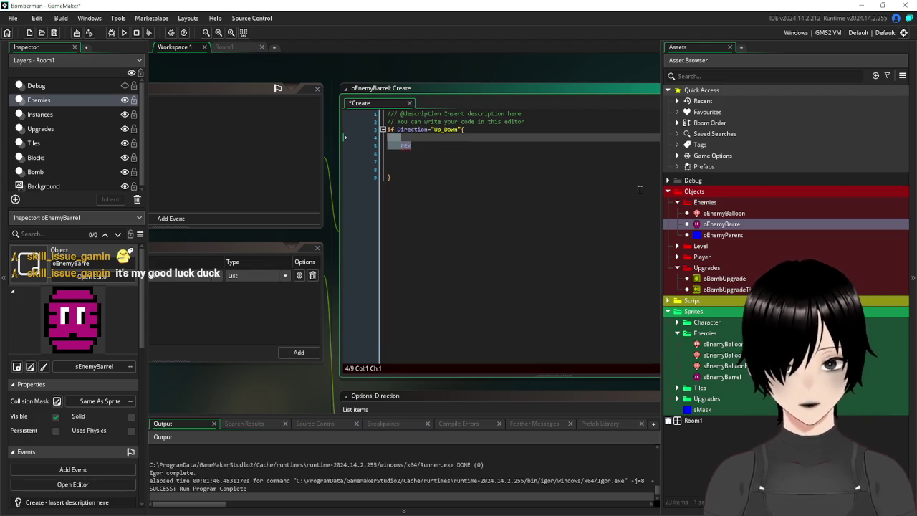
pyautogui.press('BackSpace')
pyautogui.press('BackSpace')
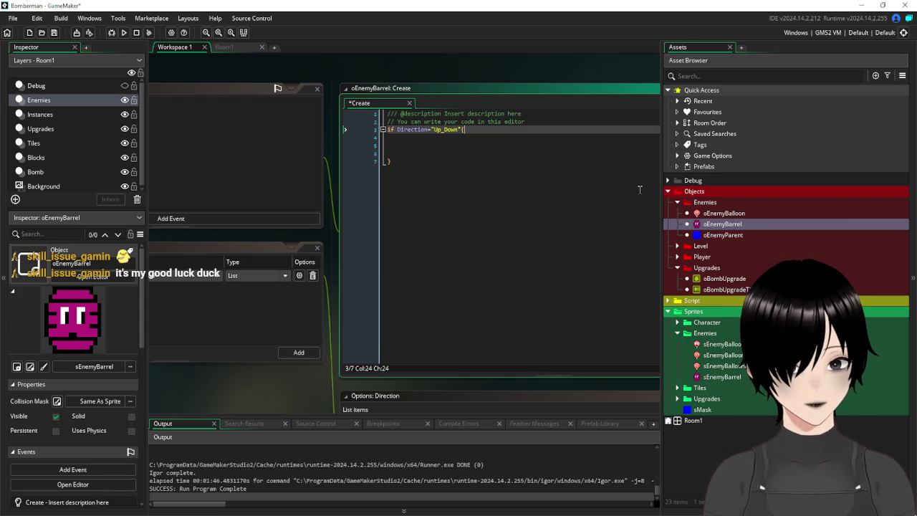
pyautogui.press('Down')
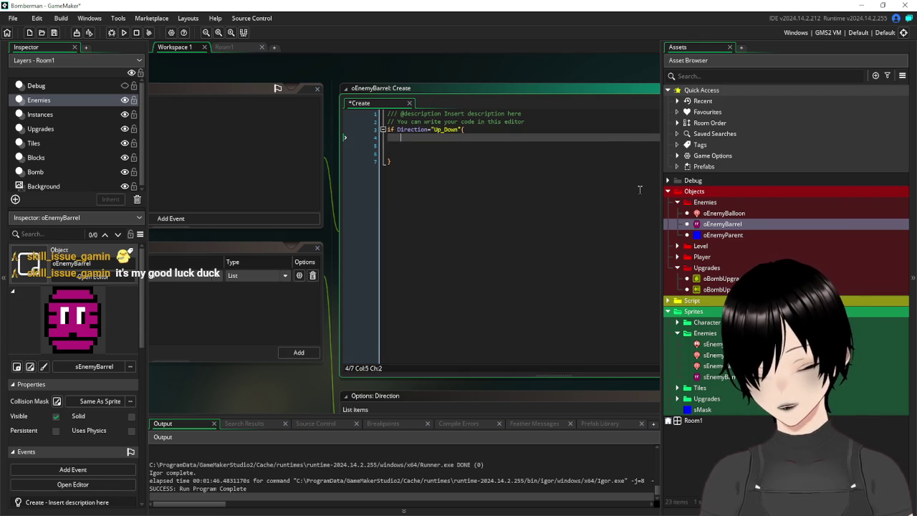
pyautogui.write('directo')
pyautogui.press('BackSpace')
pyautogui.write('ion')
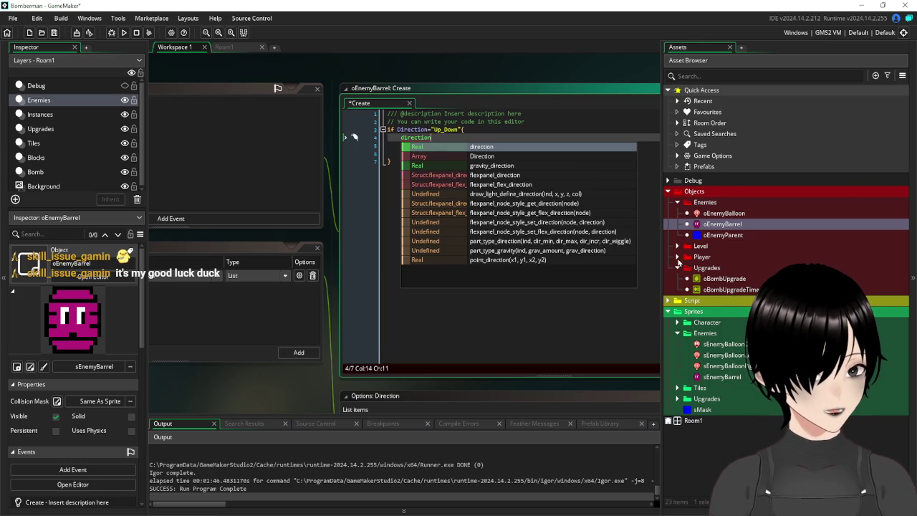
# Step: Expand the Script > PlayerStates folder in the Asset Browser
pyautogui.click(678, 323)
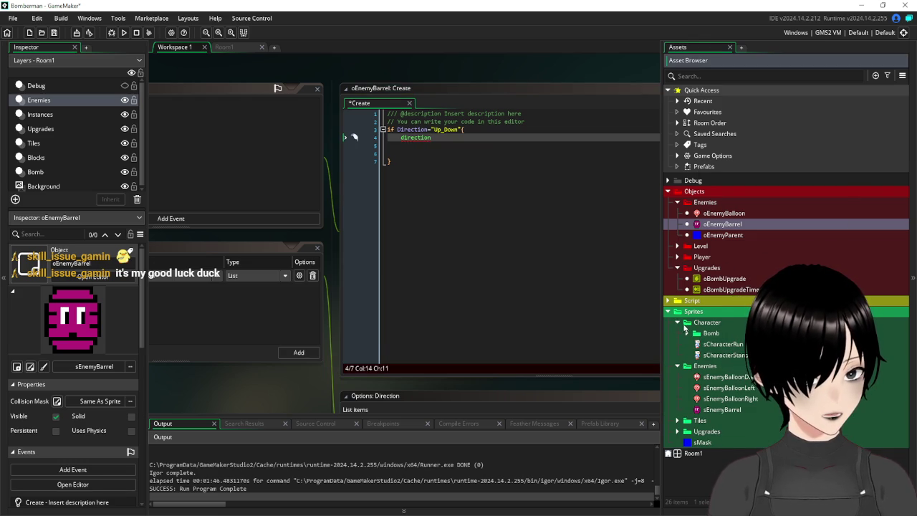
pyautogui.click(677, 323)
pyautogui.click(668, 301)
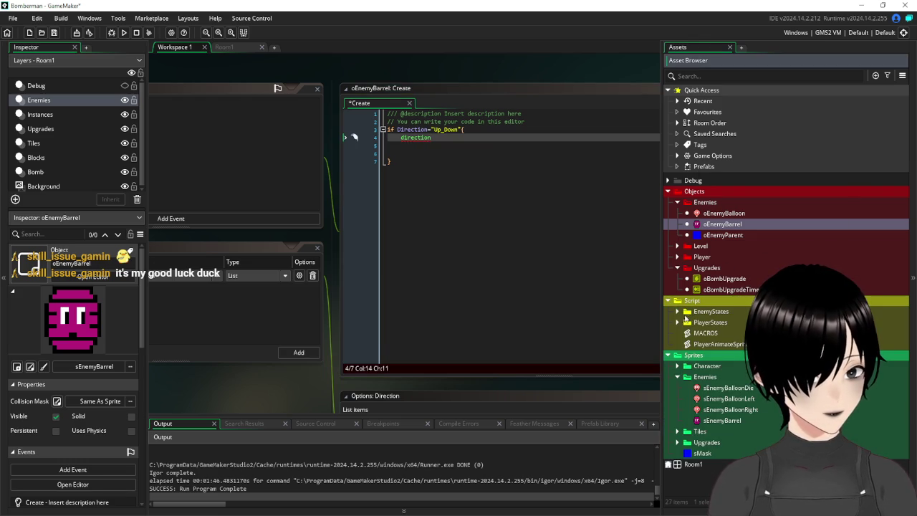
pyautogui.click(678, 323)
# Step: Check the 180 direction value on line 32 of sPlayerMove, then reopen oEnemyBarrel
pyautogui.doubleClick(720, 333)
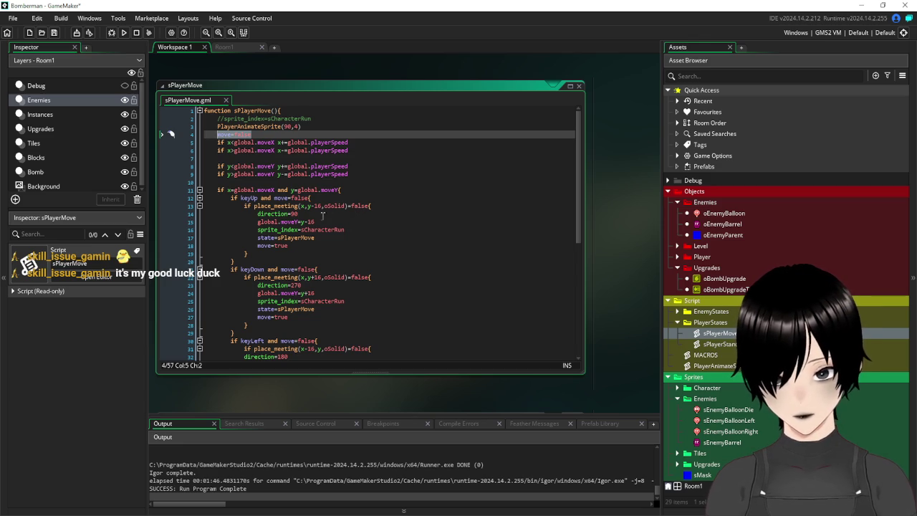
pyautogui.scroll(-3, 347, 218)
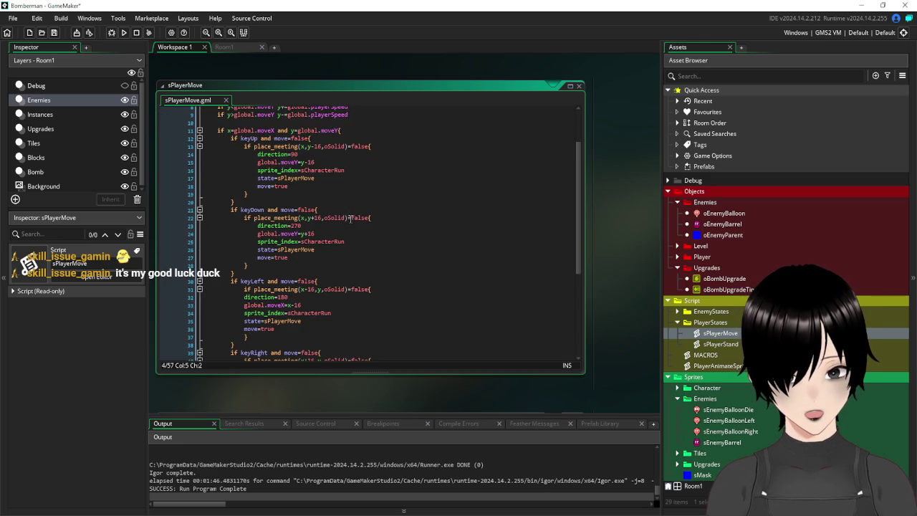
pyautogui.scroll(-3, 350, 218)
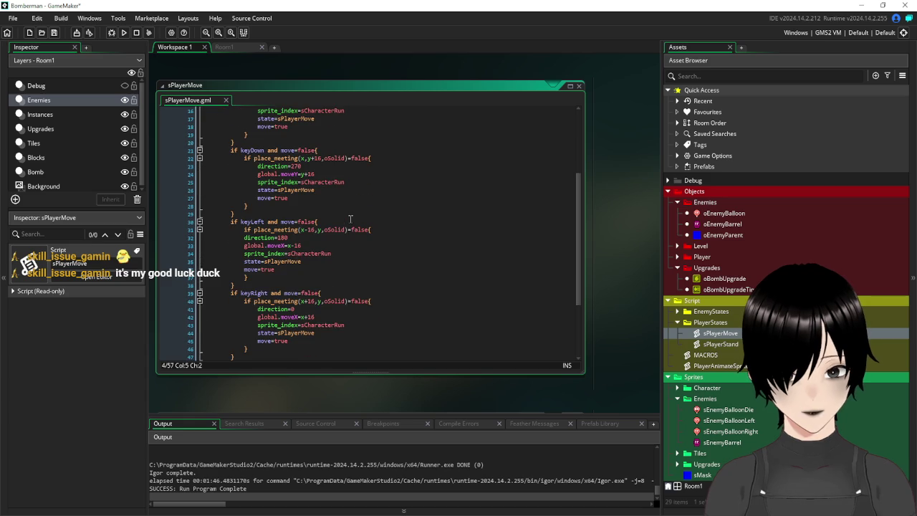
pyautogui.doubleClick(294, 237)
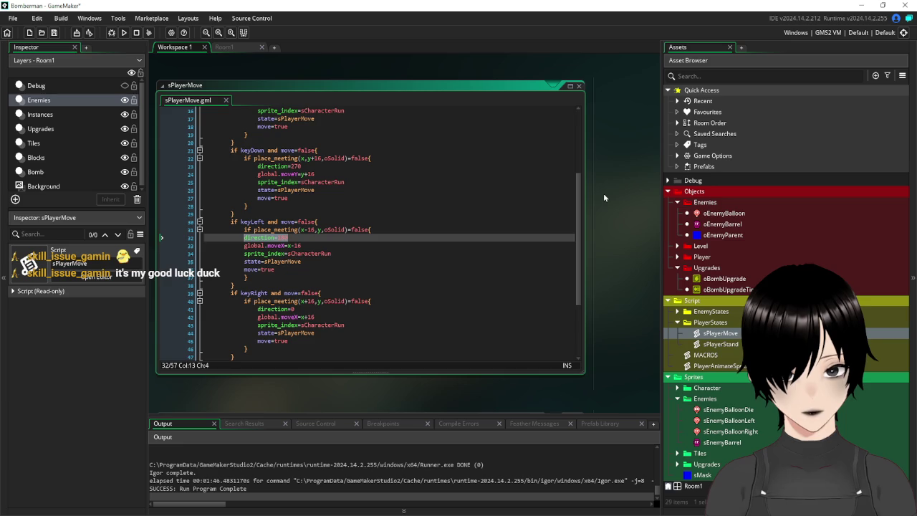
pyautogui.scroll(5, 604, 193)
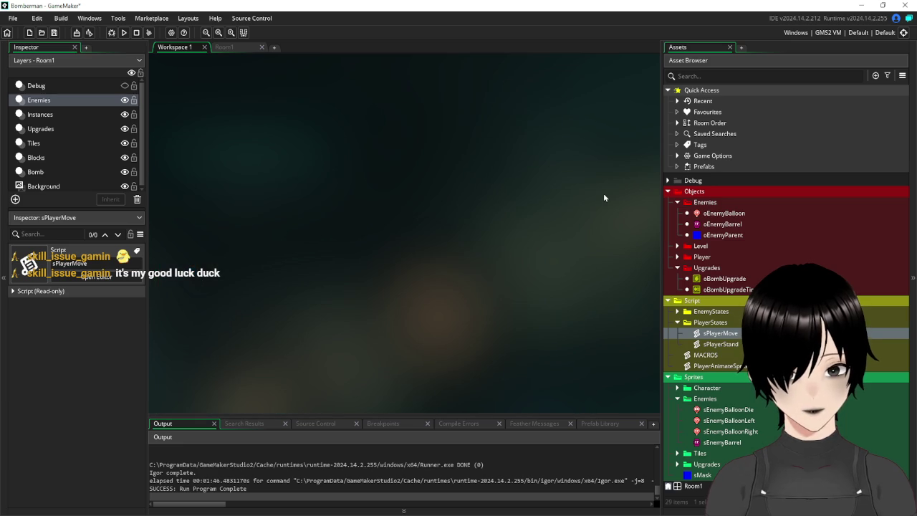
pyautogui.scroll(-5, 596, 212)
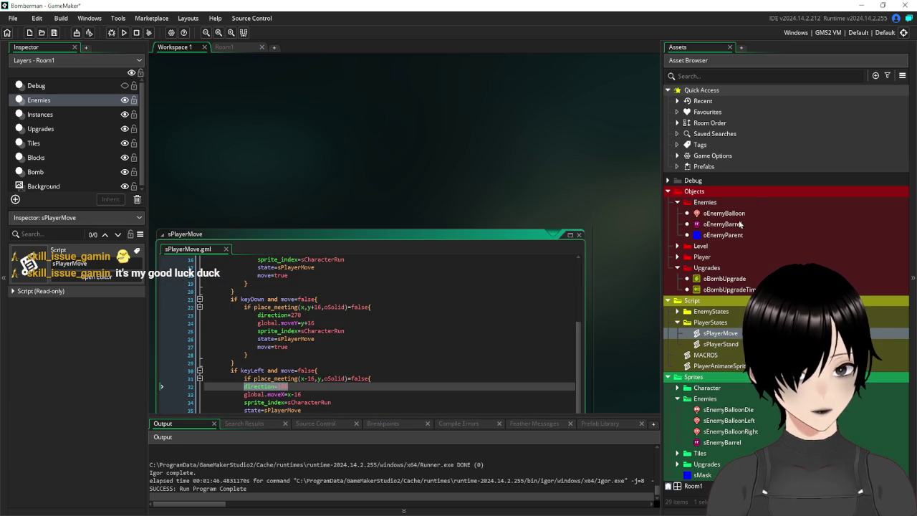
pyautogui.click(735, 225)
pyautogui.doubleClick(735, 225)
# Step: Locate oEnemyBarrel's Create code window in the zoomed-out workspace overview
pyautogui.scroll(3, 301, 108)
pyautogui.scroll(-3, 373, 156)
pyautogui.scroll(-5, 251, 253)
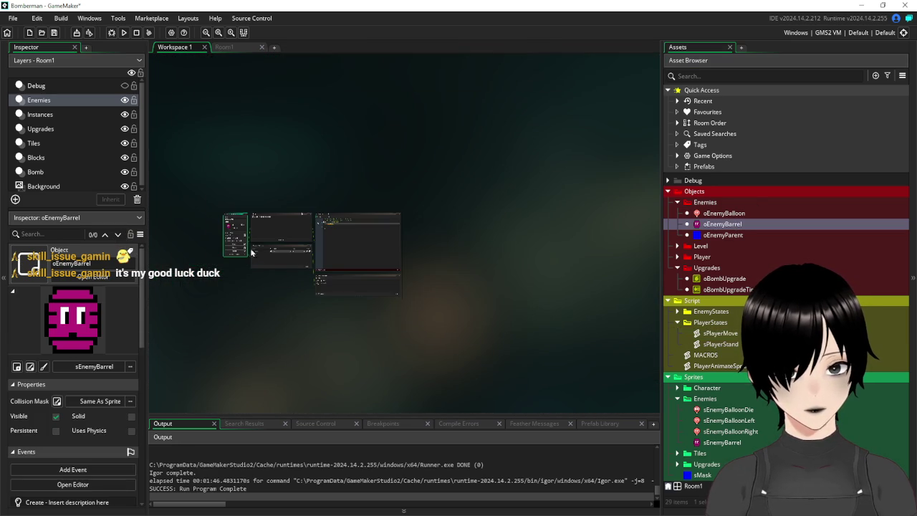
pyautogui.moveTo(230, 295)
pyautogui.mouseDown()
pyautogui.moveTo(393, 237)
pyautogui.moveTo(351, 113)
pyautogui.moveTo(351, 190)
pyautogui.mouseUp()
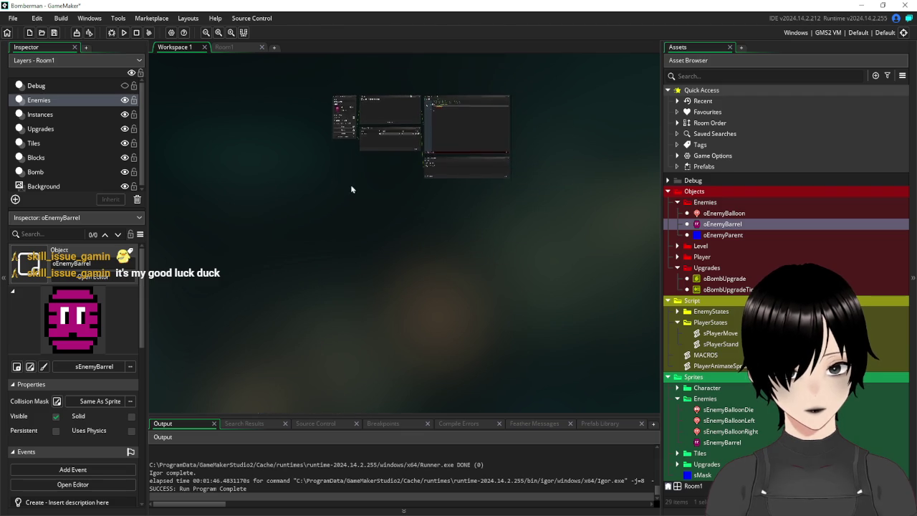
pyautogui.moveTo(345, 106)
pyautogui.mouseDown()
pyautogui.moveTo(336, 114)
pyautogui.moveTo(364, 303)
pyautogui.moveTo(401, 127)
pyautogui.mouseUp()
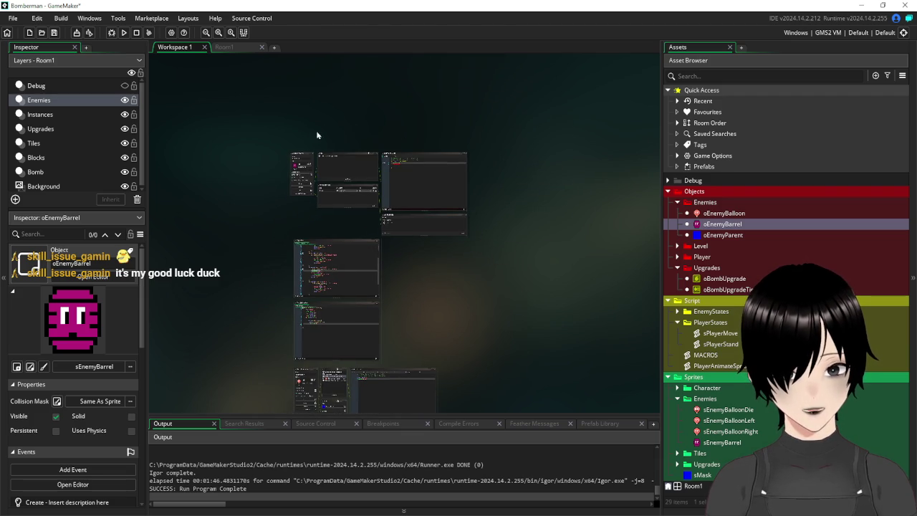
pyautogui.click(303, 158)
pyautogui.scroll(1, 315, 172)
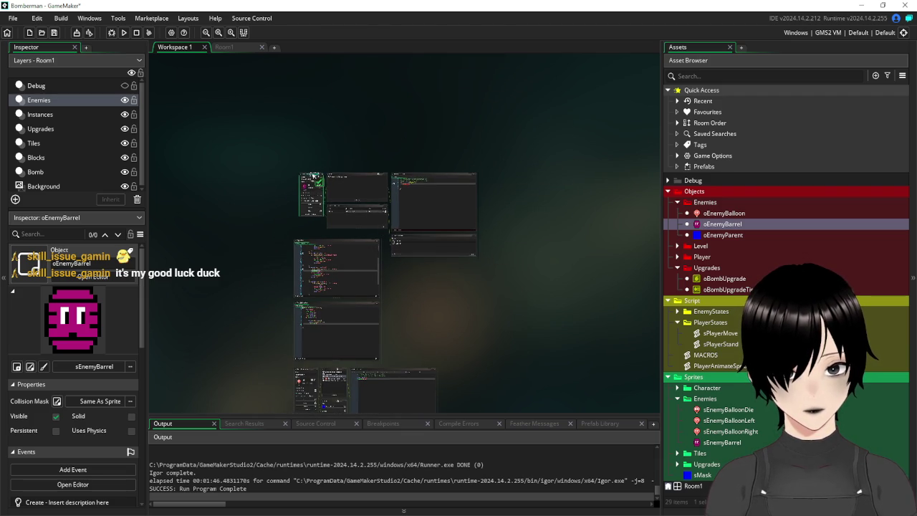
pyautogui.scroll(5, 351, 289)
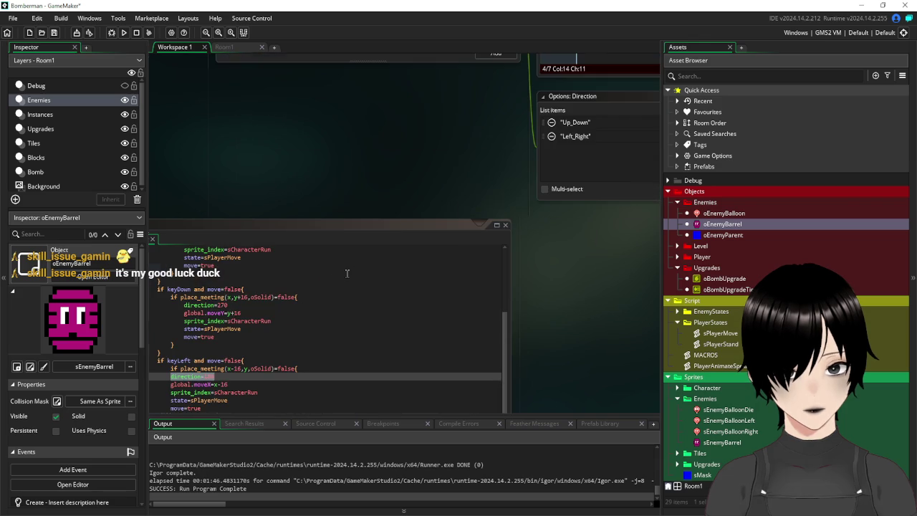
pyautogui.scroll(5, 312, 153)
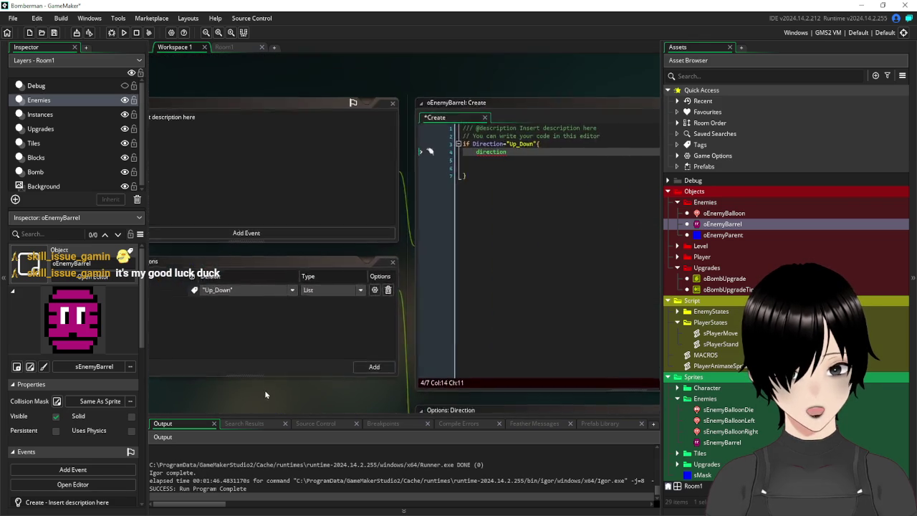
# Step: Make the Up_Down branch's direction line read direction=choose()
pyautogui.click(505, 151)
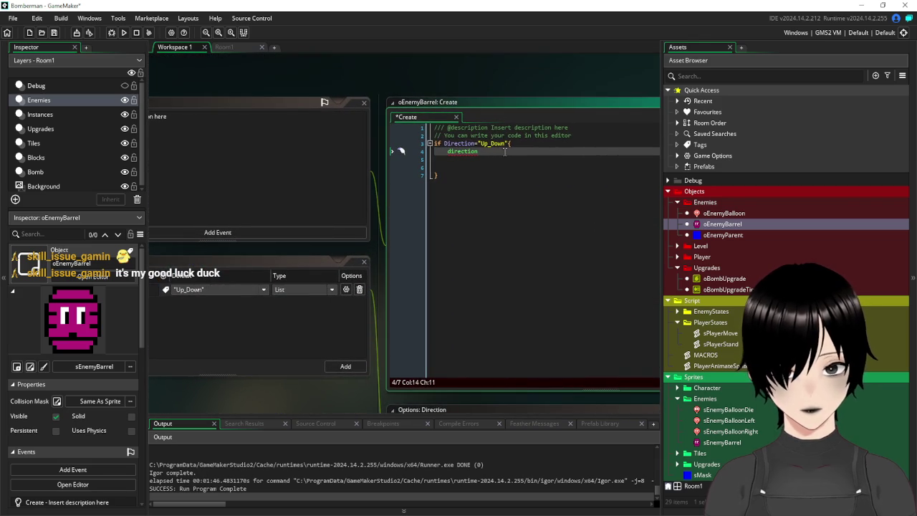
pyautogui.write('=')
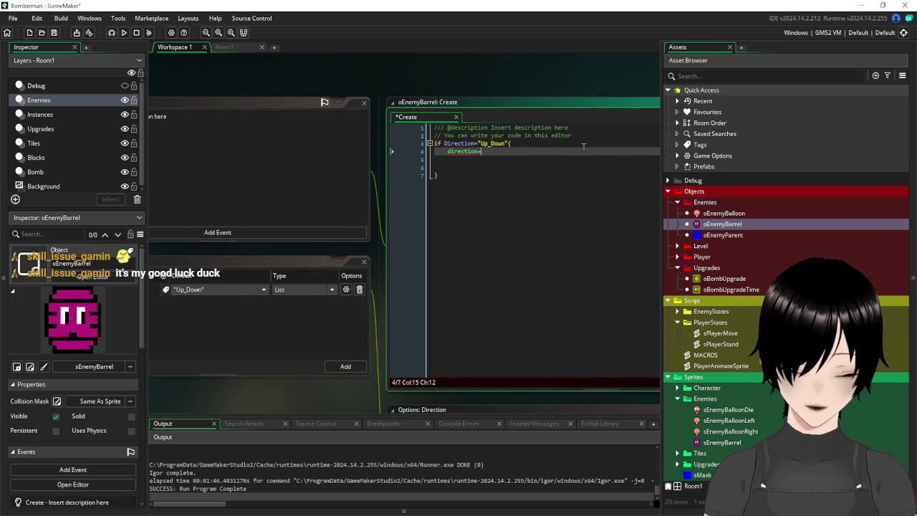
pyautogui.write('choos')
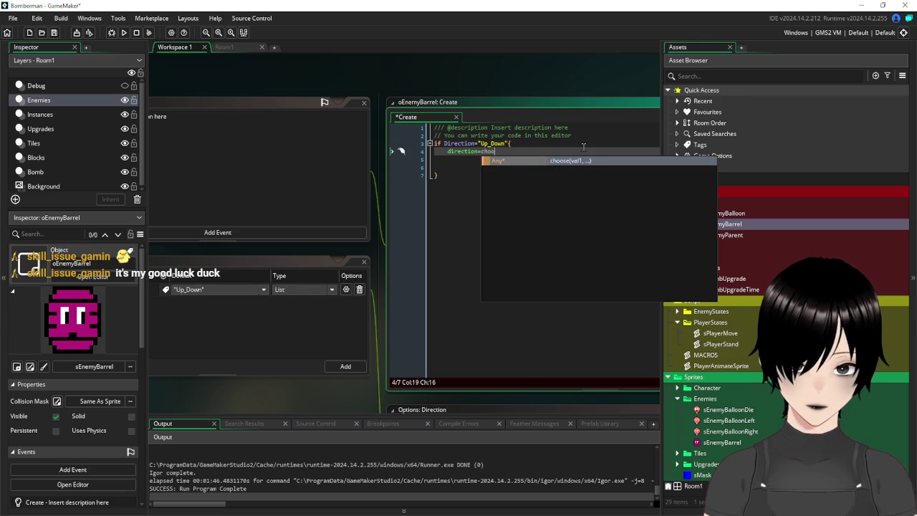
pyautogui.click(555, 162)
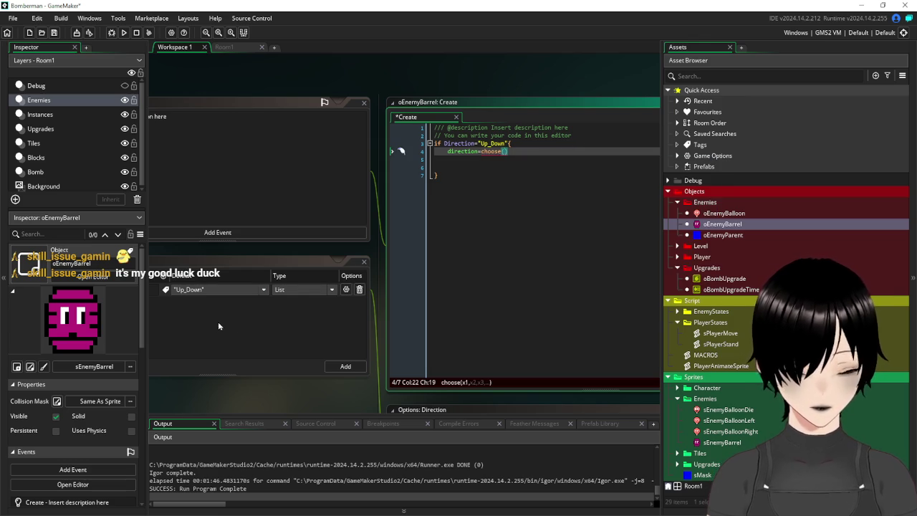
pyautogui.scroll(-3, 244, 344)
pyautogui.scroll(-5, 251, 305)
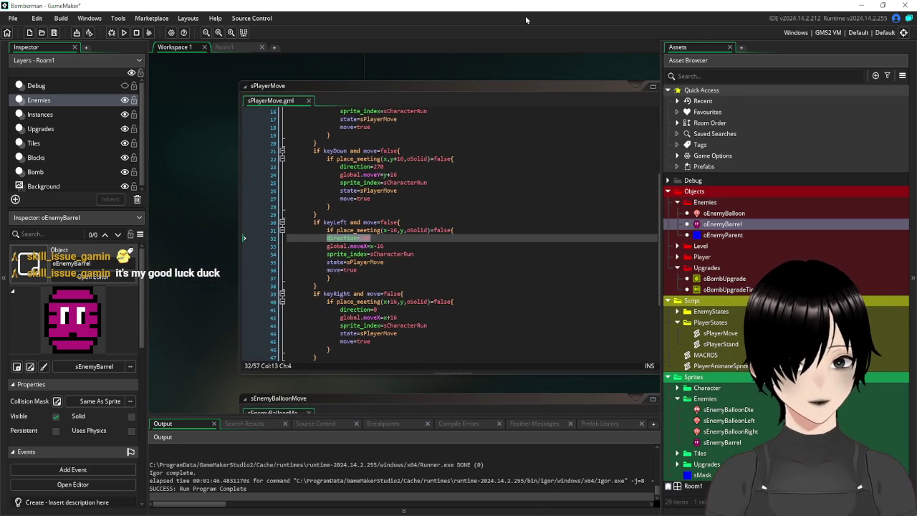
# Step: Bring the sPlayerMove script into view to check its direction values 90, 270 and 180
pyautogui.moveTo(525, 16); pyautogui.dragTo(492, 51)
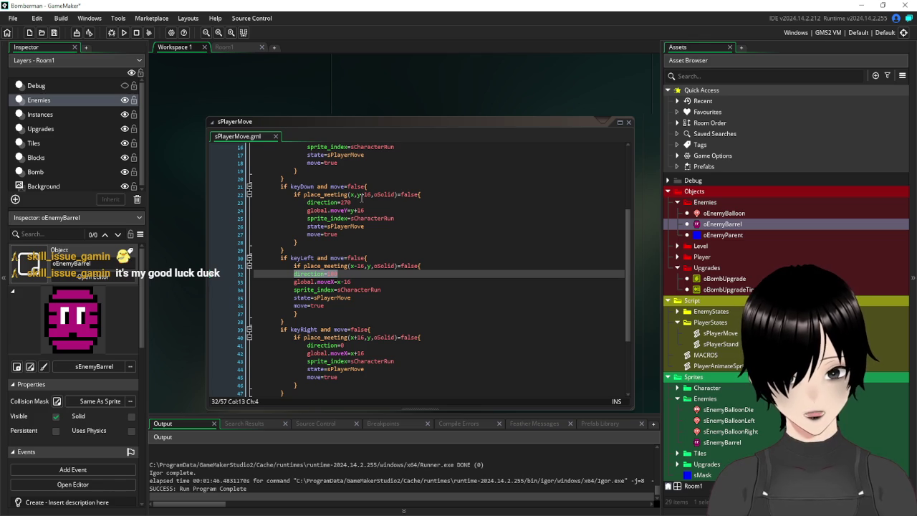
pyautogui.scroll(3, 388, 306)
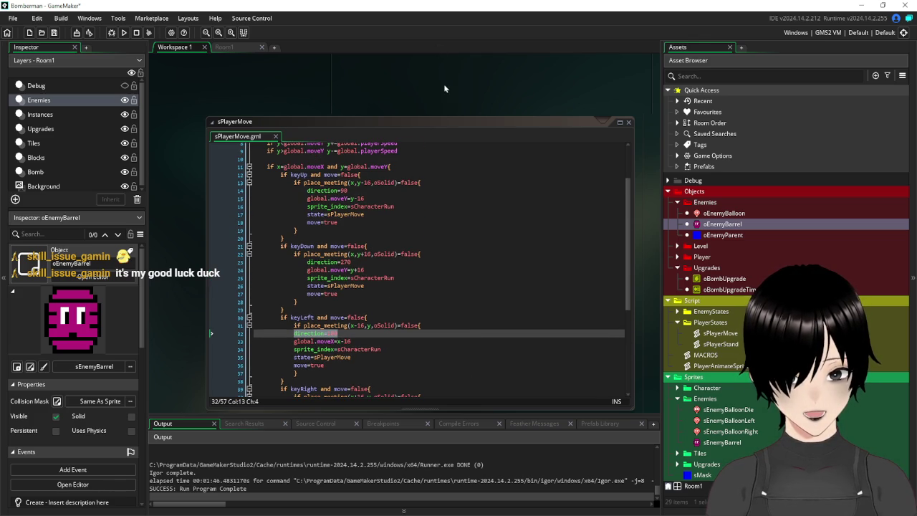
pyautogui.scroll(5, 444, 89)
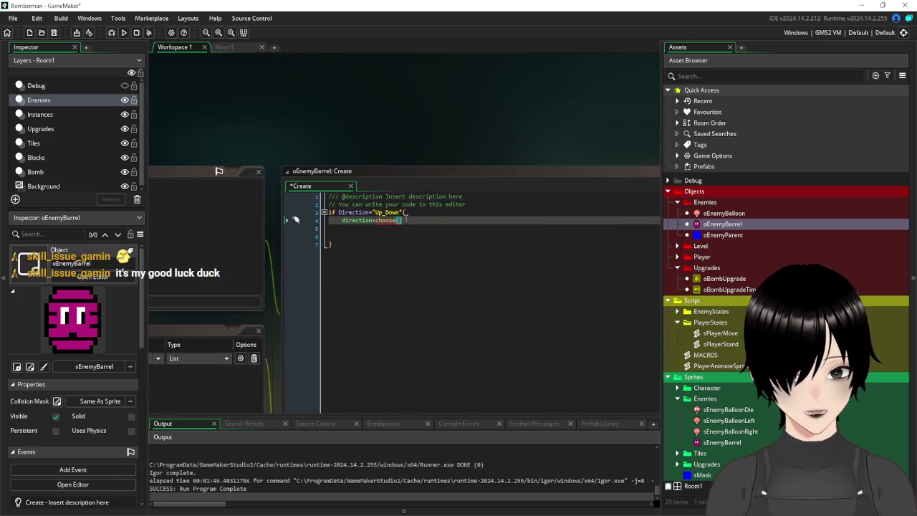
# Step: Fill in choose(270,90) and delete the blank lines below the Up_Down block
pyautogui.click(551, 214)
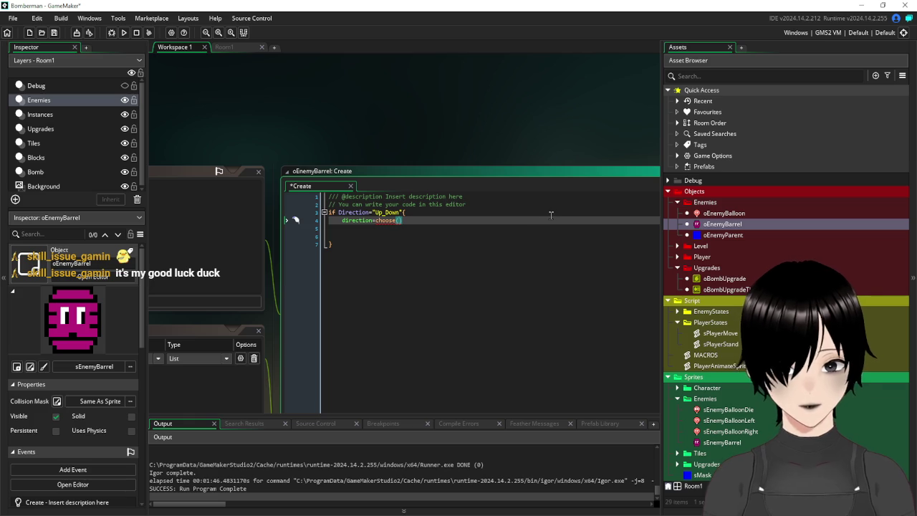
pyautogui.write('90')
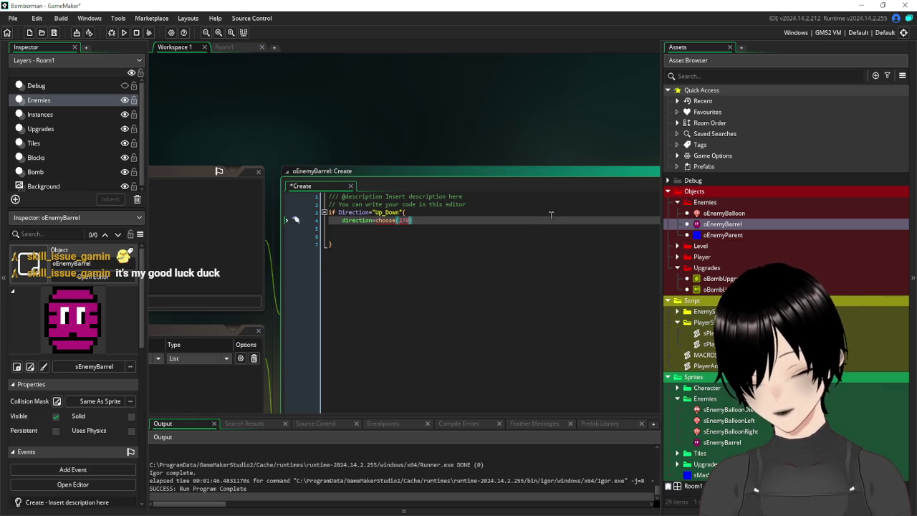
pyautogui.write('90')
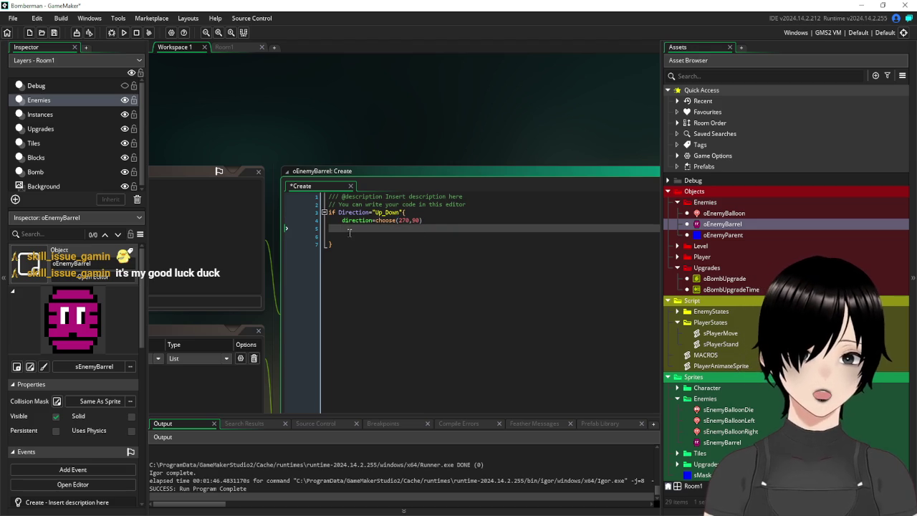
pyautogui.click(344, 236)
pyautogui.moveTo(344, 236)
pyautogui.mouseDown()
pyautogui.moveTo(324, 228)
pyautogui.moveTo(349, 229)
pyautogui.mouseUp()
pyautogui.press('BackSpace')
pyautogui.press('BackSpace')
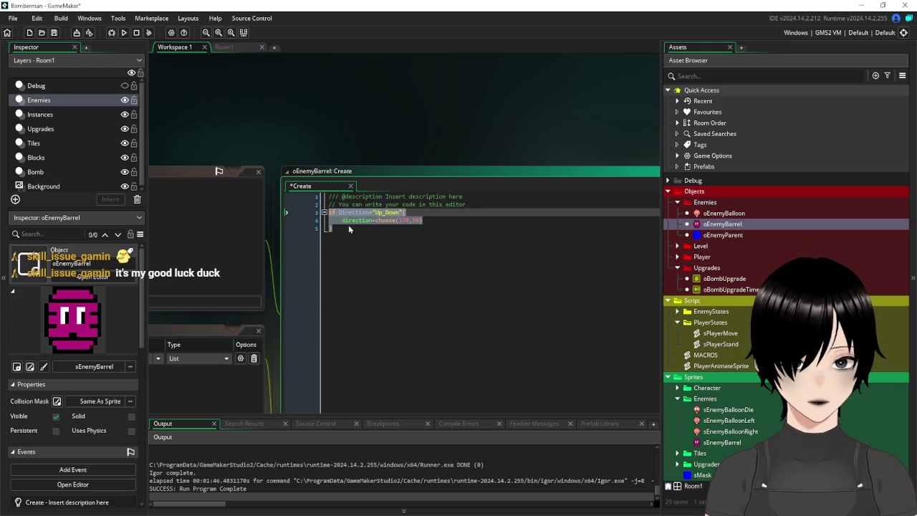
# Step: Duplicate the Up_Down if block and rename the copy's condition to Left_Right
pyautogui.hotkey('ctrl', 'c')
pyautogui.click(348, 228)
pyautogui.press('Return')
pyautogui.hotkey('ctrl', 'v')
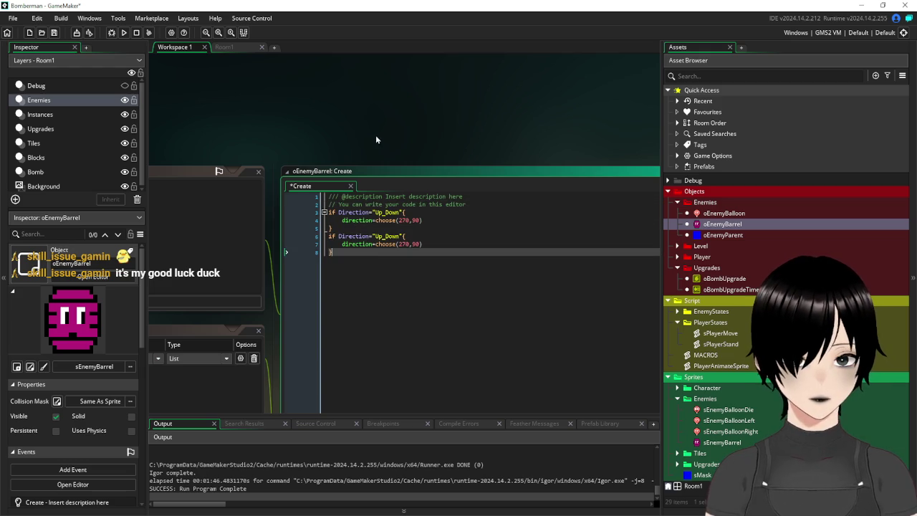
pyautogui.moveTo(399, 236); pyautogui.dragTo(376, 237)
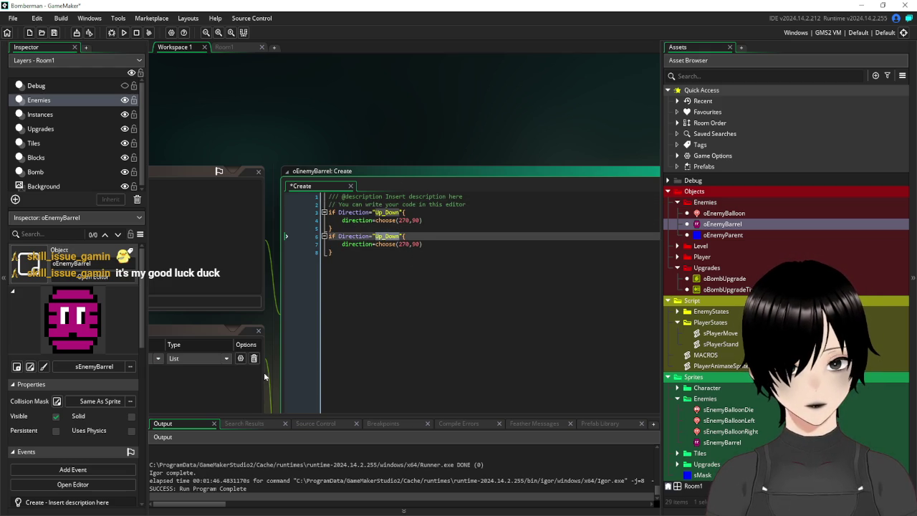
pyautogui.click(241, 359)
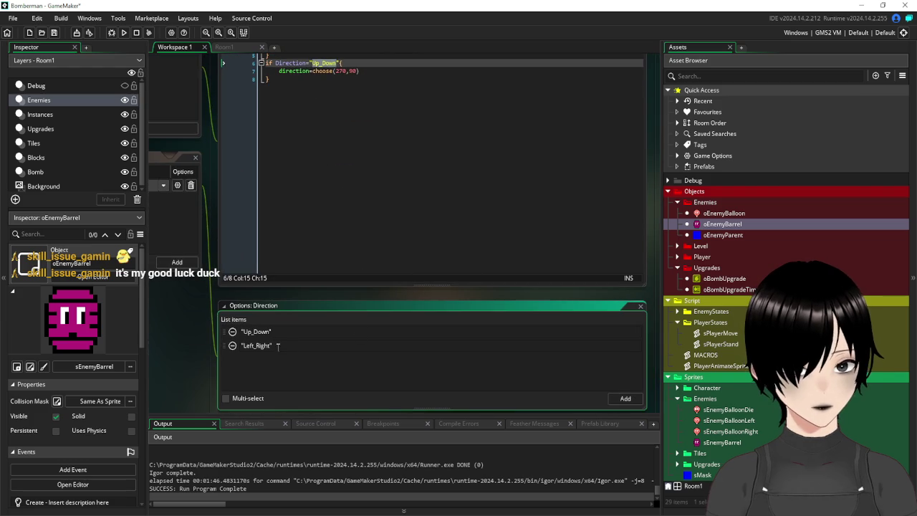
pyautogui.click(323, 100)
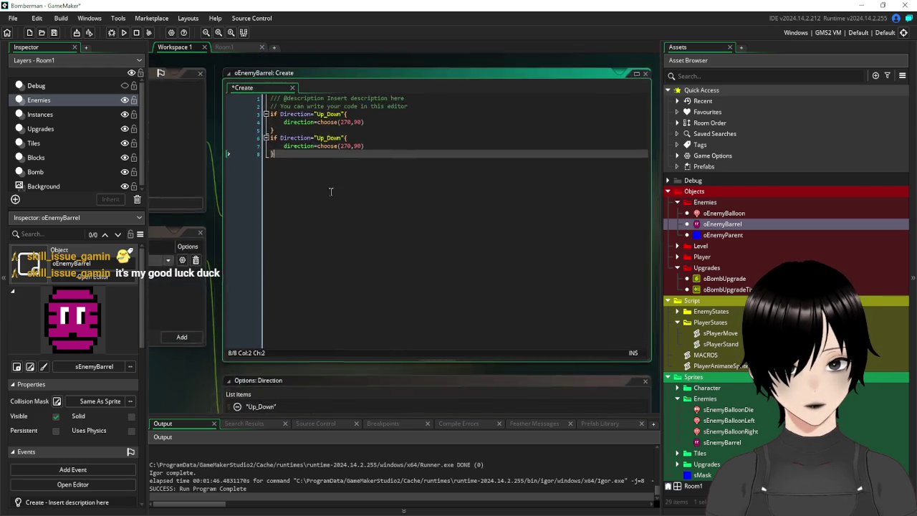
pyautogui.moveTo(364, 181); pyautogui.dragTo(333, 185)
pyautogui.write('"Left_Right"')
# Step: Change the Left_Right block's choice to choose(180,0)
pyautogui.doubleClick(363, 190)
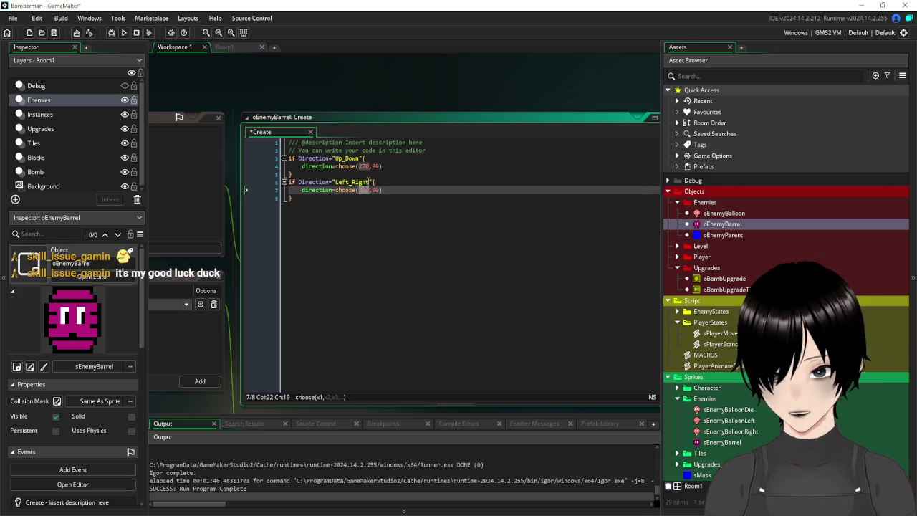
pyautogui.write('0')
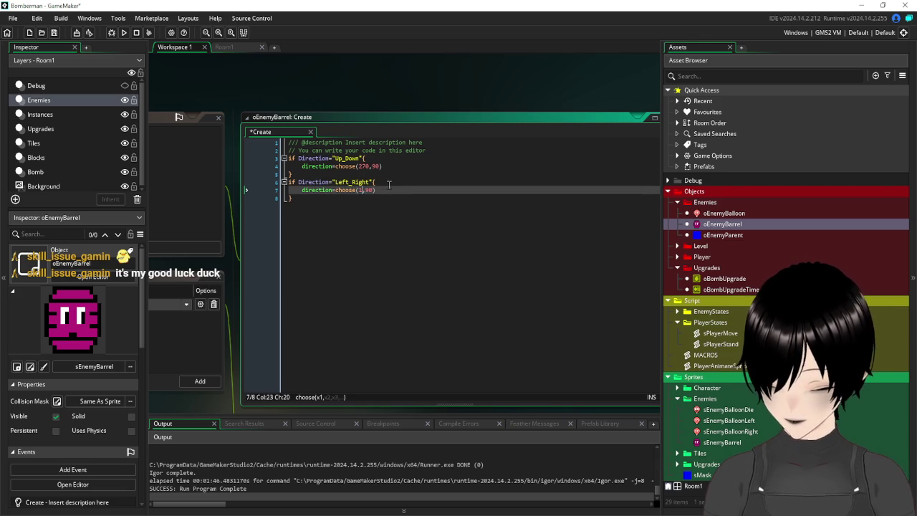
pyautogui.write('80')
pyautogui.press('Right')
pyautogui.press('Delete')
pyautogui.moveTo(251, 94)
pyautogui.mouseDown()
pyautogui.moveTo(446, 128)
pyautogui.moveTo(586, 67)
pyautogui.moveTo(371, 124)
pyautogui.moveTo(314, 108)
pyautogui.moveTo(338, 107)
pyautogui.mouseUp()
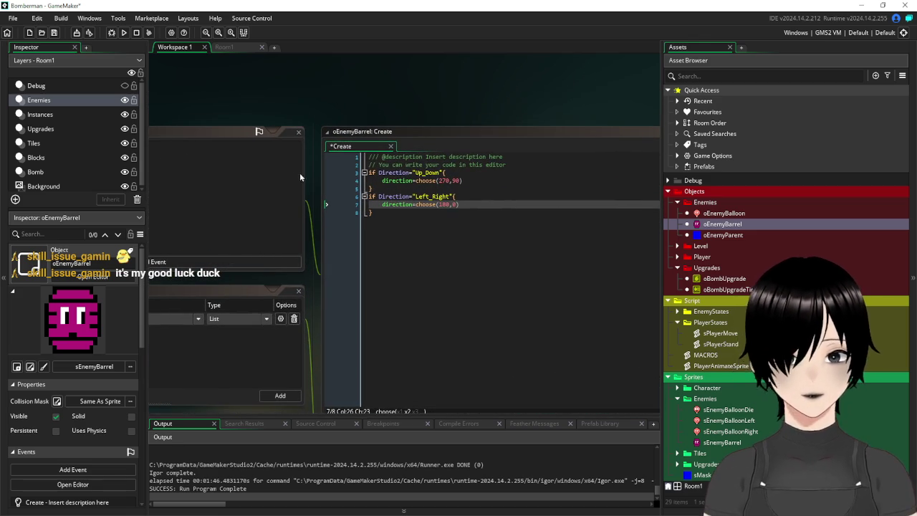
pyautogui.moveTo(221, 103); pyautogui.dragTo(351, 90)
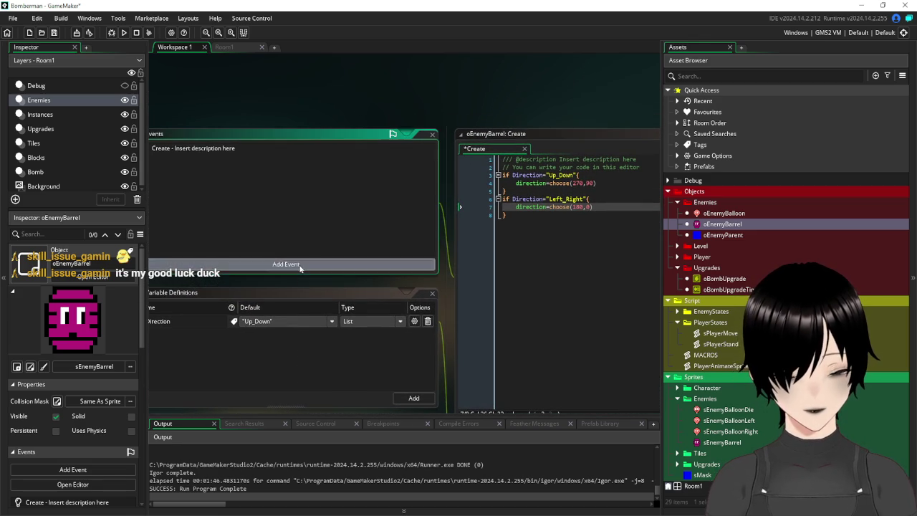
# Step: Add a Step event to oEnemyBarrel
pyautogui.click(301, 265)
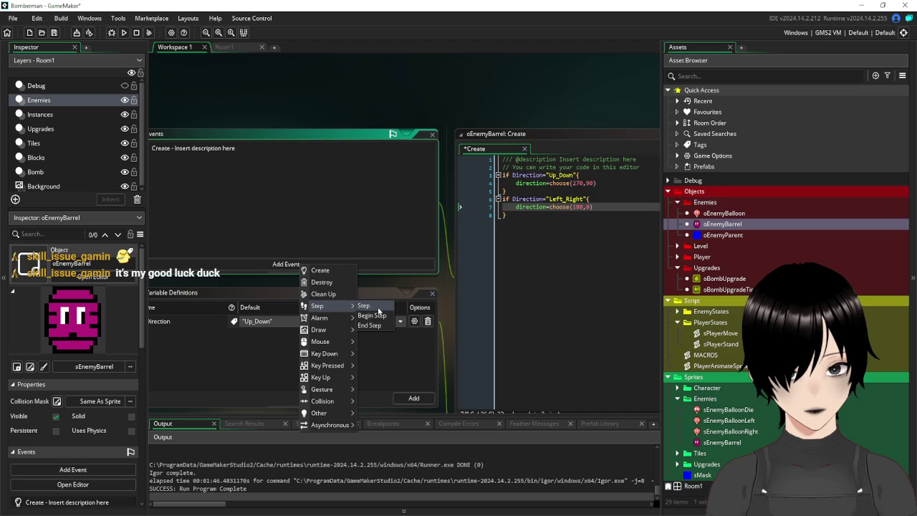
pyautogui.click(364, 307)
pyautogui.moveTo(394, 105); pyautogui.dragTo(325, 124)
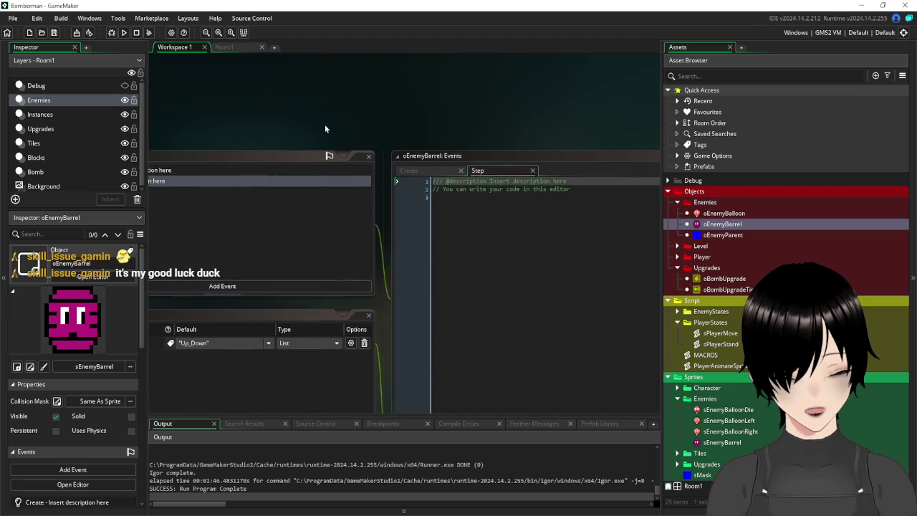
# Step: Write an empty if direction=90 block with braces in the Step code
pyautogui.click(481, 211)
pyautogui.write('if direc')
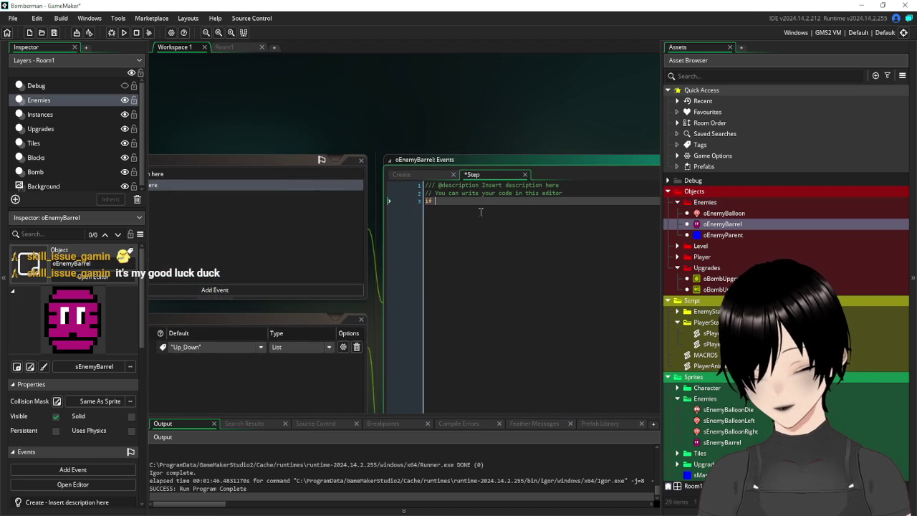
pyautogui.write('tion=')
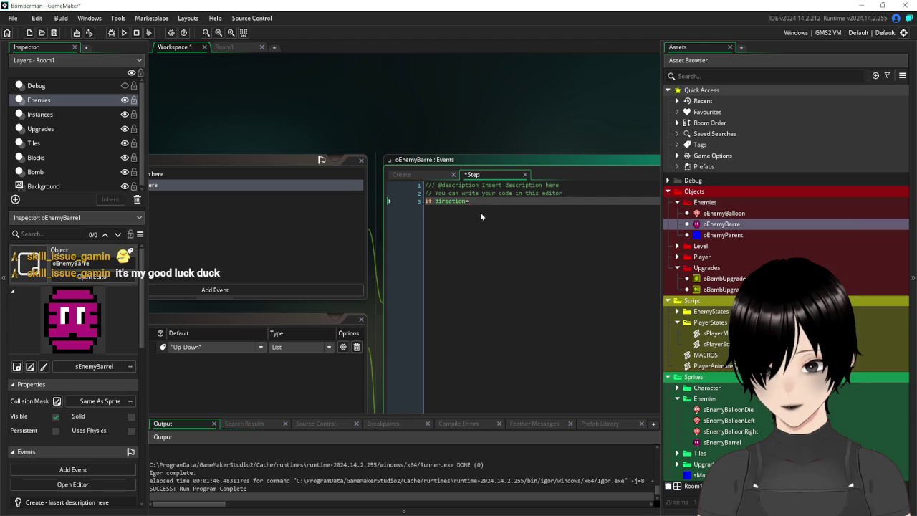
pyautogui.write('90')
pyautogui.press('Return')
pyautogui.press('Return')
pyautogui.press('Return')
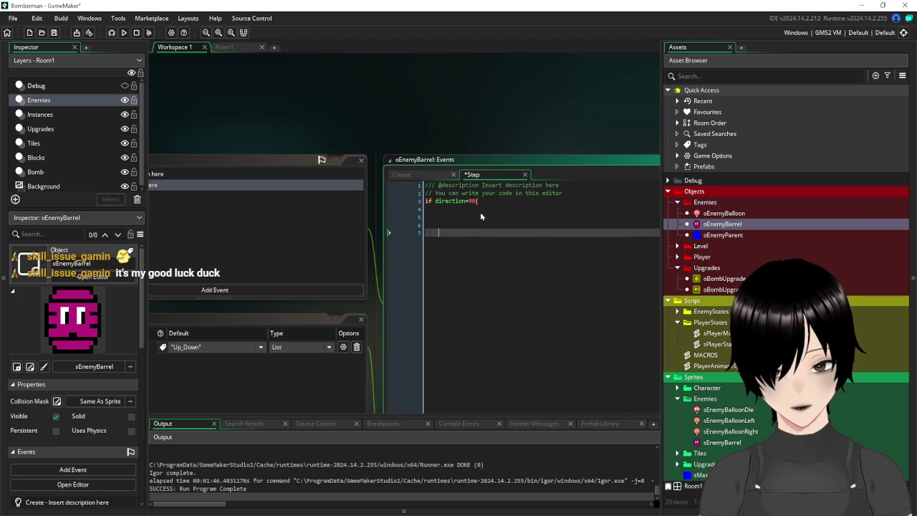
pyautogui.write('}')
pyautogui.press('Up')
pyautogui.press('Up')
pyautogui.press('Up')
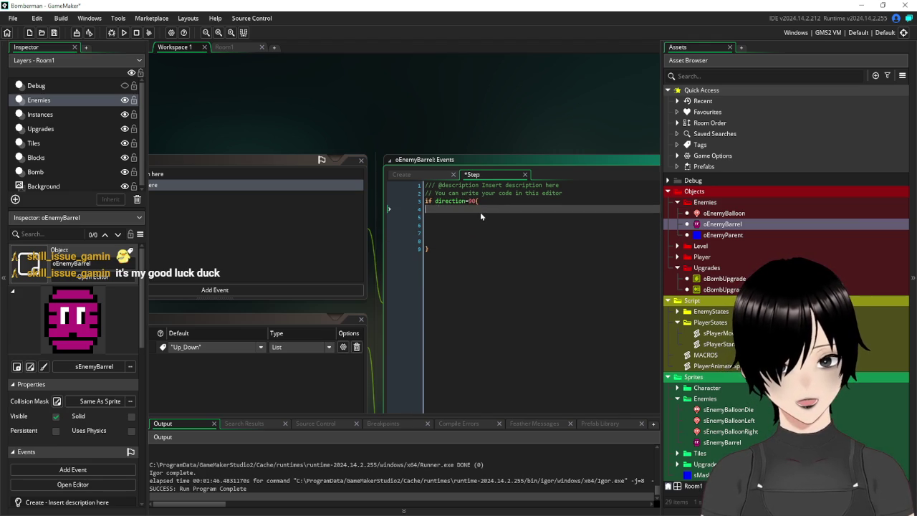
pyautogui.scroll(-3, 335, 185)
pyautogui.scroll(-6, 293, 210)
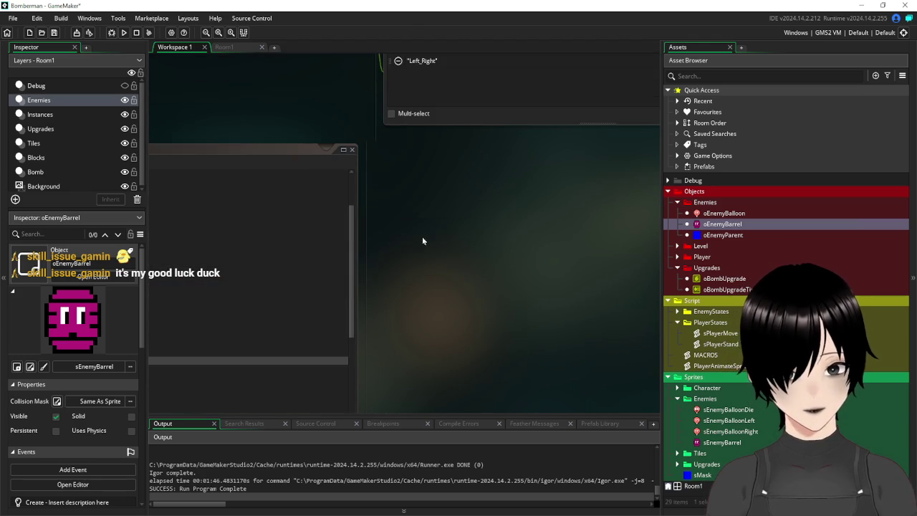
# Step: Pan from sPlayerMove's keyUp code back to oEnemyBarrel's Step code
pyautogui.hscroll(-4, 469, 256)
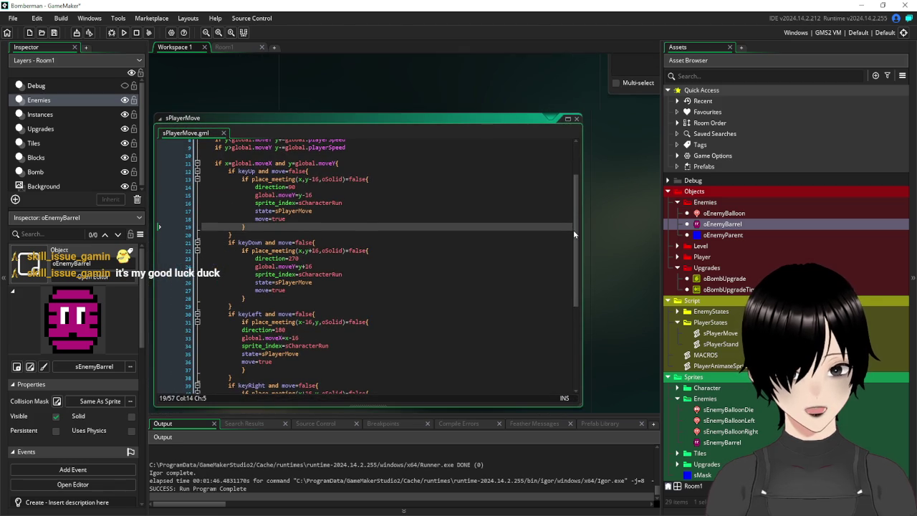
pyautogui.moveTo(447, 88)
pyautogui.mouseDown()
pyautogui.moveTo(409, 119)
pyautogui.moveTo(351, 259)
pyautogui.mouseUp()
pyautogui.moveTo(378, 227); pyautogui.dragTo(285, 327)
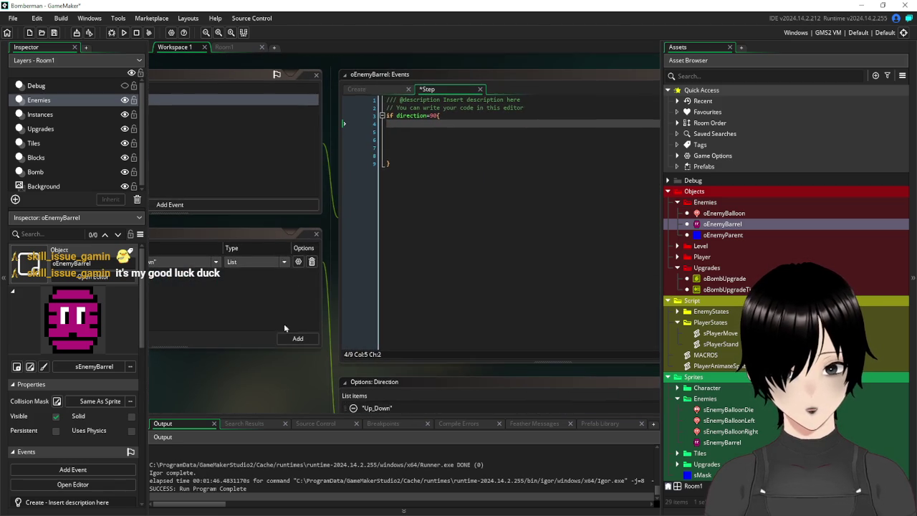
pyautogui.moveTo(319, 61); pyautogui.dragTo(334, 155)
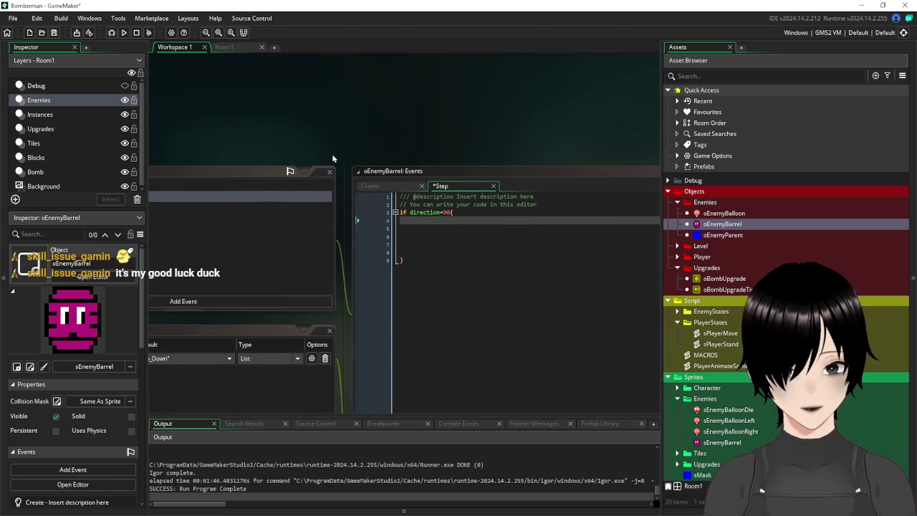
# Step: Add an if place_meeting(x,y-16,oSolid) check inside the direction=90 block
pyautogui.click(480, 221)
pyautogui.press('BackSpace')
pyautogui.write('if place_meeti')
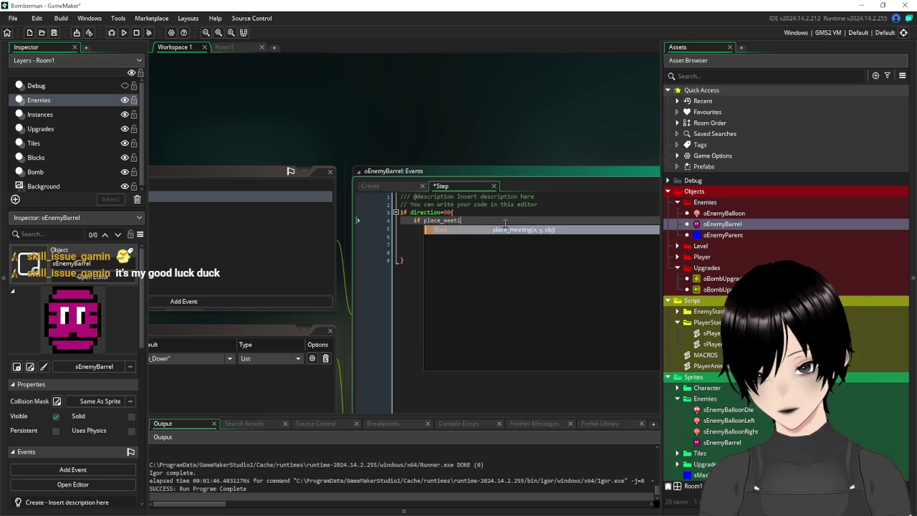
pyautogui.press('Return')
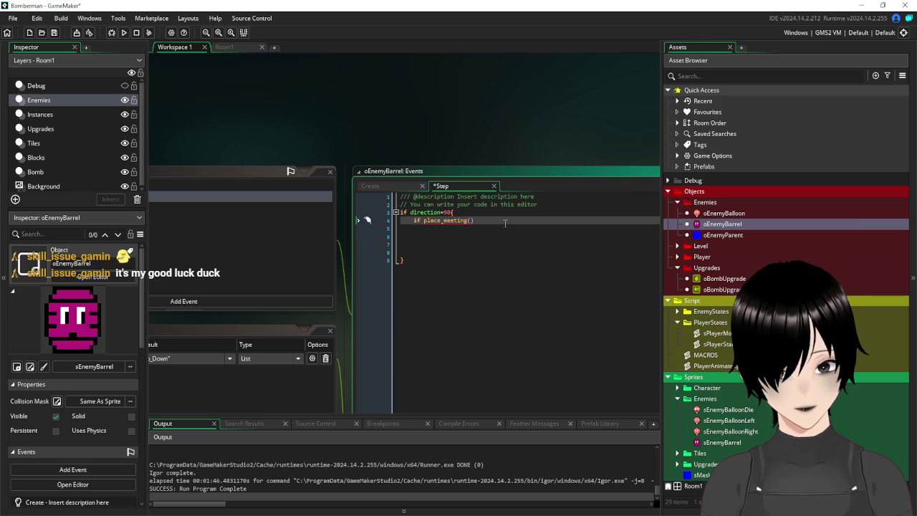
pyautogui.write('x,y')
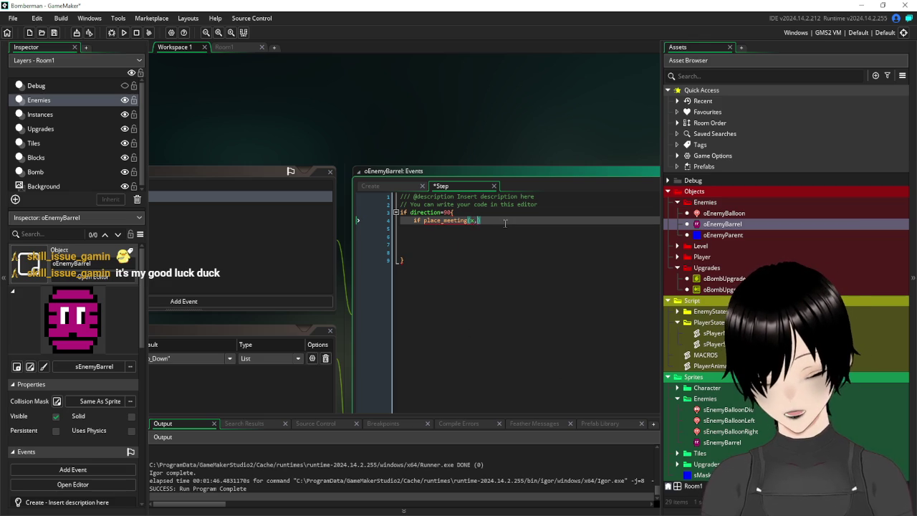
pyautogui.write('-16')
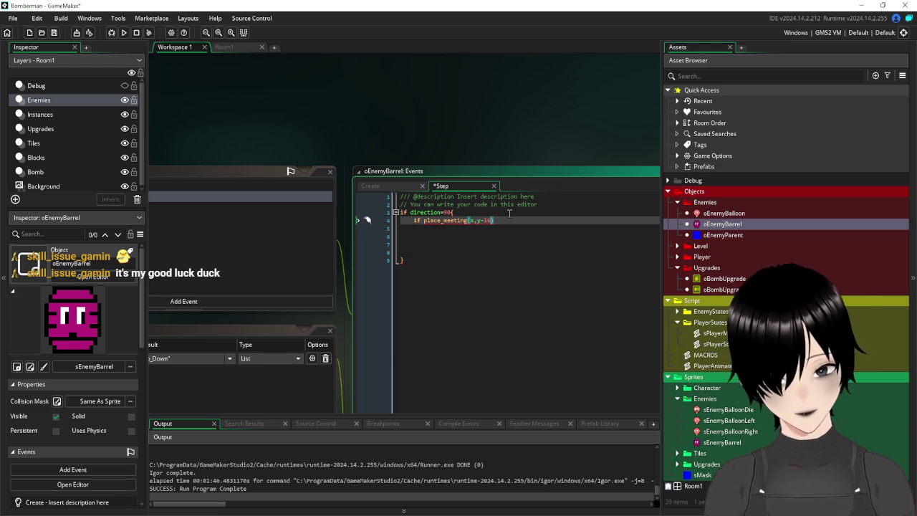
pyautogui.write('oSolid')
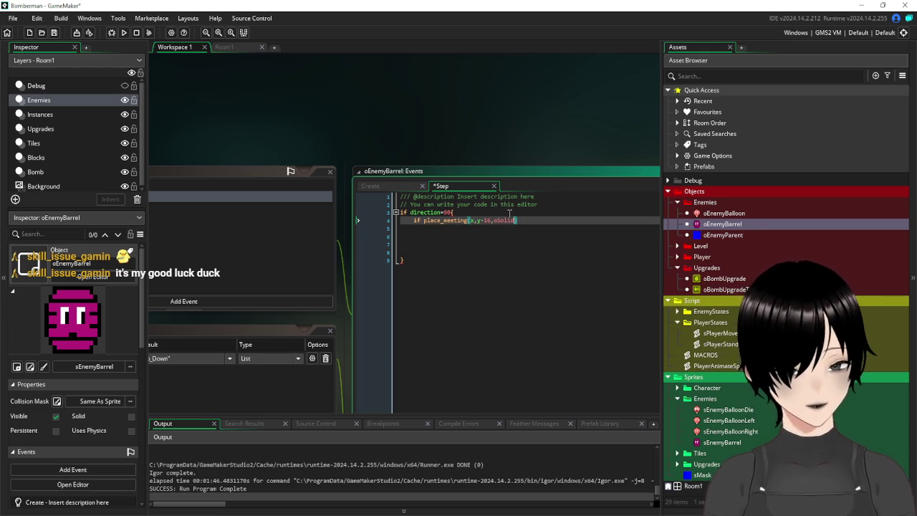
# Step: Begin a direction= line under the collision check, consulting sPlayerMove for reference
pyautogui.click(539, 235)
pyautogui.click(525, 223)
pyautogui.click(541, 236)
pyautogui.click(533, 227)
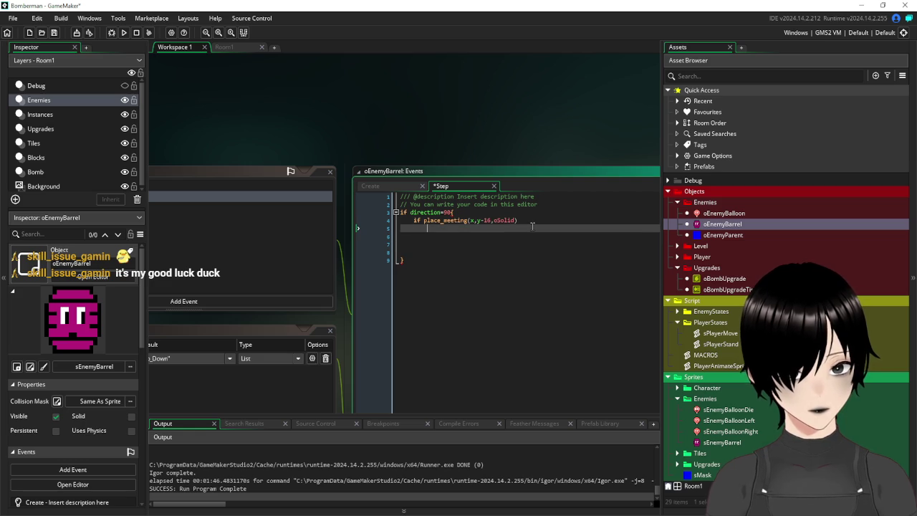
pyautogui.write('direction=18')
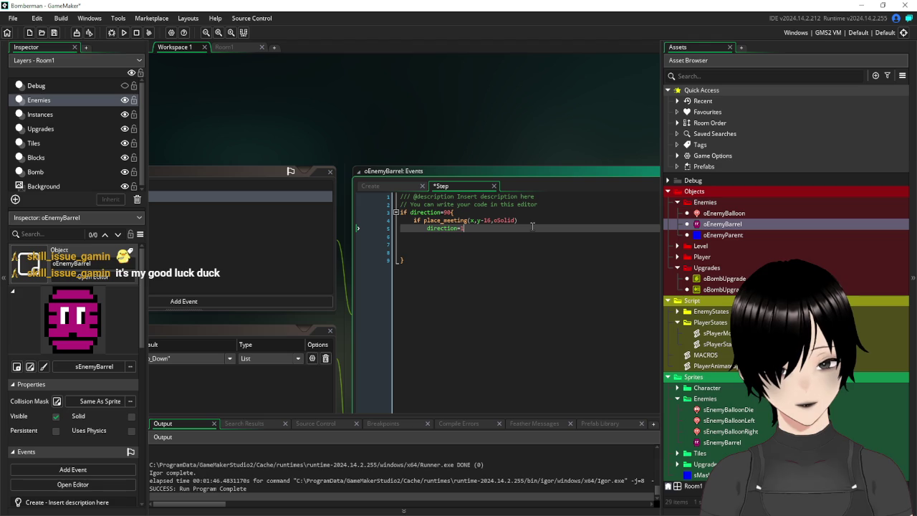
pyautogui.scroll(-5, 332, 196)
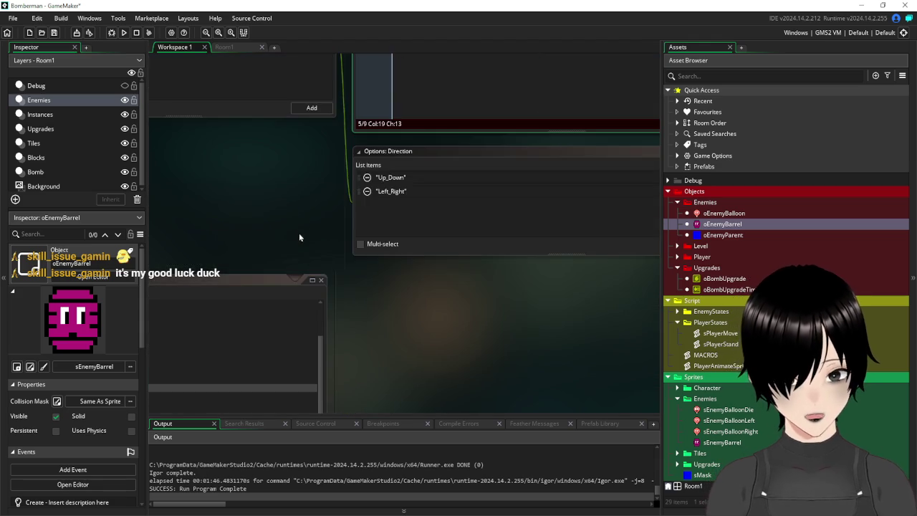
pyautogui.moveTo(254, 238); pyautogui.dragTo(533, 76)
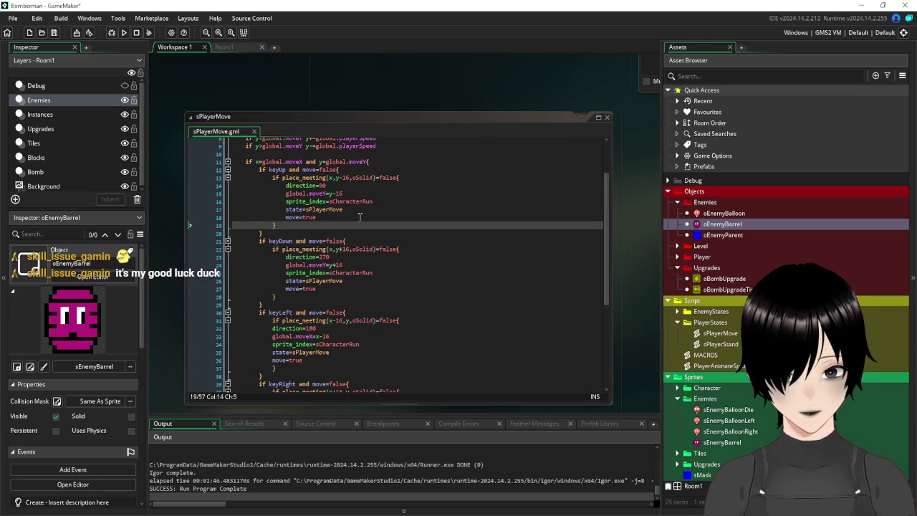
pyautogui.moveTo(428, 81)
pyautogui.mouseDown()
pyautogui.moveTo(404, 147)
pyautogui.moveTo(387, 280)
pyautogui.mouseUp()
pyautogui.moveTo(466, 193); pyautogui.dragTo(372, 313)
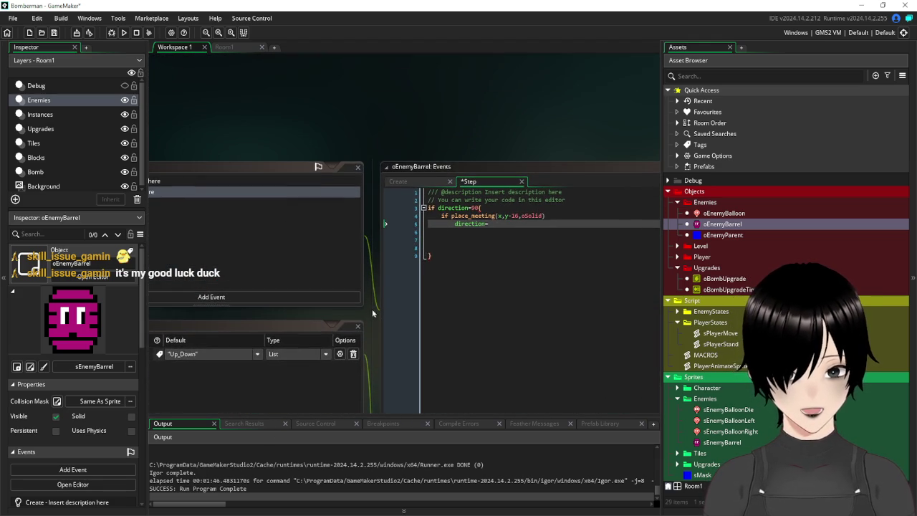
# Step: Set the upward collision direction to 270 and duplicate the check with y+16
pyautogui.write('270')
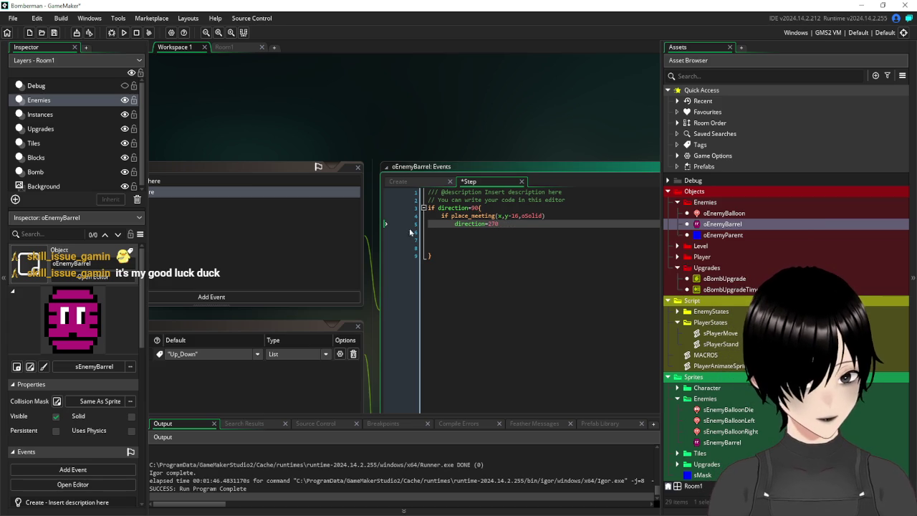
pyautogui.moveTo(510, 223); pyautogui.dragTo(429, 215)
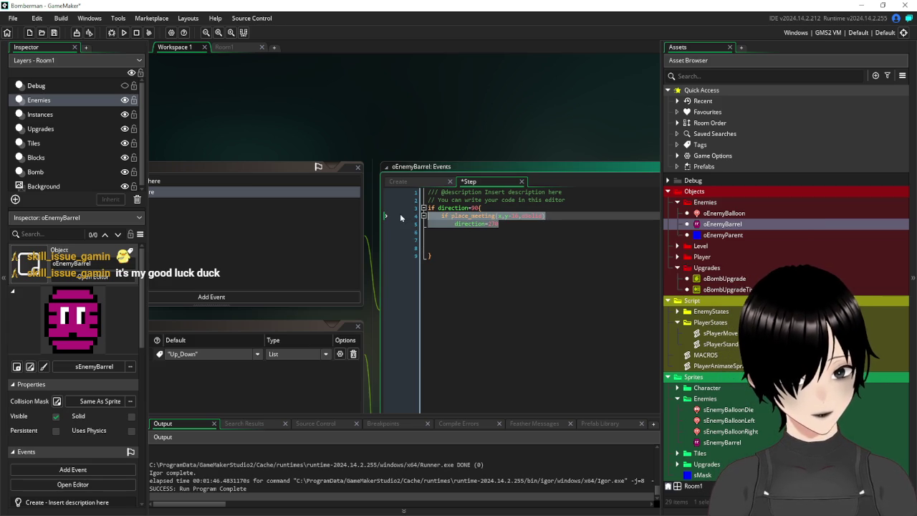
pyautogui.hotkey('ctrl', 'c')
pyautogui.click(430, 234)
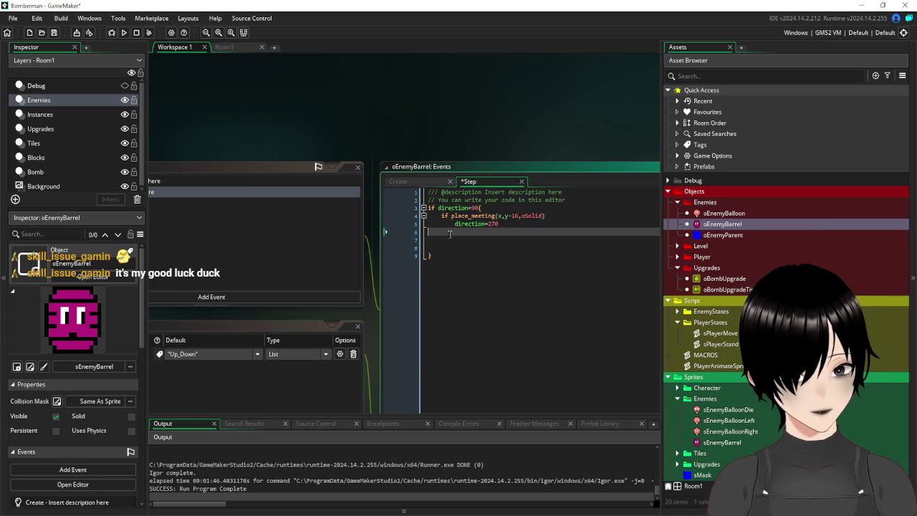
pyautogui.hotkey('ctrl', 'v')
pyautogui.click(512, 230)
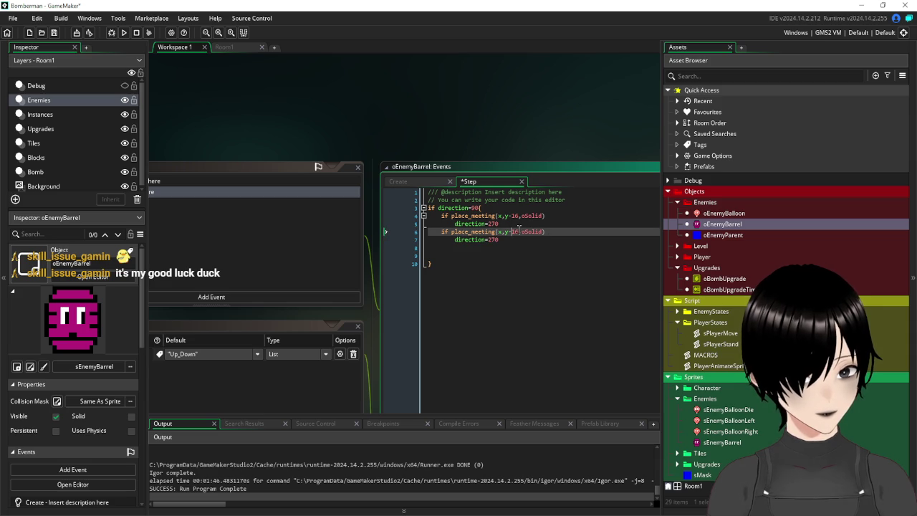
pyautogui.press('BackSpace')
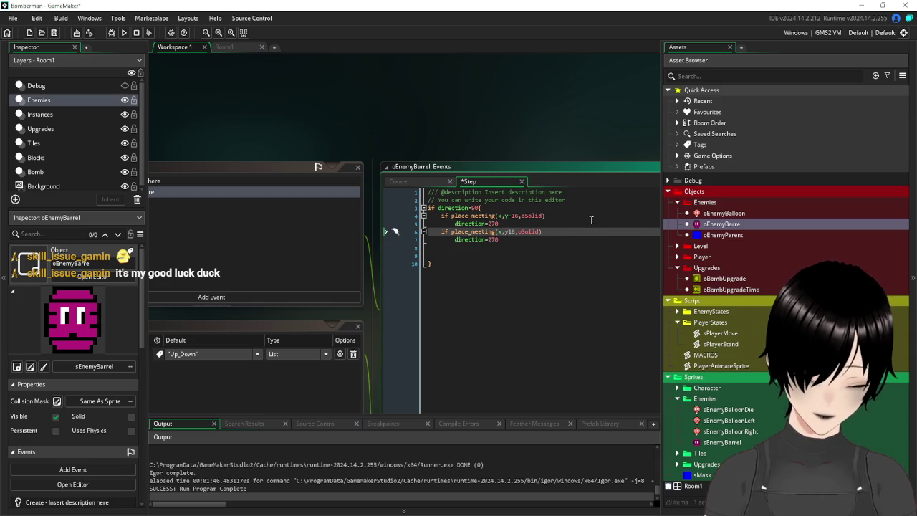
pyautogui.write('+')
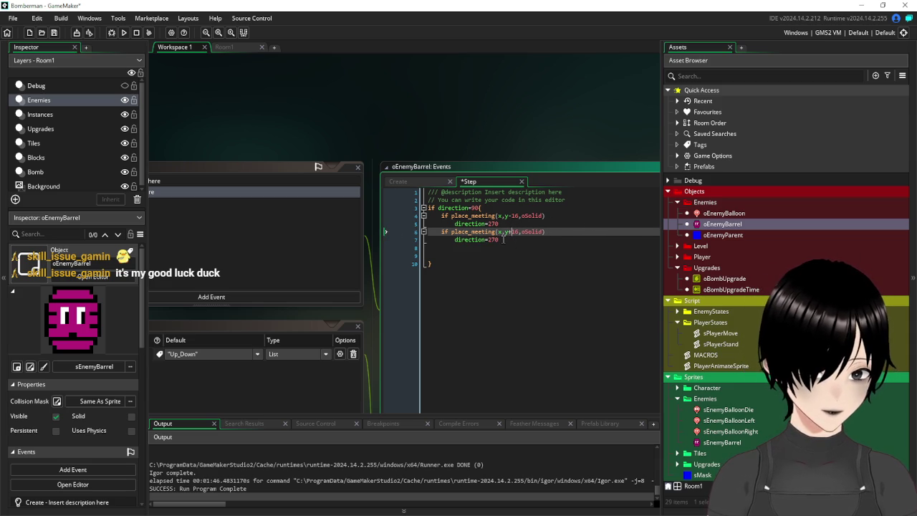
# Step: Move the duplicated y+16 collision lines below the closing brace
pyautogui.moveTo(520, 241); pyautogui.dragTo(426, 230)
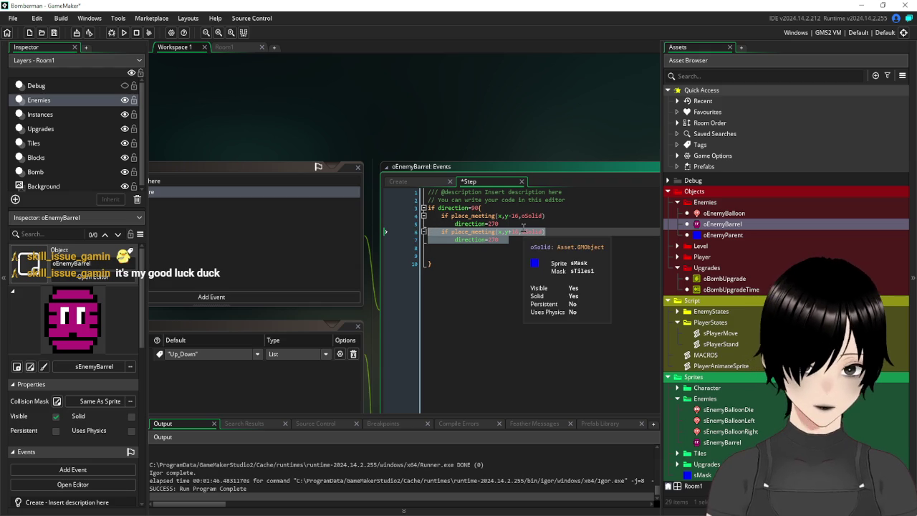
pyautogui.press('BackSpace')
pyautogui.press('Down')
pyautogui.press('Delete')
pyautogui.press('Delete')
pyautogui.press('End')
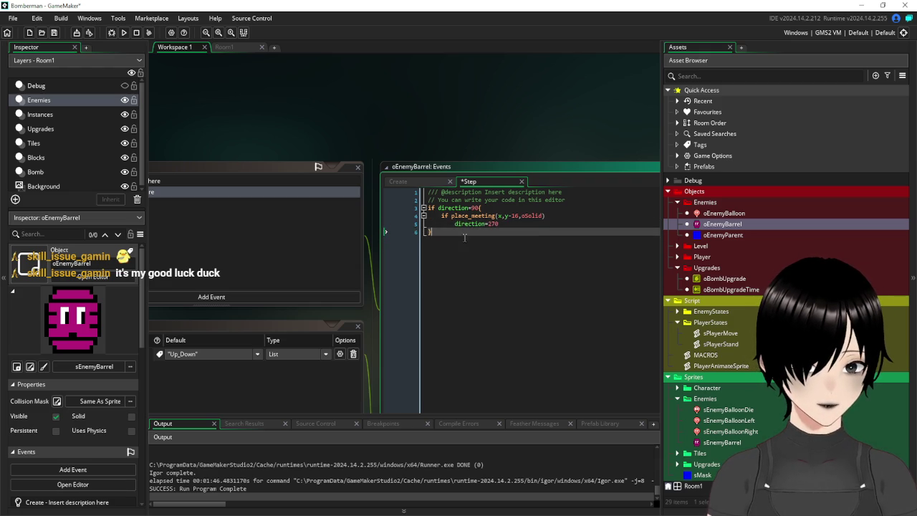
pyautogui.press('Return')
pyautogui.hotkey('ctrl', 'v')
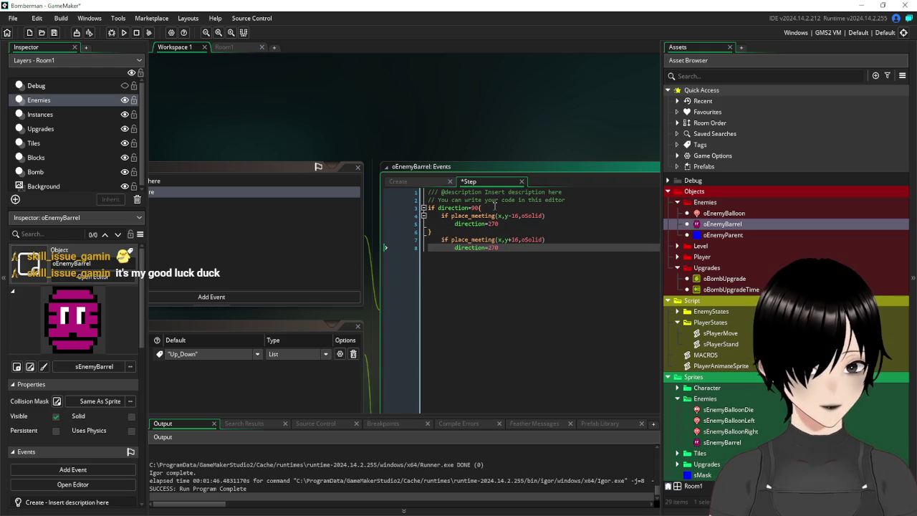
# Step: Wrap the y+16 check in a new if direction=270 block and select its direction value
pyautogui.click(494, 207)
pyautogui.click(454, 230)
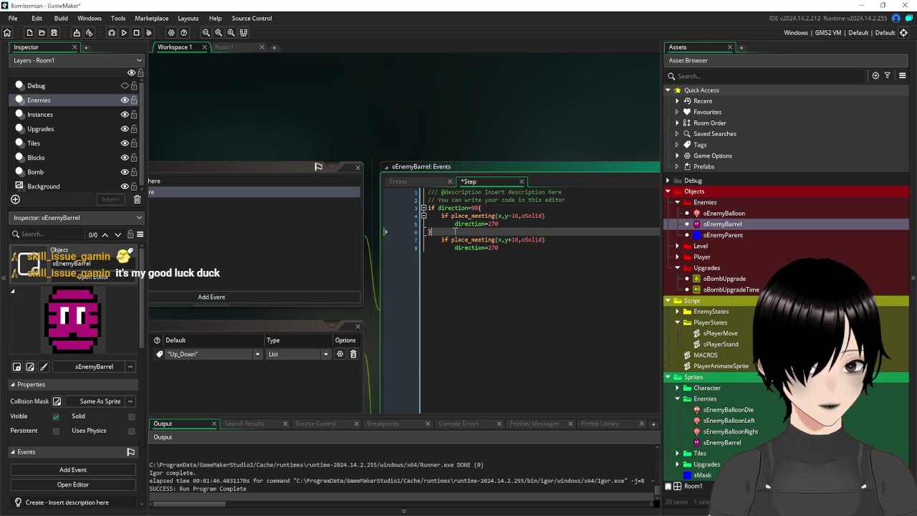
pyautogui.press('Return')
pyautogui.write('if direction=270{')
pyautogui.press('BackSpace')
pyautogui.press('BackSpace')
pyautogui.press('BackSpace')
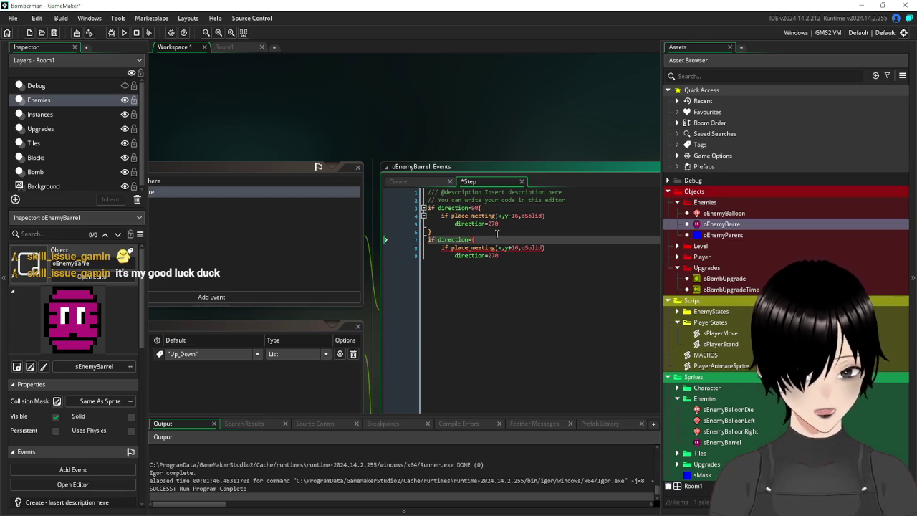
pyautogui.write('270')
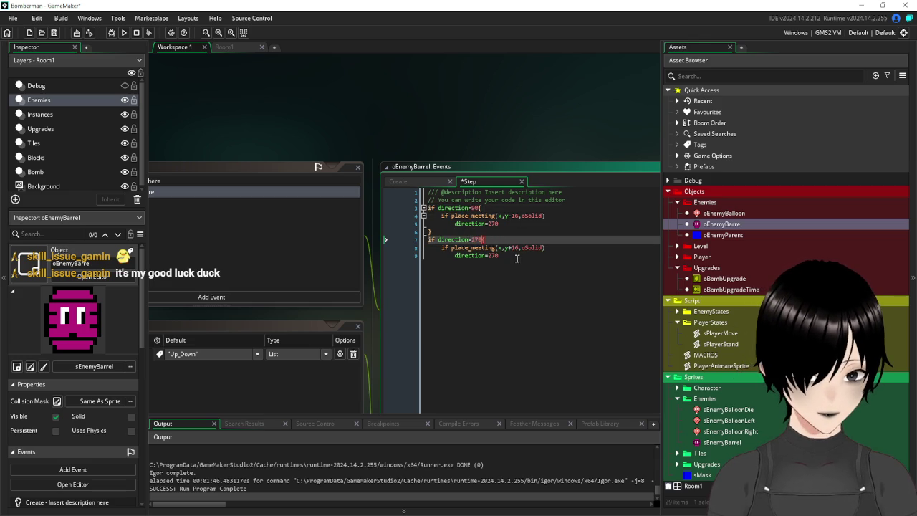
pyautogui.click(515, 257)
pyautogui.press('Return')
pyautogui.write('}')
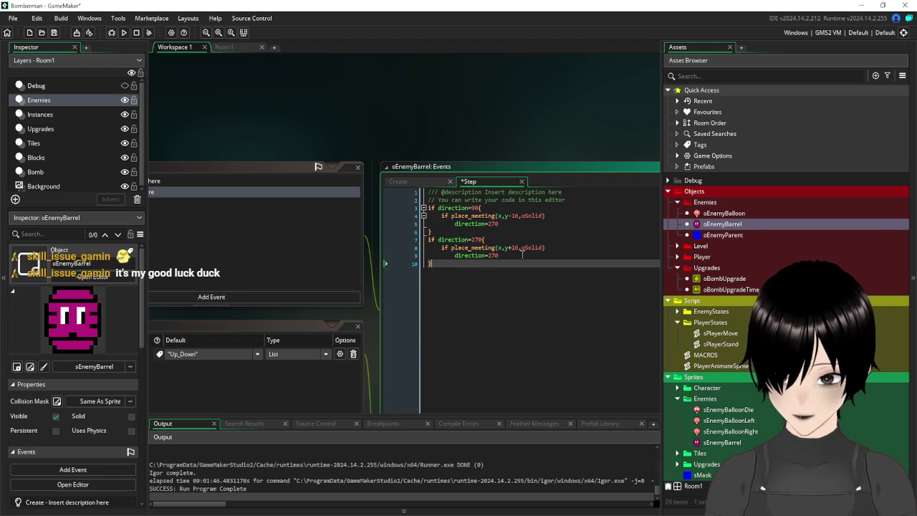
pyautogui.doubleClick(491, 256)
pyautogui.write('9')
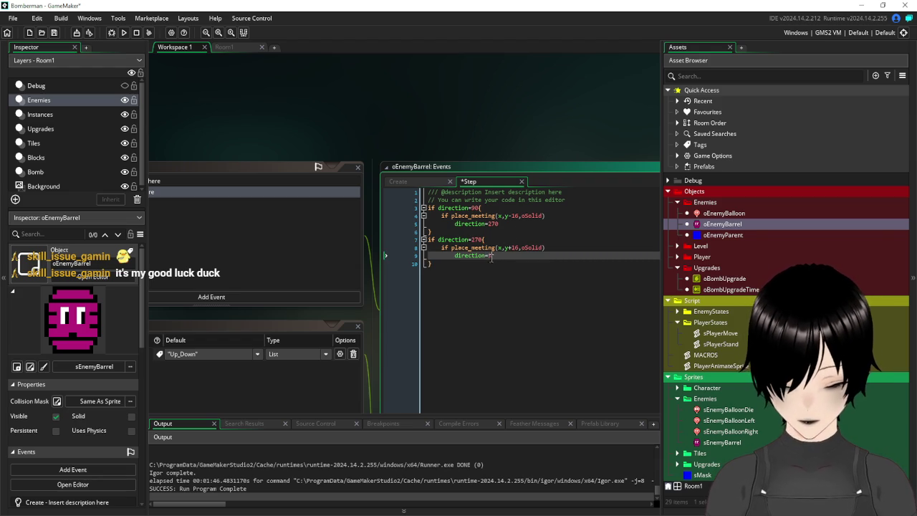
# Step: Add speed=1 at the end of oEnemyBarrel's Create code and save the project
pyautogui.moveTo(259, 138); pyautogui.dragTo(430, 36)
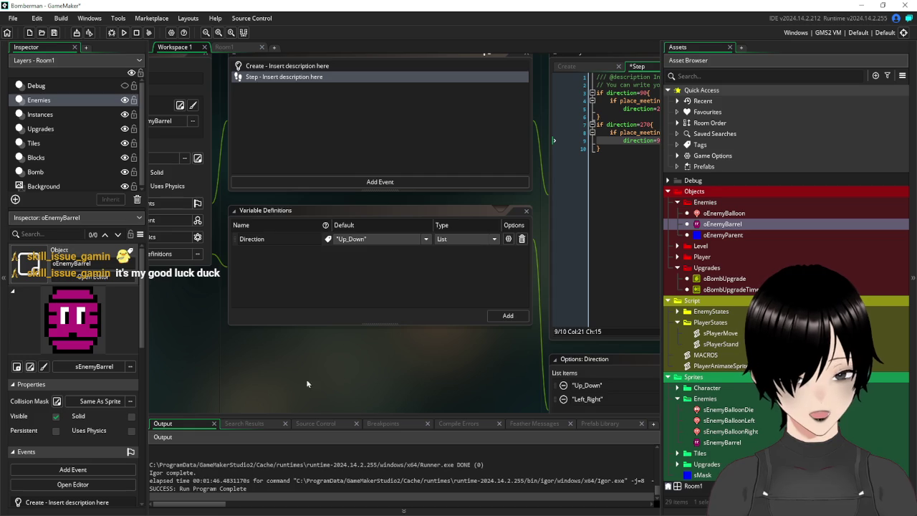
pyautogui.moveTo(298, 391)
pyautogui.mouseDown()
pyautogui.moveTo(480, 359)
pyautogui.moveTo(480, 396)
pyautogui.mouseUp()
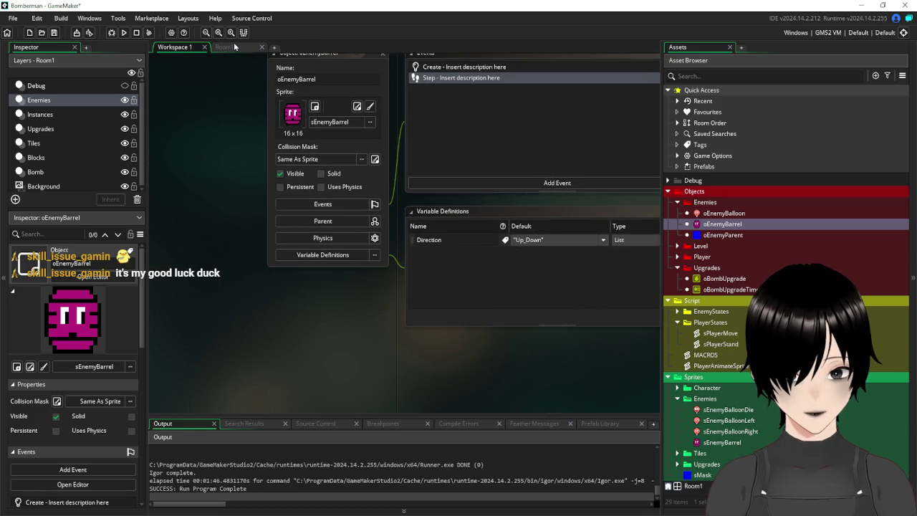
pyautogui.moveTo(489, 74)
pyautogui.mouseDown()
pyautogui.moveTo(436, 133)
pyautogui.moveTo(376, 172)
pyautogui.mouseUp()
pyautogui.doubleClick(367, 168)
pyautogui.moveTo(528, 107)
pyautogui.mouseDown()
pyautogui.moveTo(318, 110)
pyautogui.moveTo(409, 123)
pyautogui.moveTo(317, 104)
pyautogui.mouseUp()
pyautogui.doubleClick(263, 180)
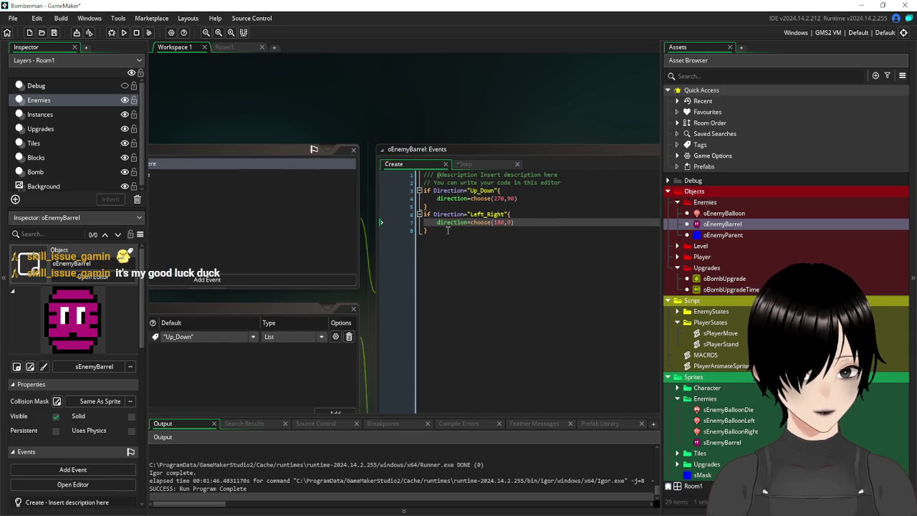
pyautogui.click(469, 166)
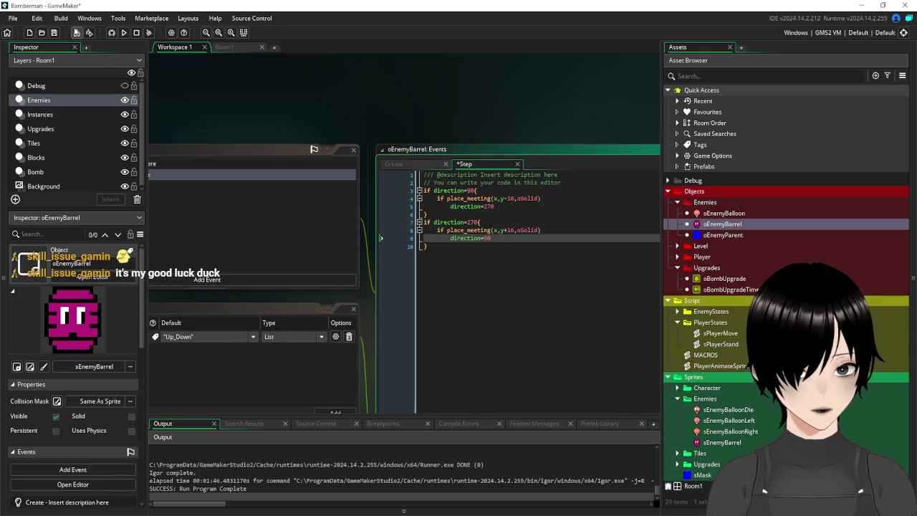
pyautogui.click(416, 164)
pyautogui.click(477, 237)
pyautogui.press('Return')
pyautogui.write('s')
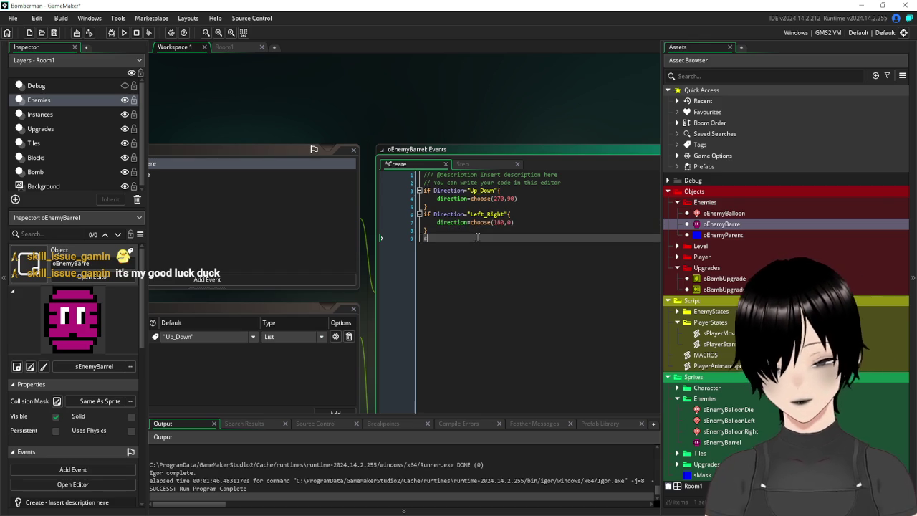
pyautogui.write('peed=1')
pyautogui.click(54, 32)
# Step: In Room1, remove a stray barrel instance and set the room grid to 16
pyautogui.click(224, 46)
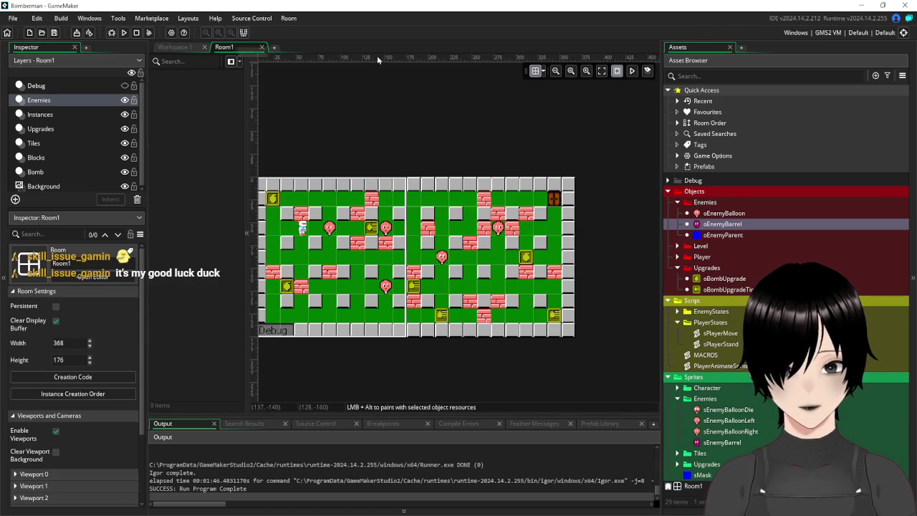
pyautogui.moveTo(718, 224)
pyautogui.mouseDown()
pyautogui.moveTo(414, 215)
pyautogui.moveTo(362, 189)
pyautogui.moveTo(335, 215)
pyautogui.moveTo(437, 192)
pyautogui.moveTo(435, 157)
pyautogui.mouseUp()
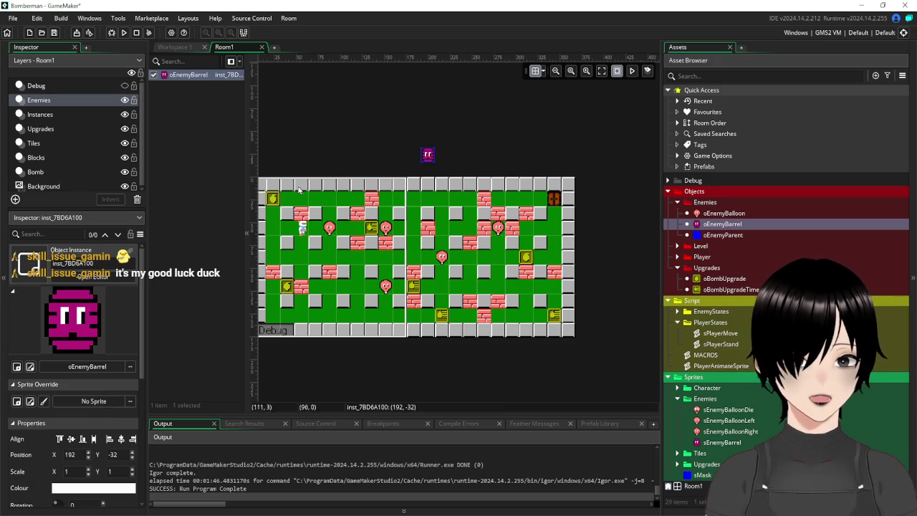
pyautogui.press('Delete')
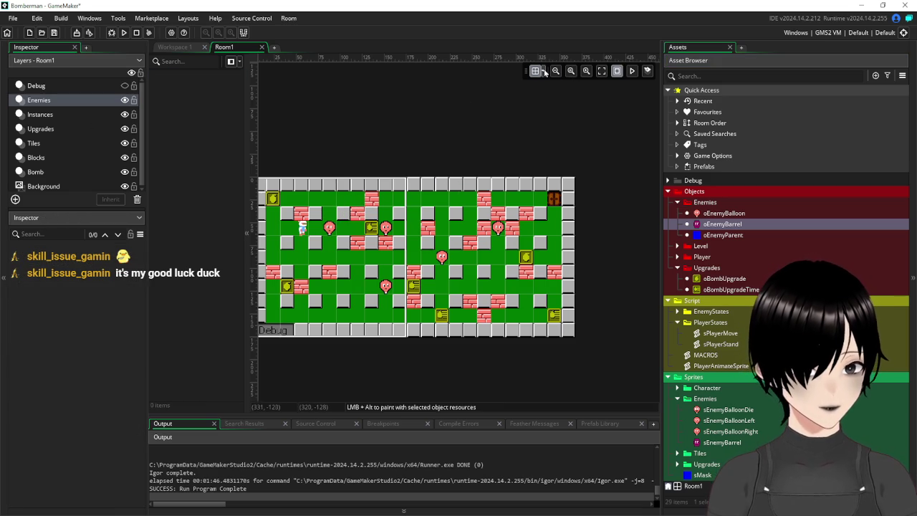
pyautogui.click(545, 72)
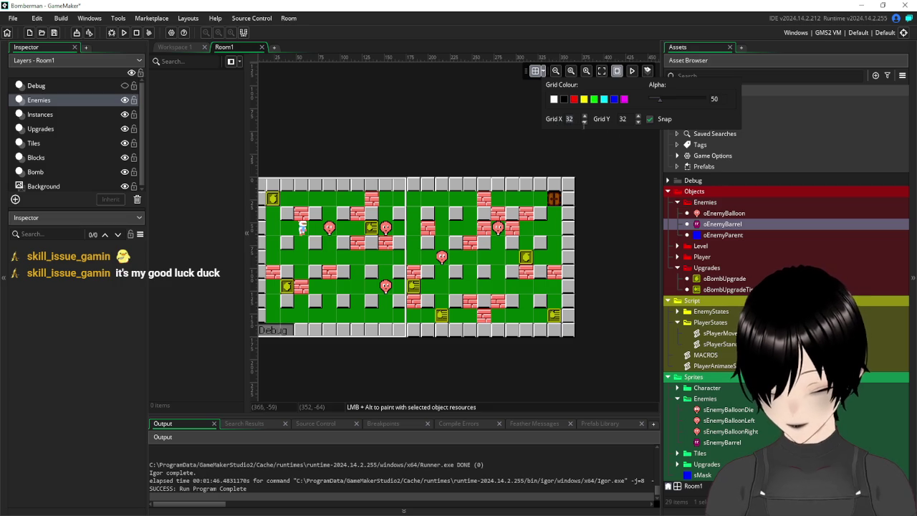
pyautogui.write('16')
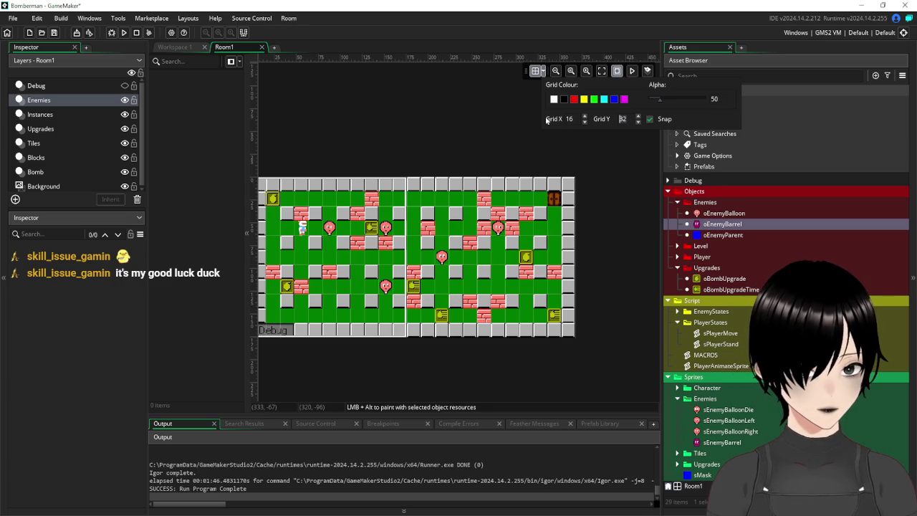
pyautogui.click(442, 134)
# Step: Place an oEnemyBarrel instance at 208, 16 and run the game to test
pyautogui.moveTo(721, 225)
pyautogui.mouseDown()
pyautogui.moveTo(511, 228)
pyautogui.moveTo(330, 215)
pyautogui.moveTo(334, 228)
pyautogui.mouseUp()
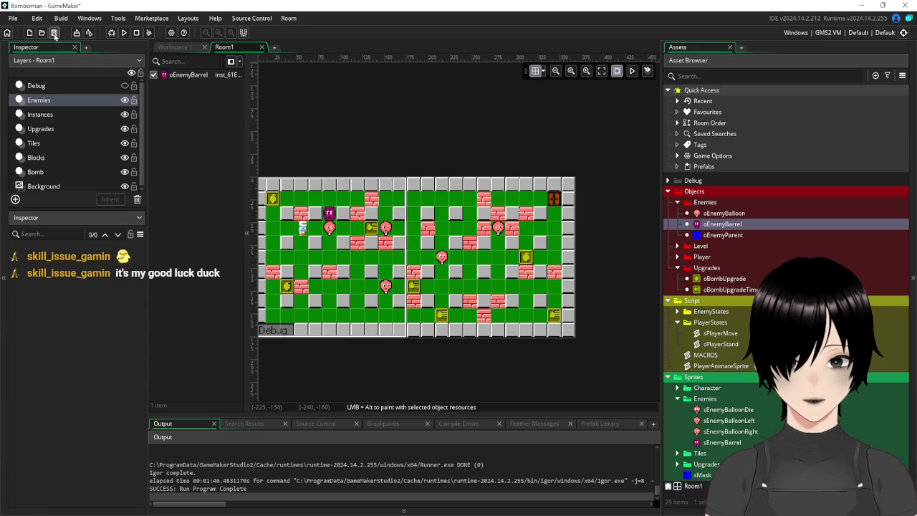
pyautogui.click(330, 213)
pyautogui.moveTo(331, 215); pyautogui.dragTo(451, 208)
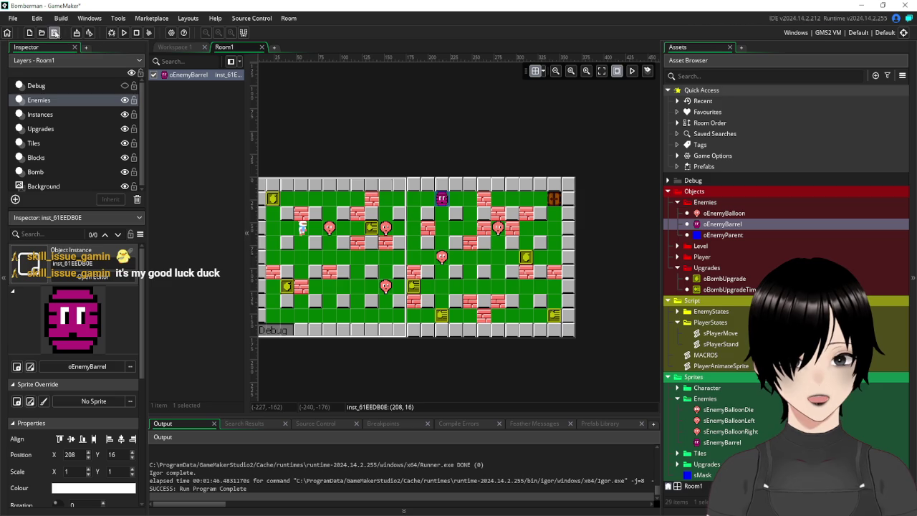
pyautogui.click(125, 33)
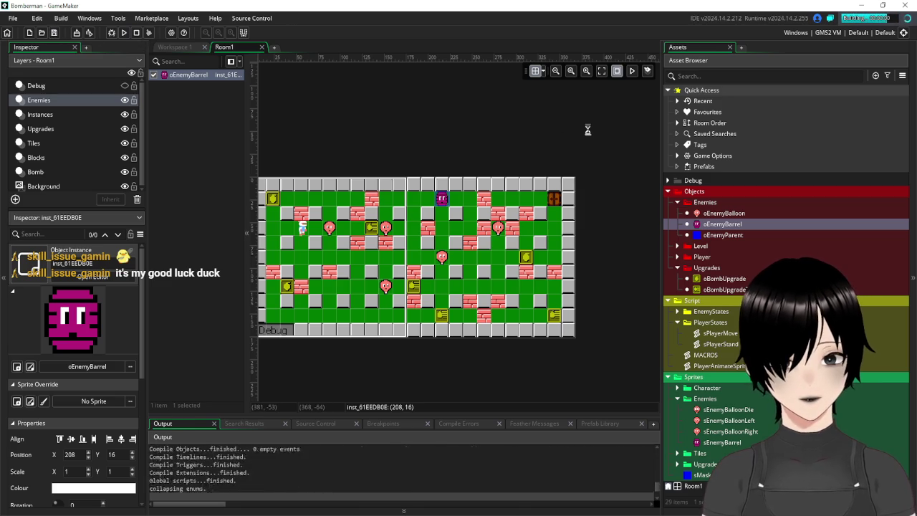
# Step: Play-test the barrel with the arrow keys, then close the game and return to oEnemyBarrel
pyautogui.press('Right')
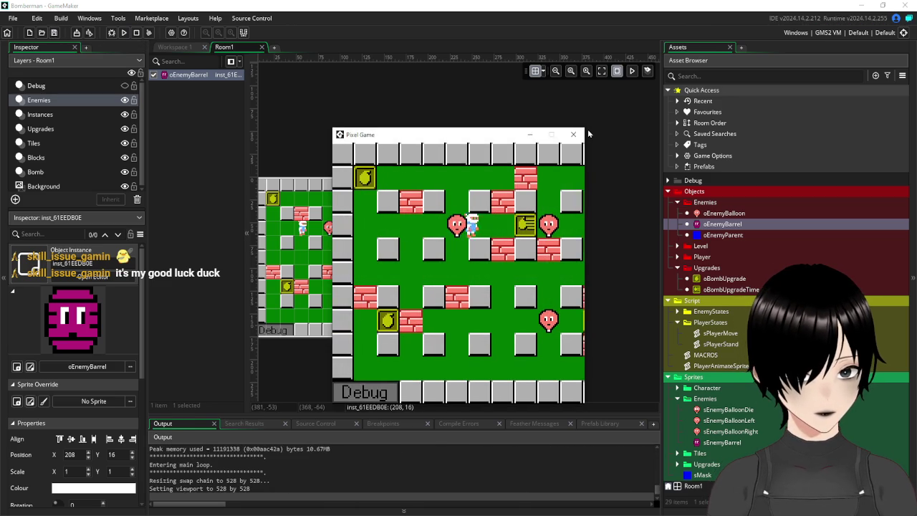
pyautogui.press('Down')
pyautogui.press('Right')
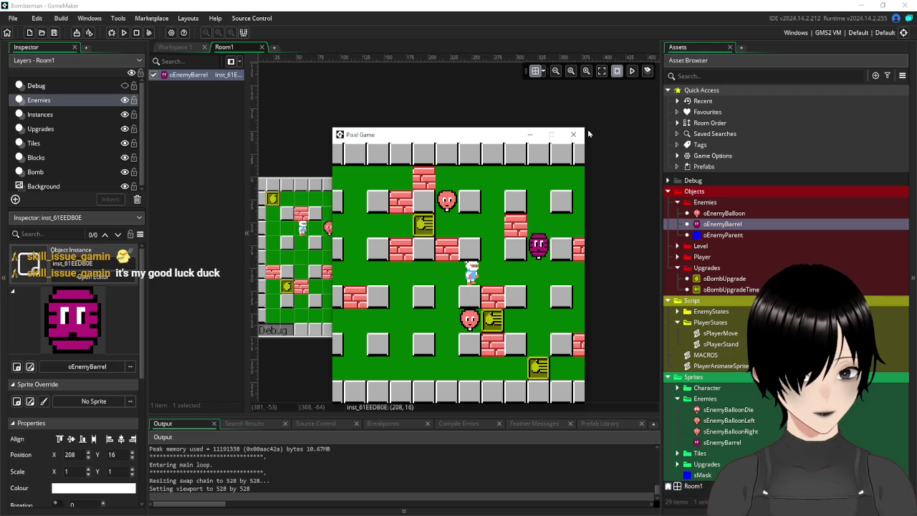
pyautogui.click(573, 135)
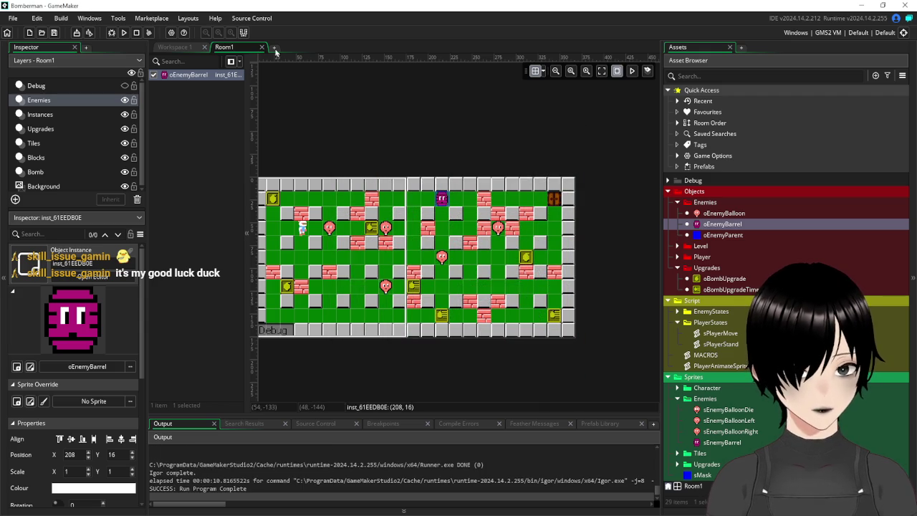
pyautogui.click(166, 48)
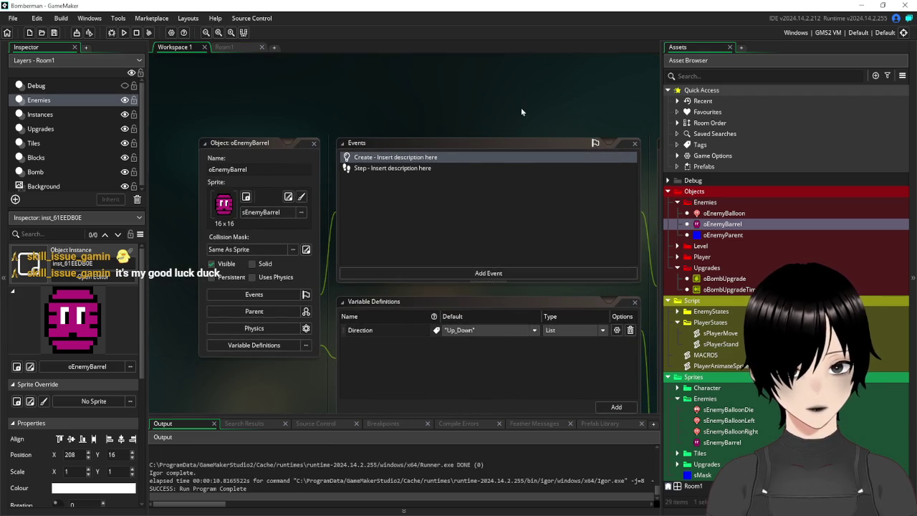
# Step: In the Step event, change both place_meeting checks from y-16 and y+16 to plain y, save and run
pyautogui.click(408, 169)
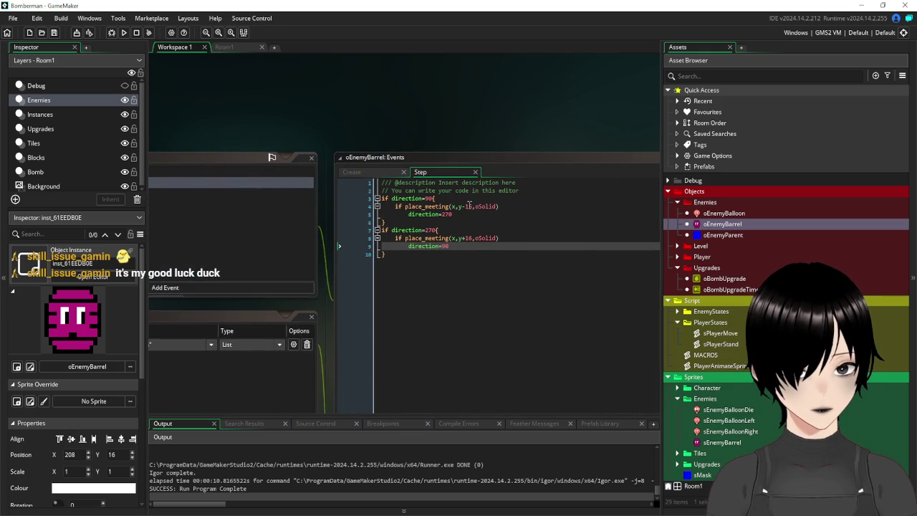
pyautogui.click(472, 206)
pyautogui.press('BackSpace')
pyautogui.press('BackSpace')
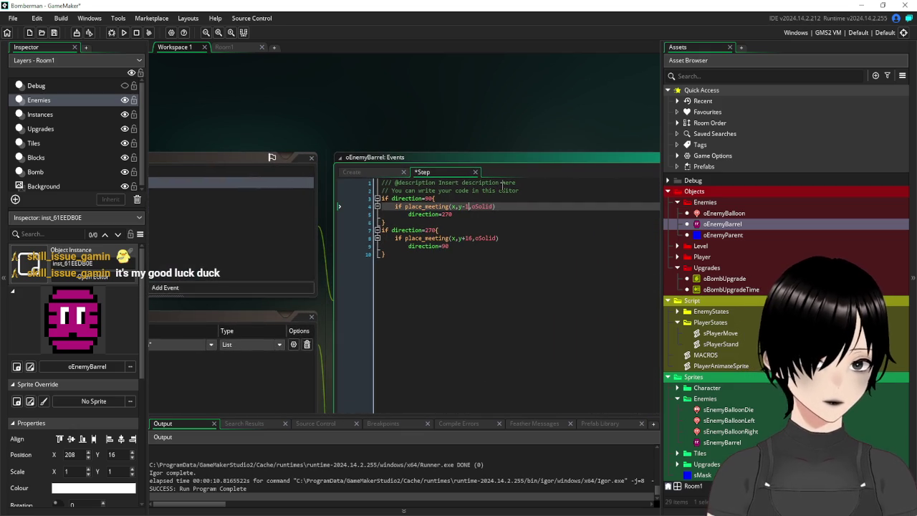
pyautogui.press('BackSpace')
pyautogui.click(433, 271)
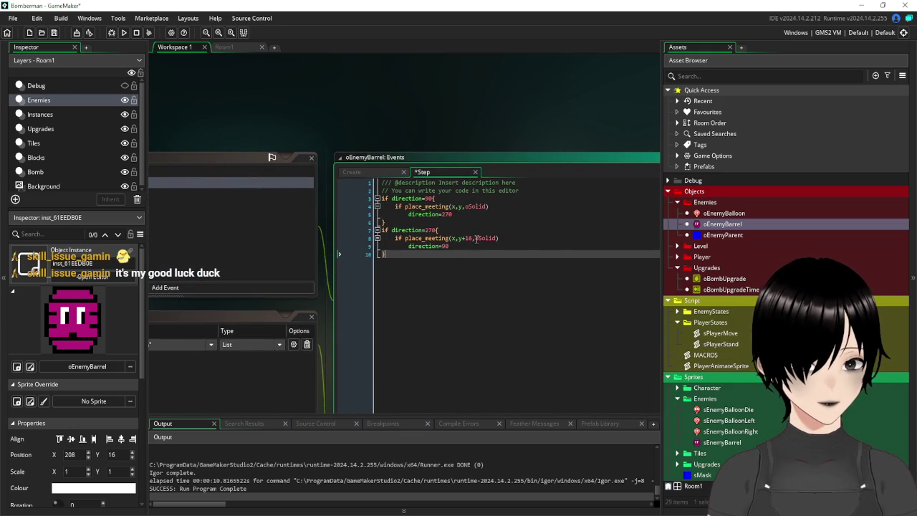
pyautogui.click(473, 238)
pyautogui.press('BackSpace')
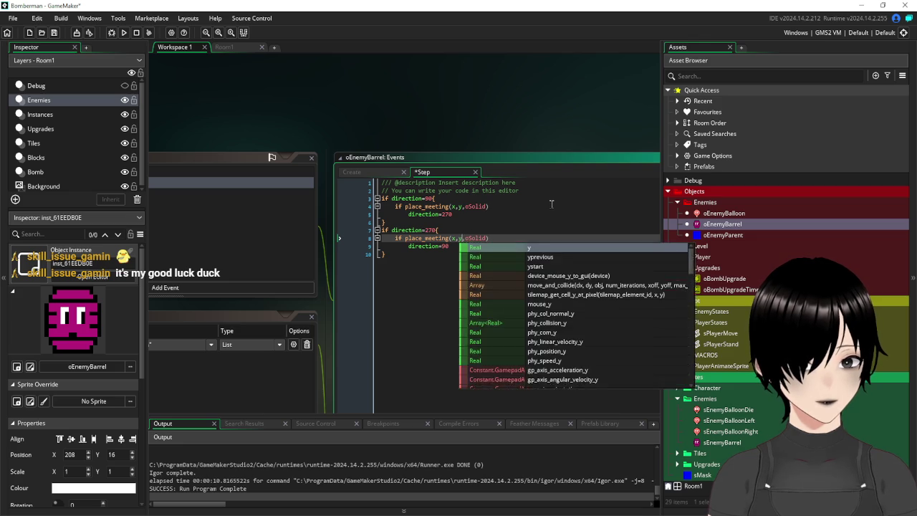
pyautogui.click(539, 198)
pyautogui.click(54, 32)
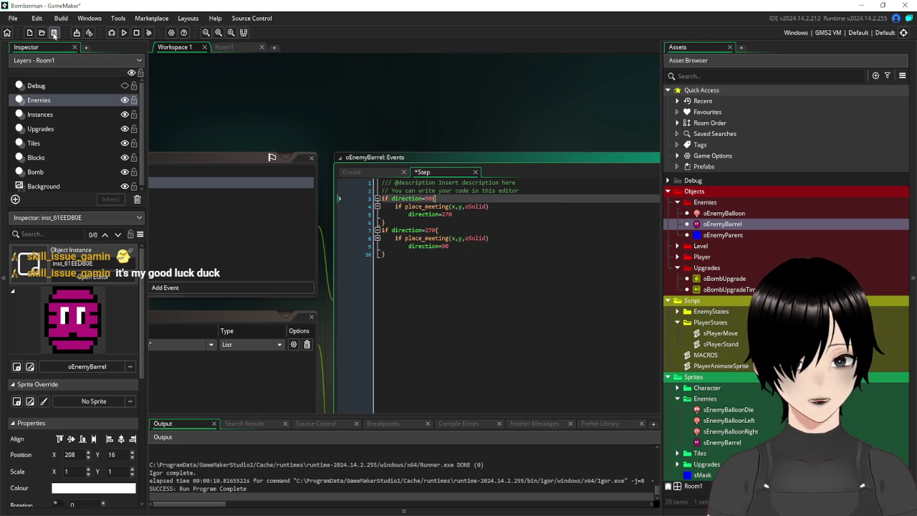
pyautogui.click(123, 32)
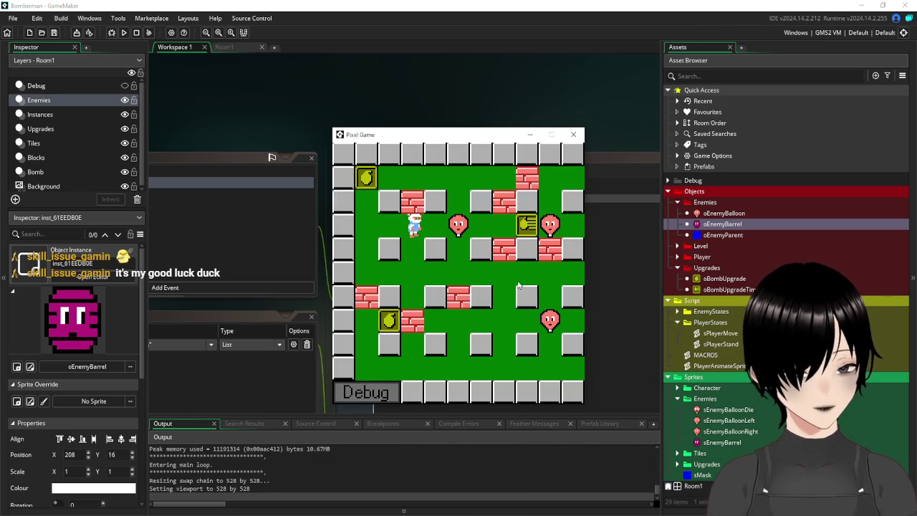
pyautogui.press('Right')
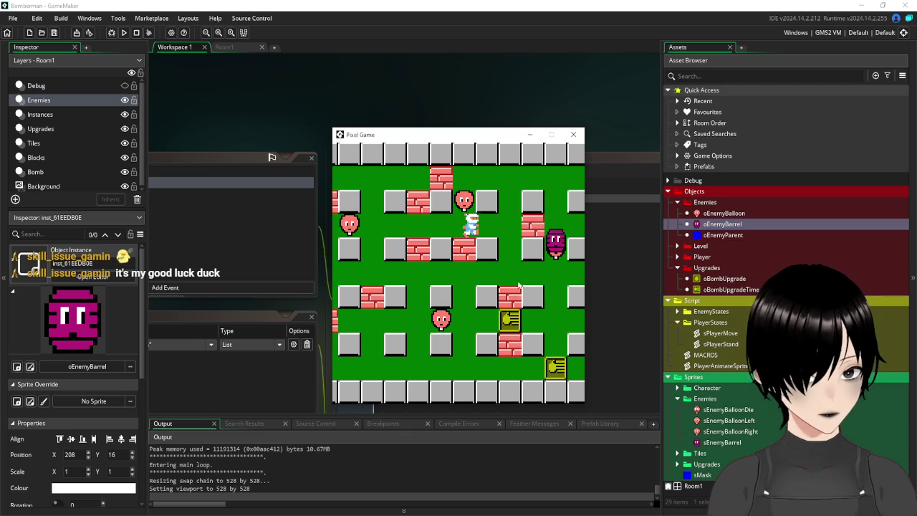
pyautogui.press('Right')
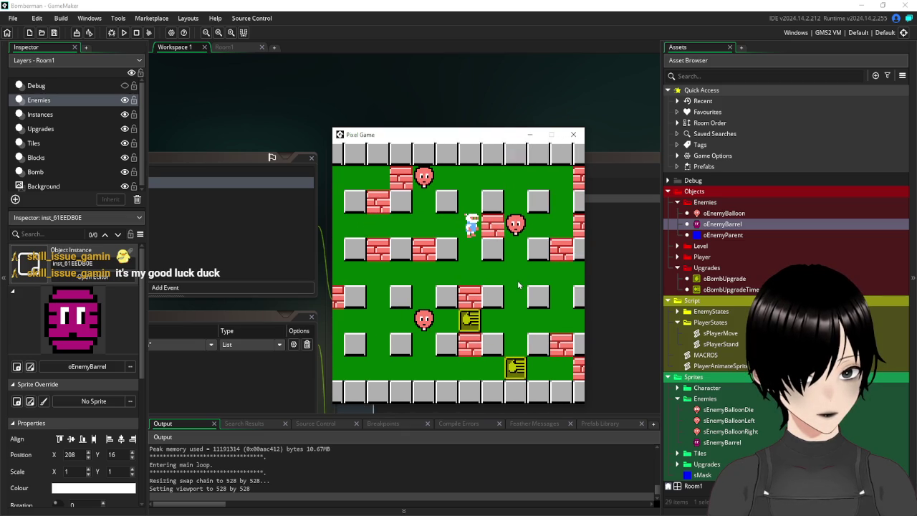
pyautogui.click(573, 134)
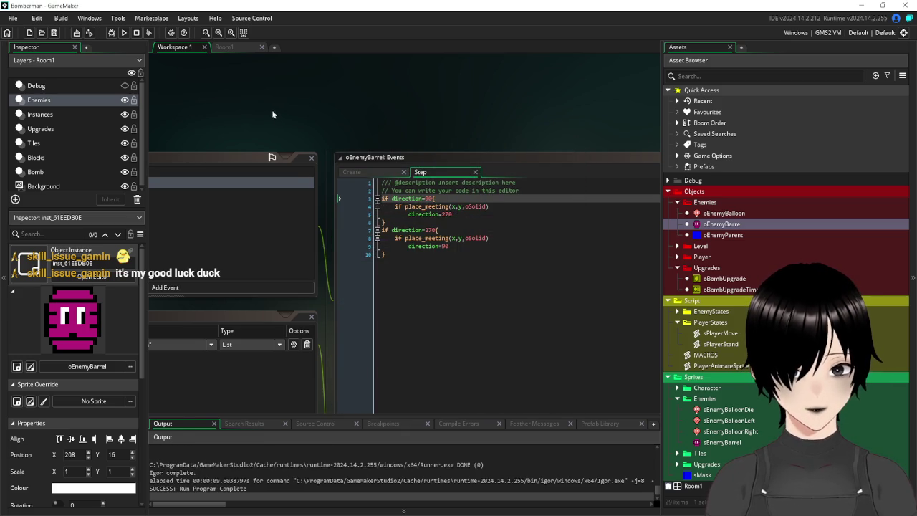
# Step: Restore the y+16 and y-16 offsets in the two place_meeting checks
pyautogui.click(541, 195)
pyautogui.write('+1')
pyautogui.press('Up')
pyautogui.press('Up')
pyautogui.press('Up')
pyautogui.press('Left')
pyautogui.press('Left')
pyautogui.press('Left')
pyautogui.write('-')
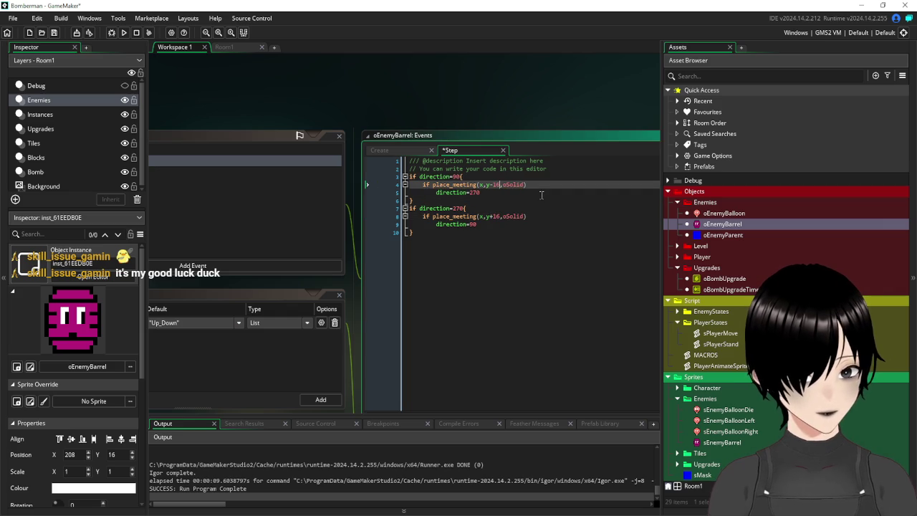
pyautogui.moveTo(244, 115); pyautogui.dragTo(345, 138)
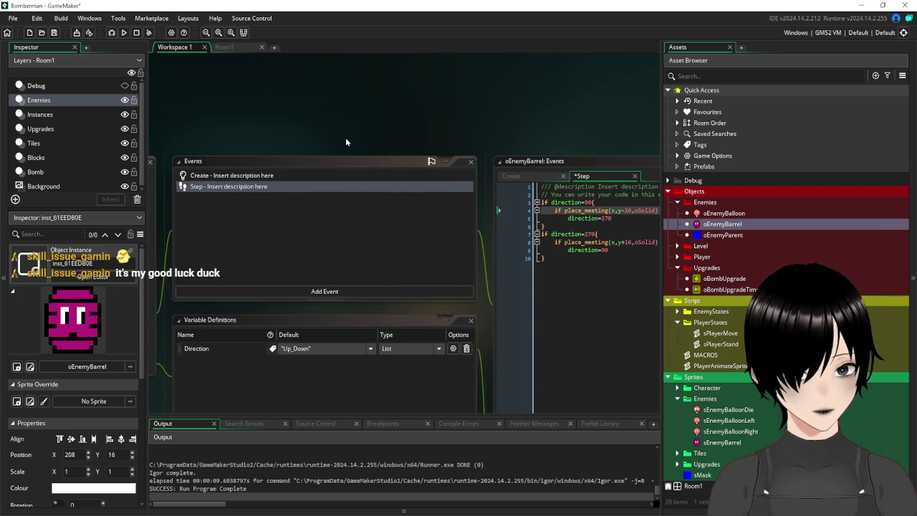
pyautogui.moveTo(269, 126)
pyautogui.mouseDown()
pyautogui.moveTo(415, 116)
pyautogui.moveTo(183, 130)
pyautogui.mouseUp()
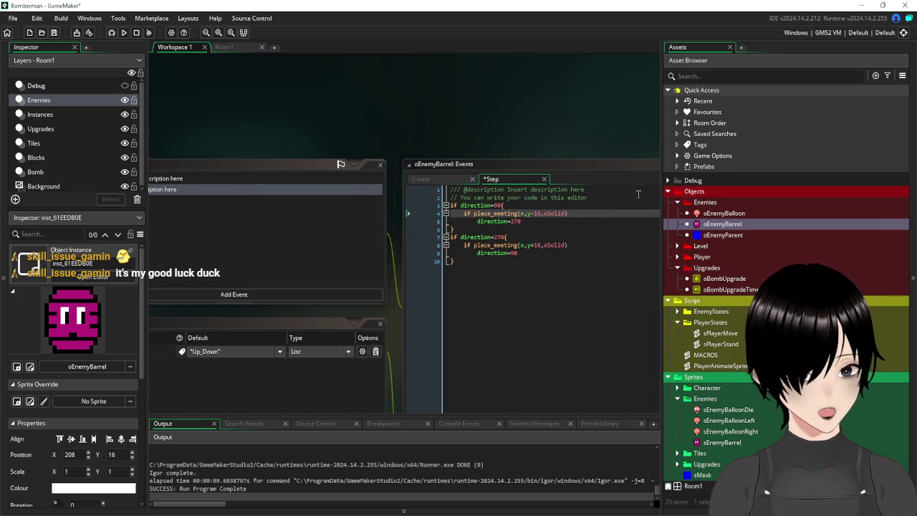
# Step: Add an 'if place_snapped(16,16){' line above the direction checks
pyautogui.click(592, 198)
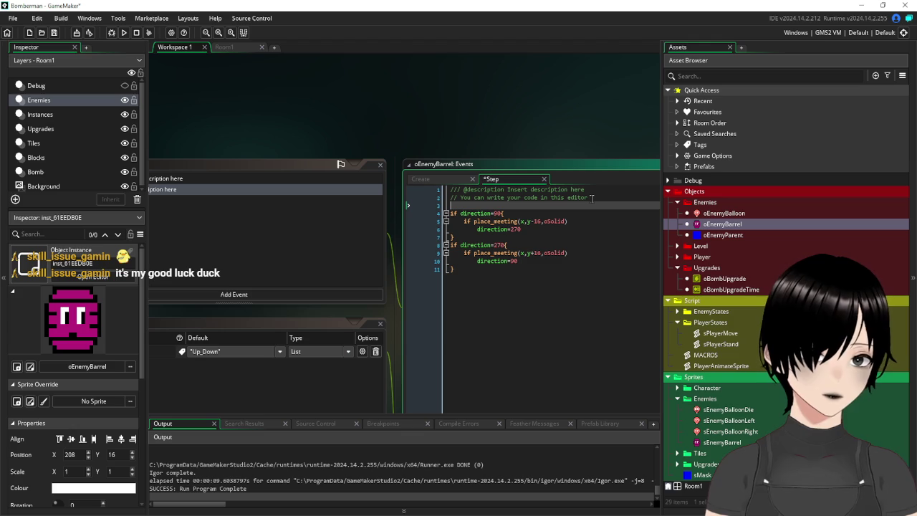
pyautogui.press('Return')
pyautogui.write('if gri')
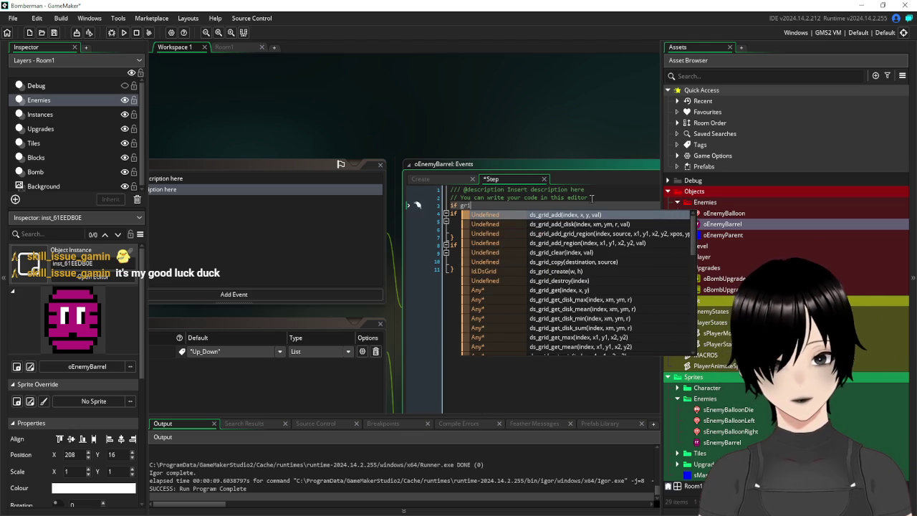
pyautogui.write('d_a')
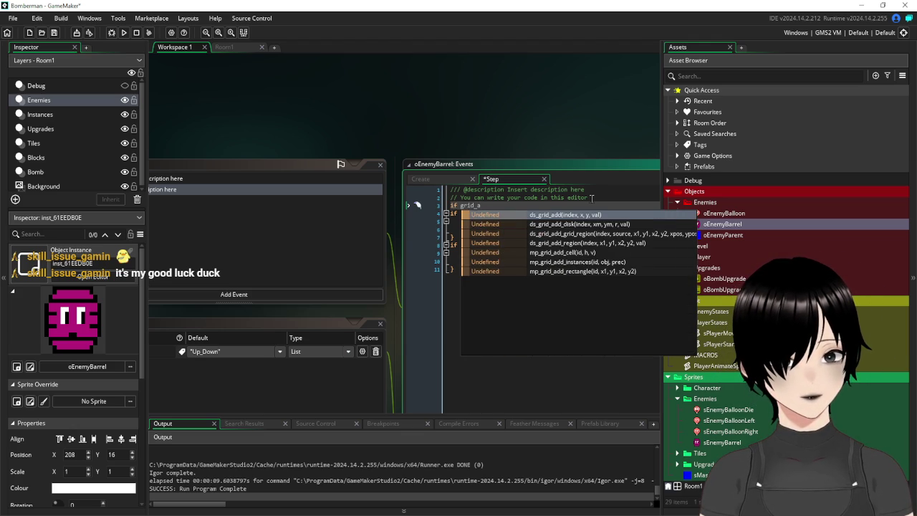
pyautogui.write('l')
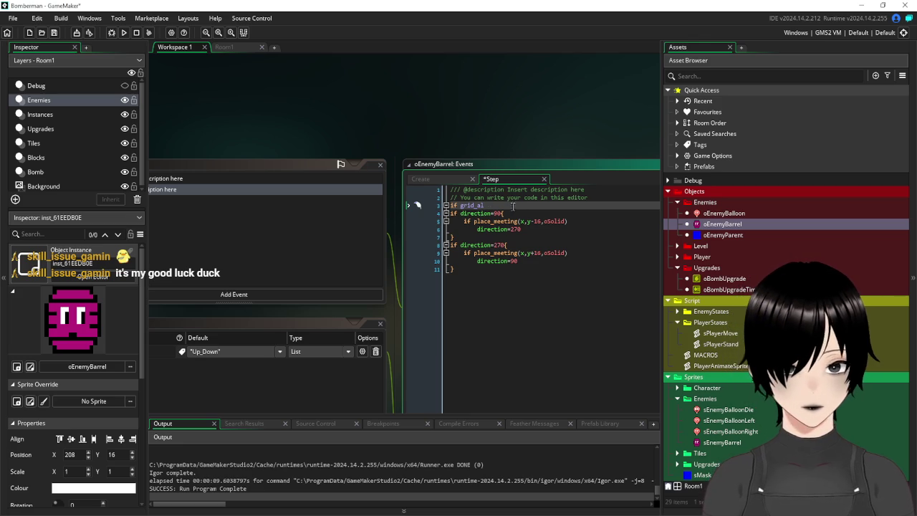
pyautogui.moveTo(478, 205); pyautogui.dragTo(460, 205)
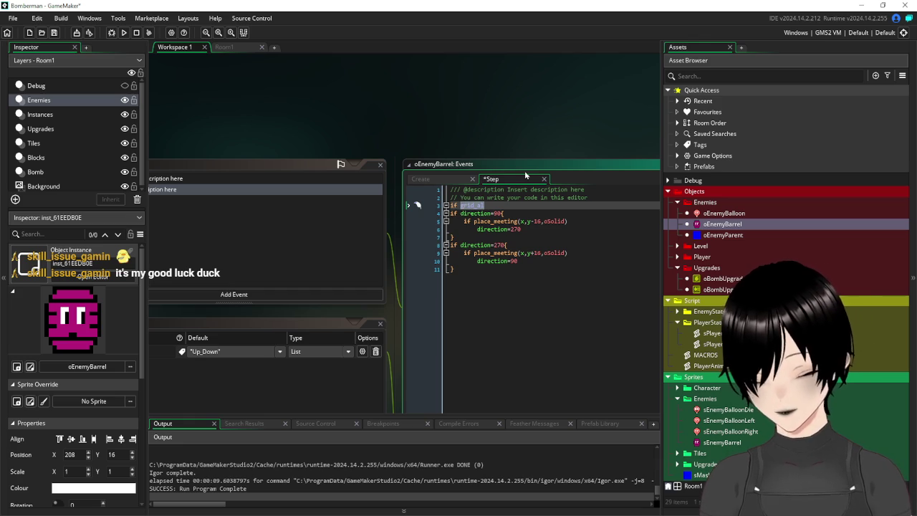
pyautogui.write('place')
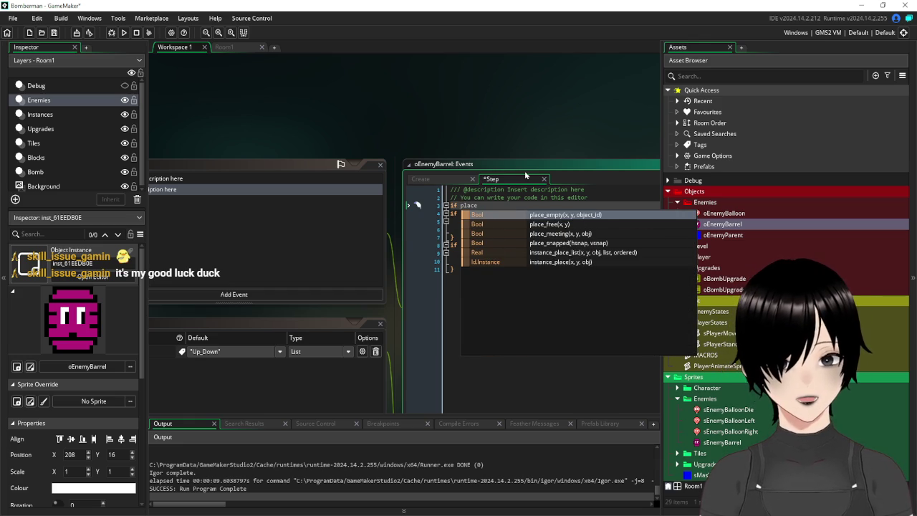
pyautogui.click(564, 248)
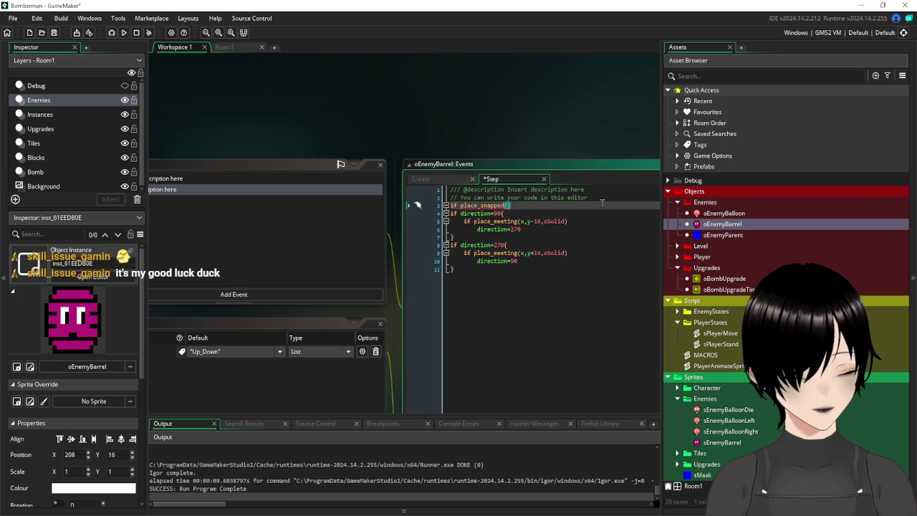
pyautogui.write('16,16')
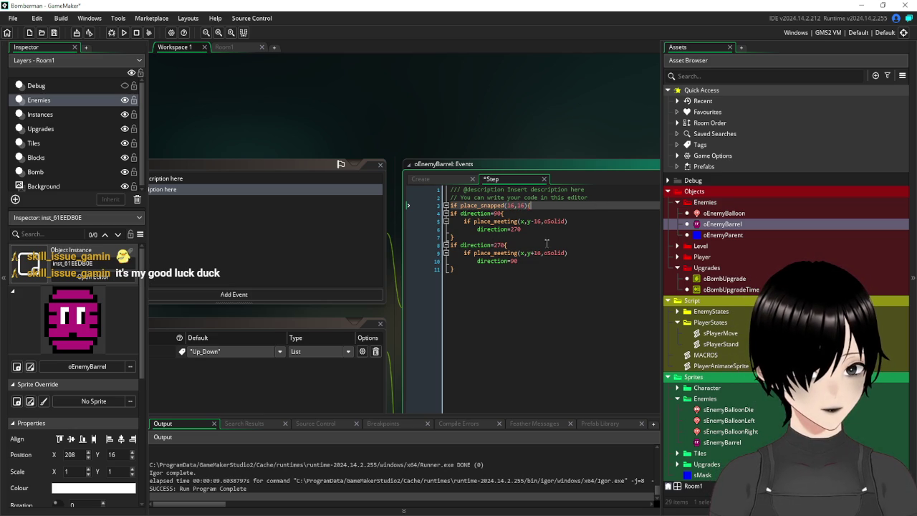
# Step: Close the brace, indent the direction checks inside the block, save and run the game
pyautogui.click(512, 270)
pyautogui.press('Return')
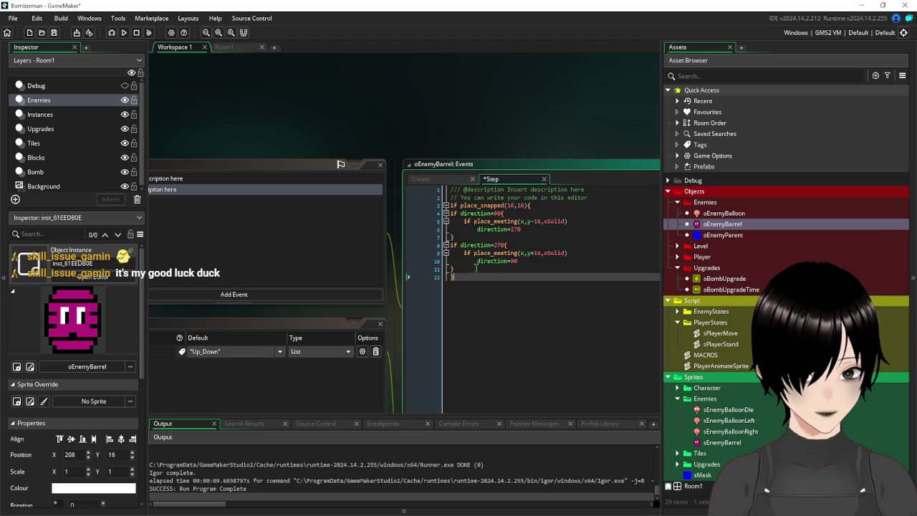
pyautogui.hotkey('shift', 'Up')
pyautogui.hotkey('shift', 'Up')
pyautogui.hotkey('shift', 'Up')
pyautogui.press('Tab')
pyautogui.click(550, 315)
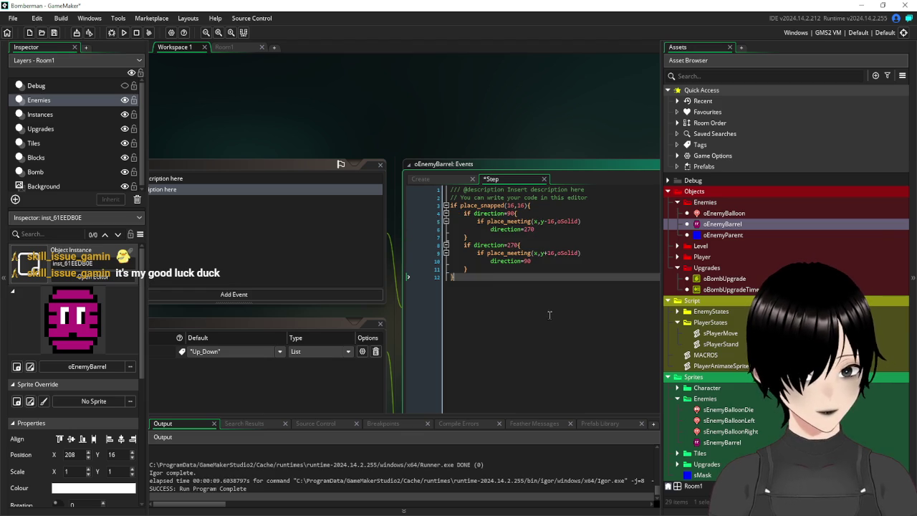
pyautogui.click(54, 32)
pyautogui.click(123, 32)
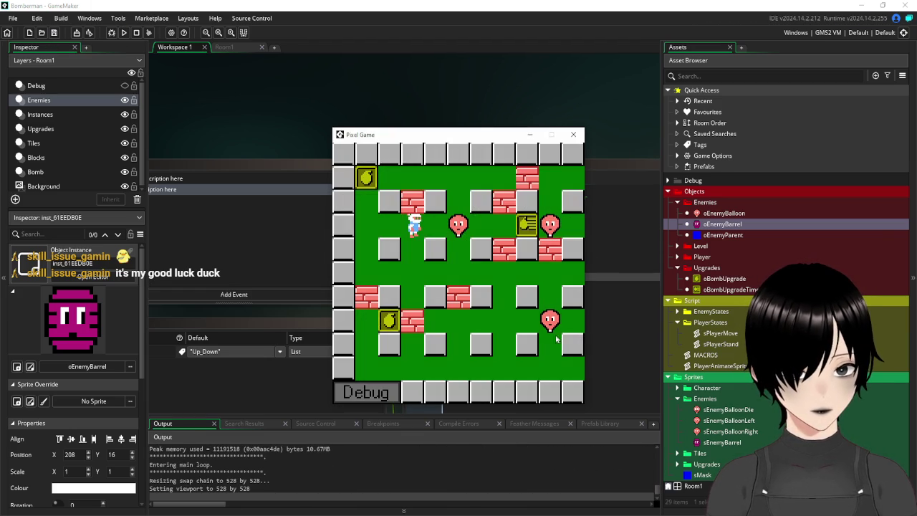
# Step: Walk the player through the maze watching the barrel patrol vertically, then close the game
pyautogui.press('Right')
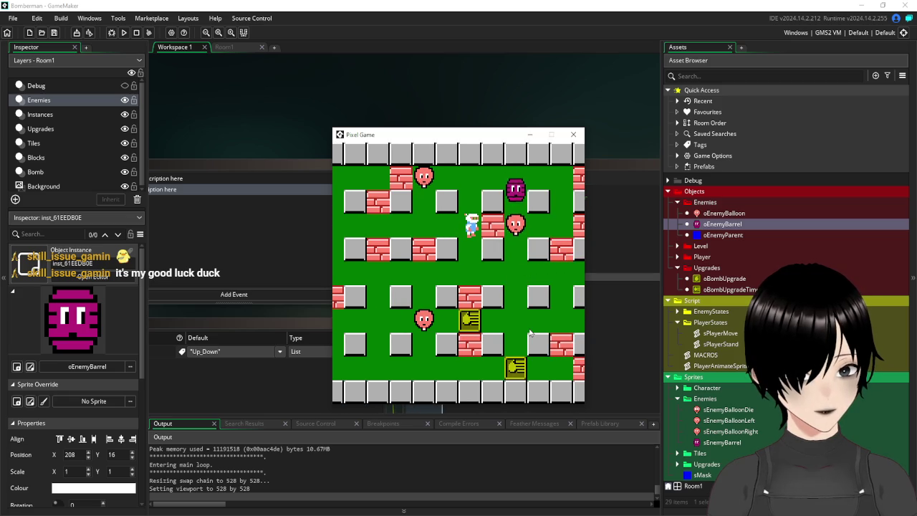
pyautogui.press('Down')
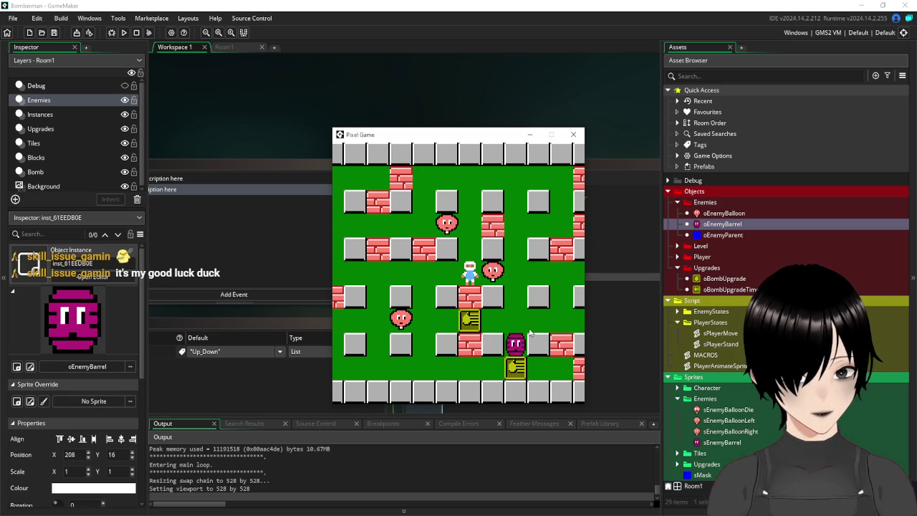
pyautogui.press('Right')
pyautogui.press('Left')
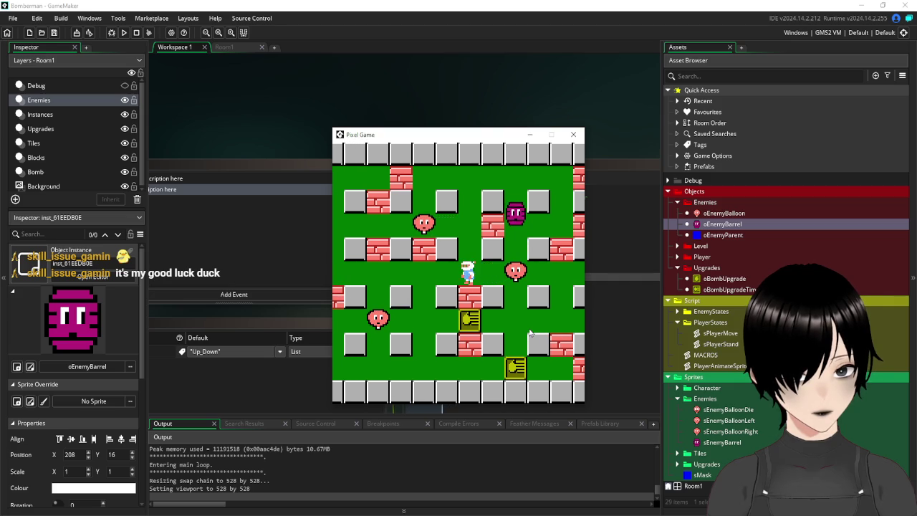
pyautogui.press('Up')
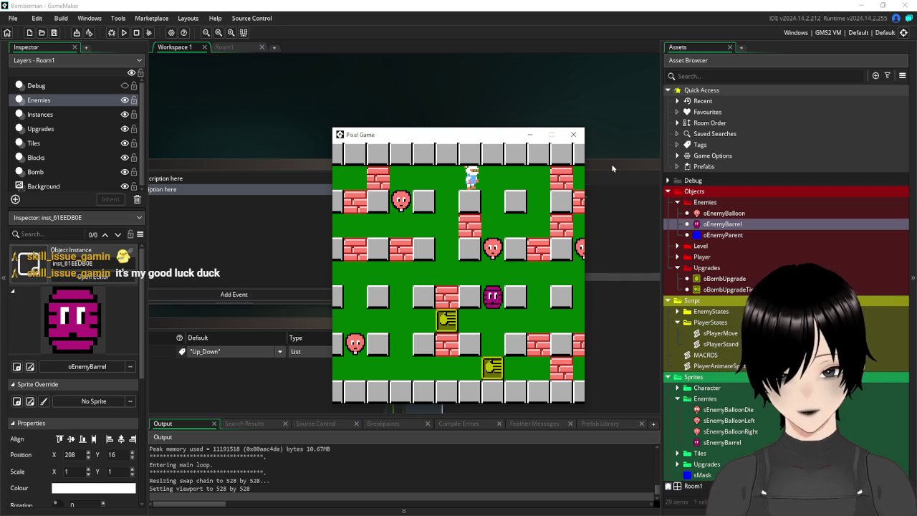
pyautogui.click(573, 134)
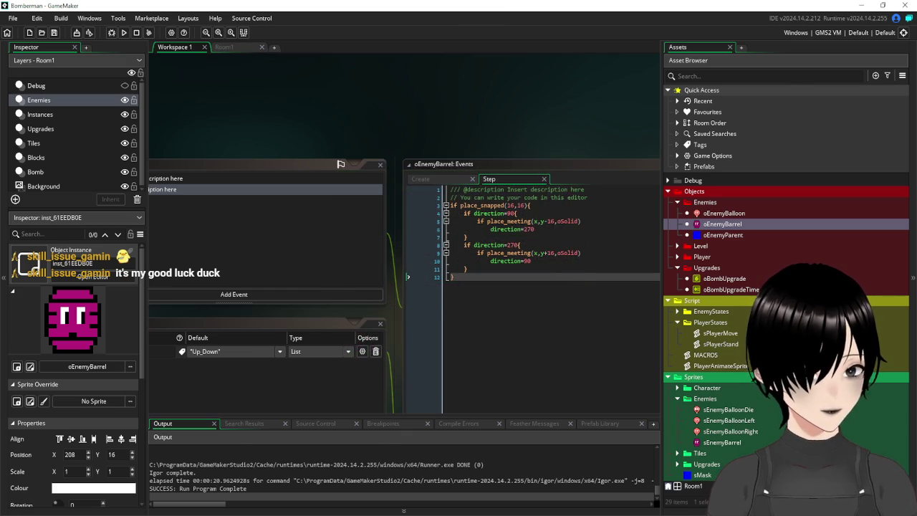
# Step: Erase the already-used purple barrel sprites from the Paint sprite sheet
pyautogui.hotkey('alt', 'Tab')
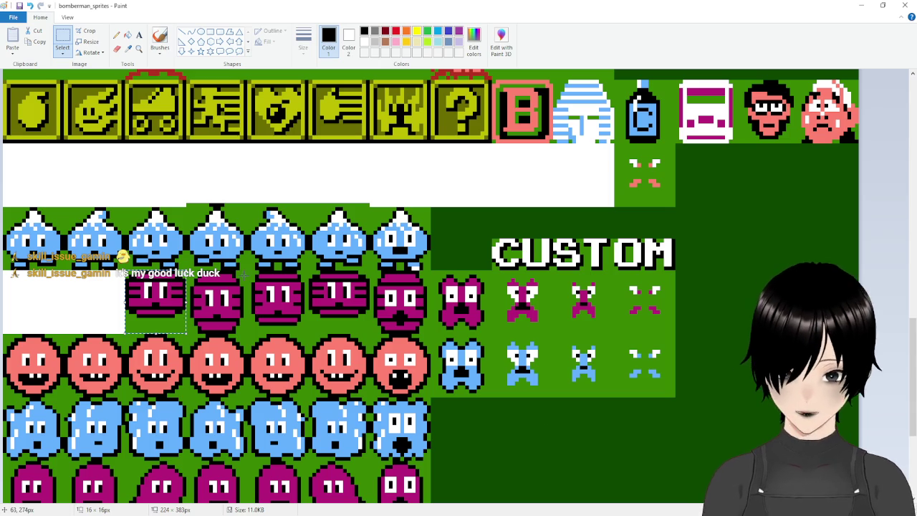
pyautogui.press('Delete')
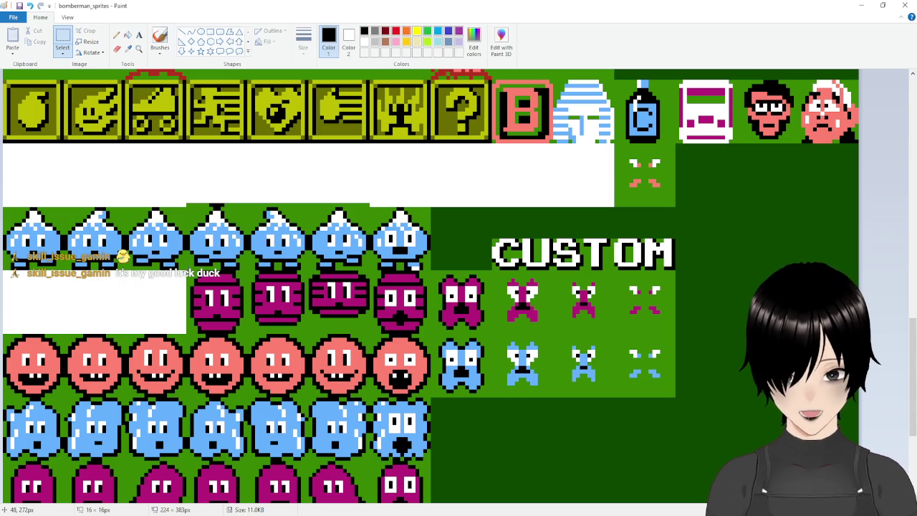
pyautogui.moveTo(188, 271); pyautogui.dragTo(370, 332)
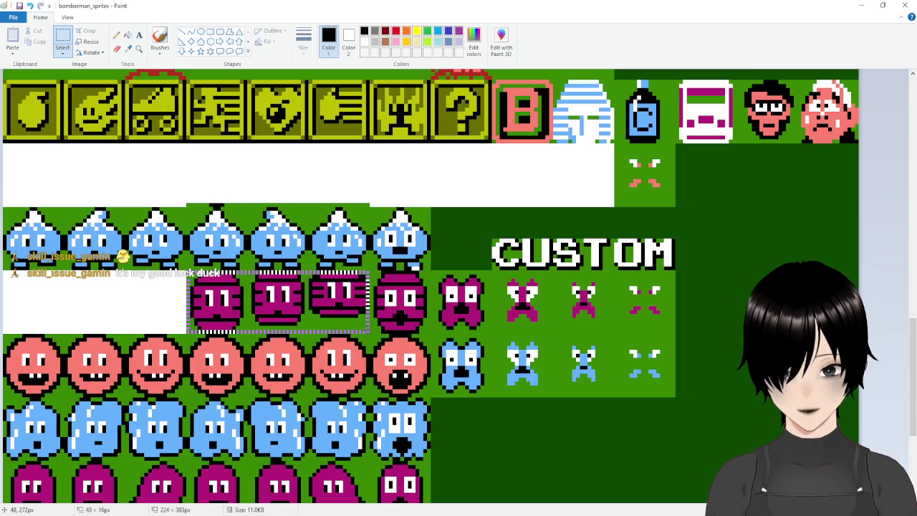
pyautogui.press('Delete')
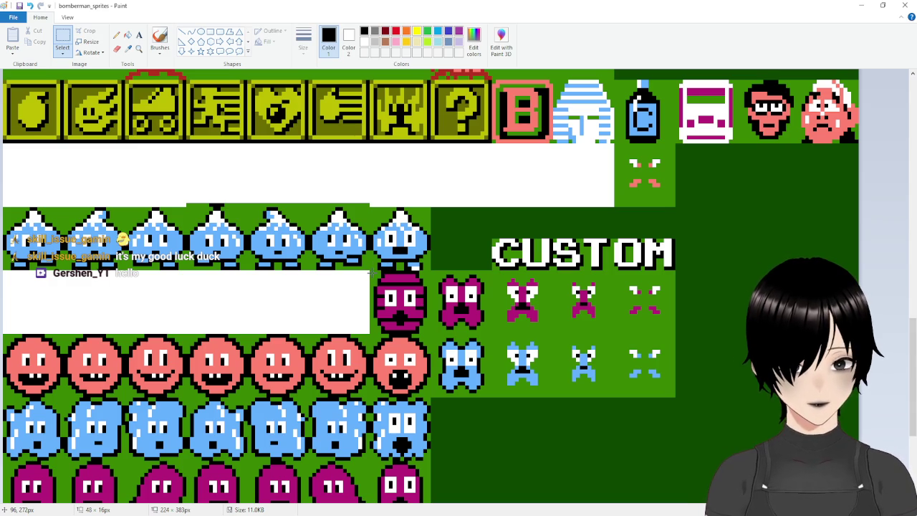
# Step: Select the open-mouthed barrel sprite as a 16×16 piece and return to GameMaker
pyautogui.moveTo(370, 271); pyautogui.dragTo(432, 334)
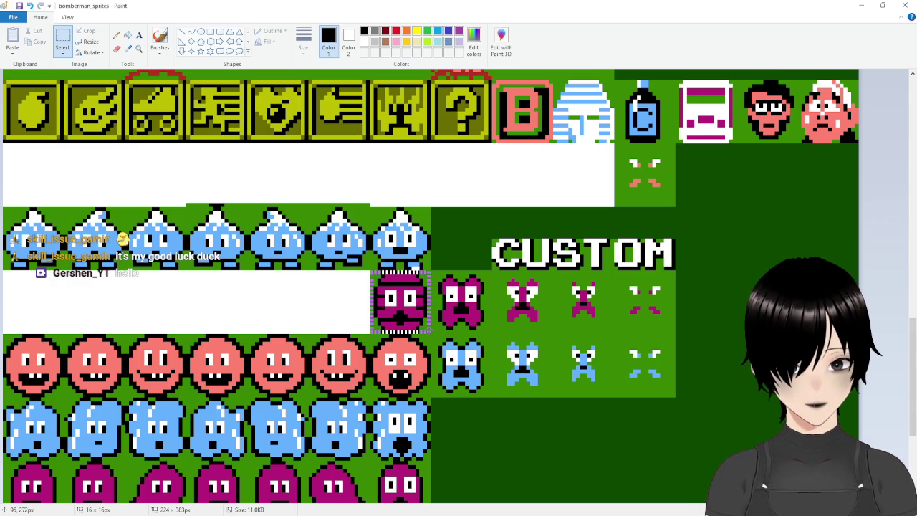
pyautogui.moveTo(370, 273); pyautogui.dragTo(371, 274)
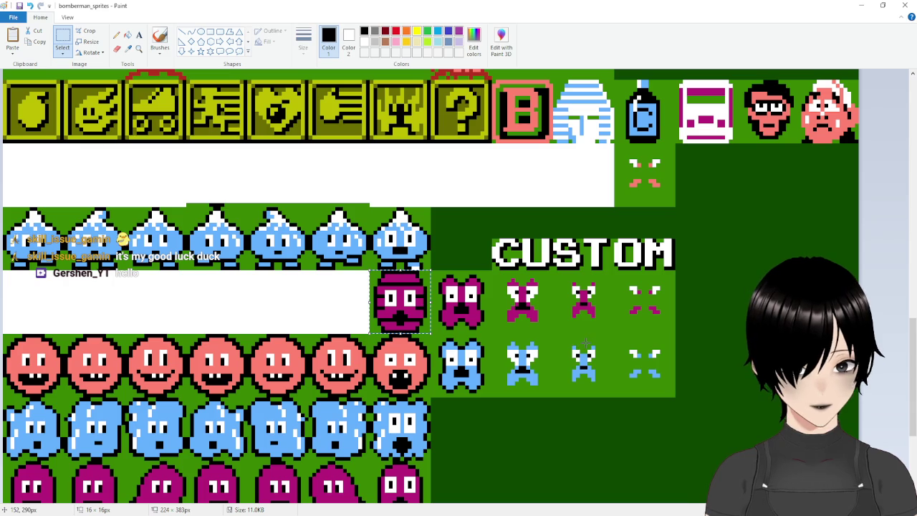
pyautogui.hotkey('alt', 'Tab')
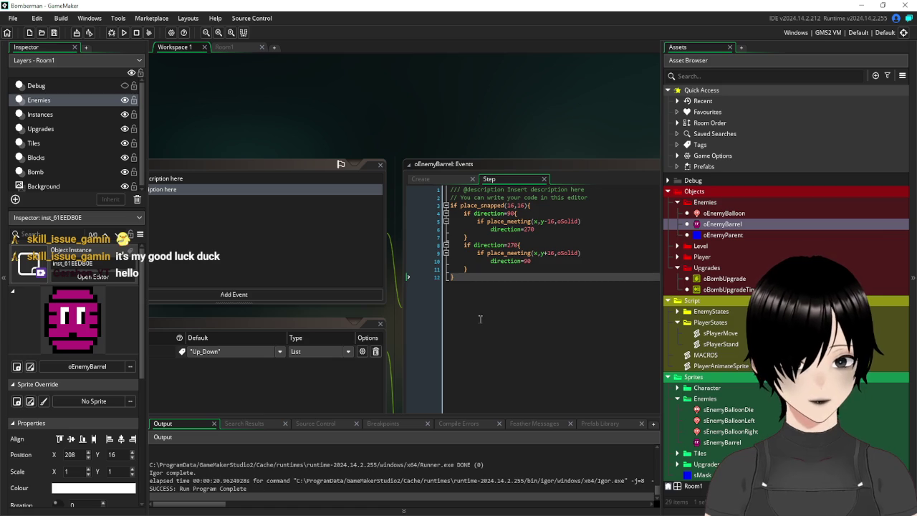
# Step: Create a new sprite in the Sprites/Enemies folder
pyautogui.rightClick(706, 399)
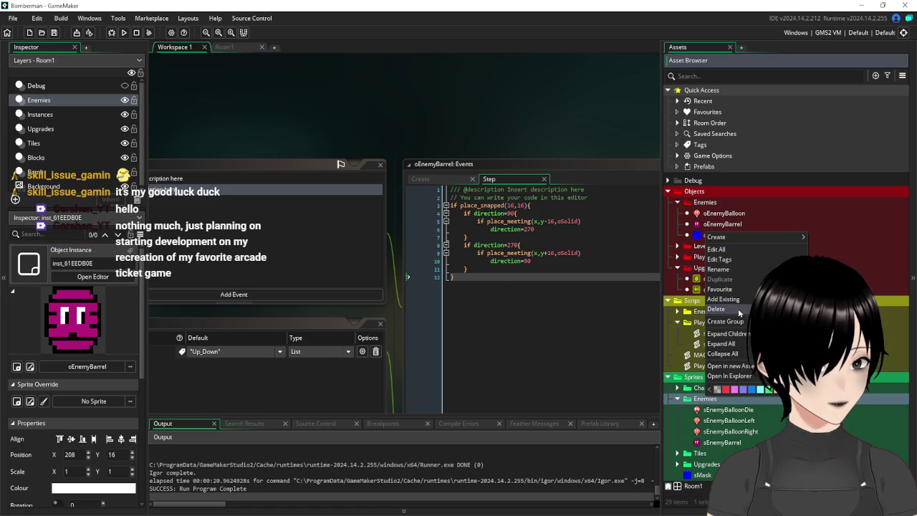
pyautogui.moveTo(720, 238)
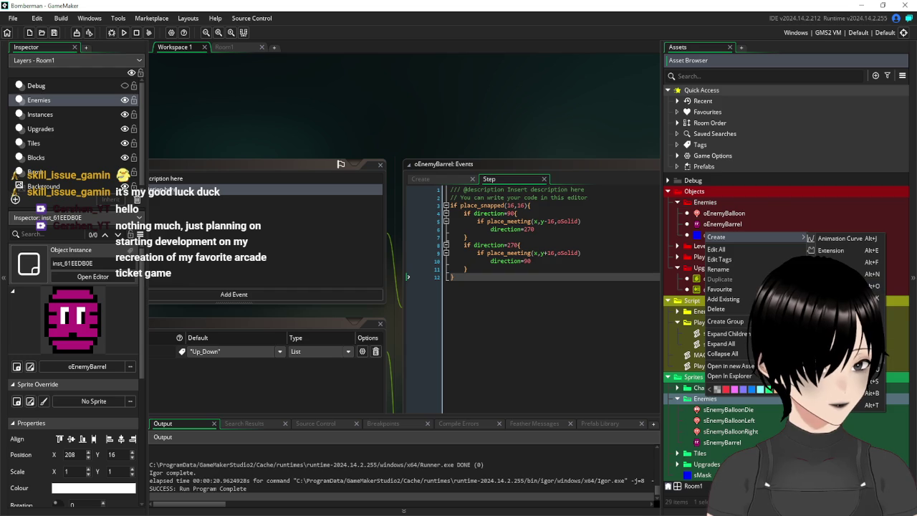
pyautogui.click(831, 380)
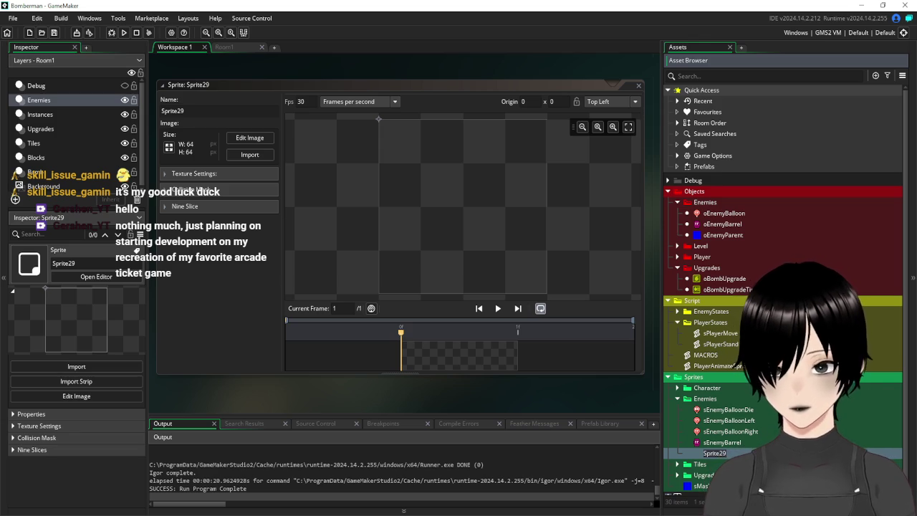
# Step: Resize the sprite to 16×16, name it sEnemyBarrelDie and open its image editor
pyautogui.click(175, 147)
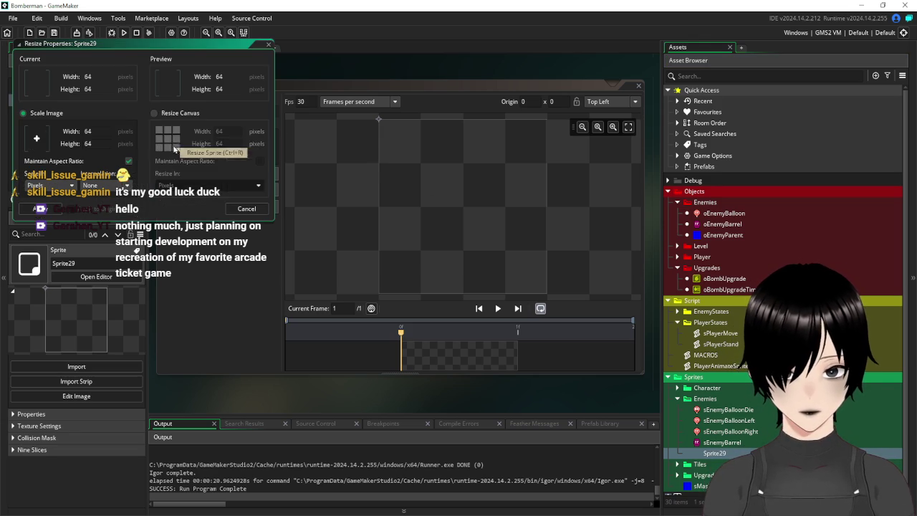
pyautogui.write('1')
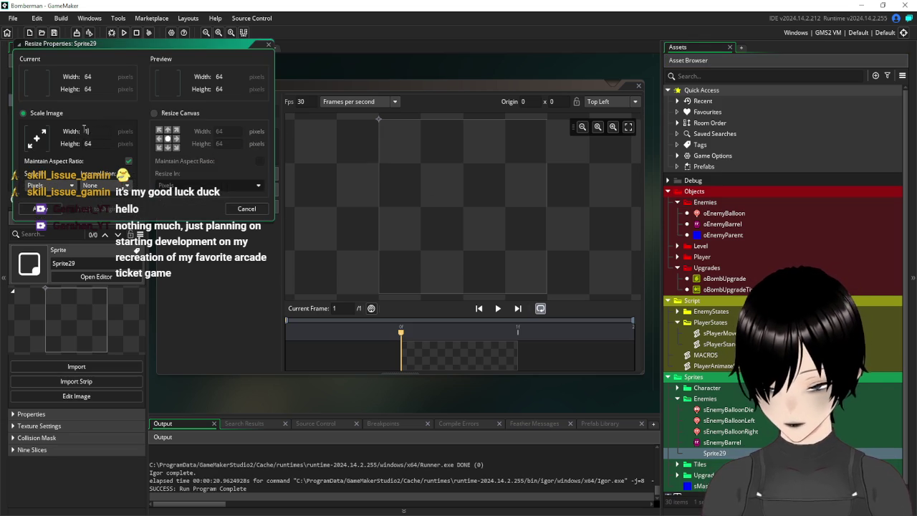
pyautogui.press('Tab')
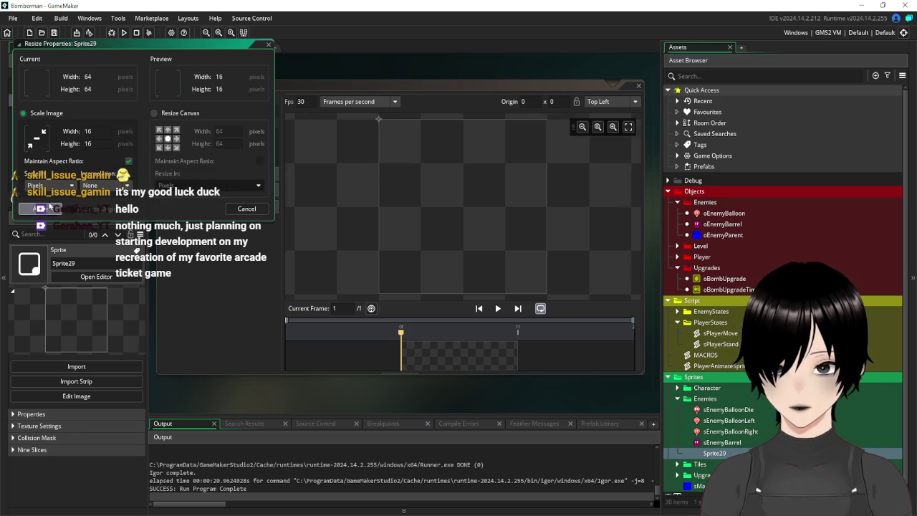
pyautogui.click(41, 208)
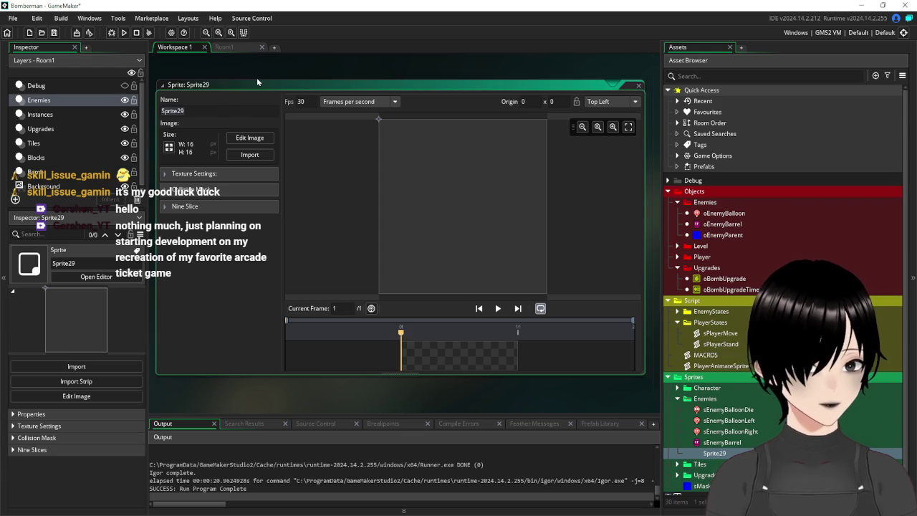
pyautogui.write('sE')
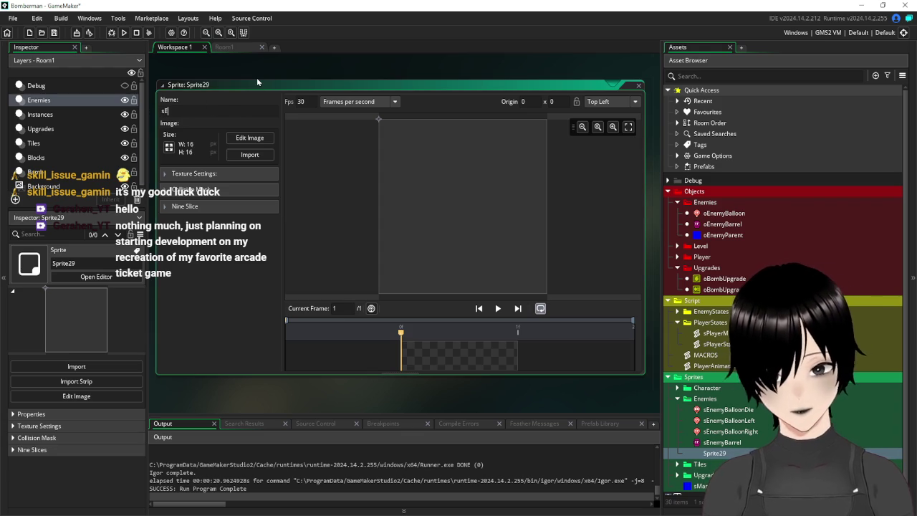
pyautogui.write('nemyBa')
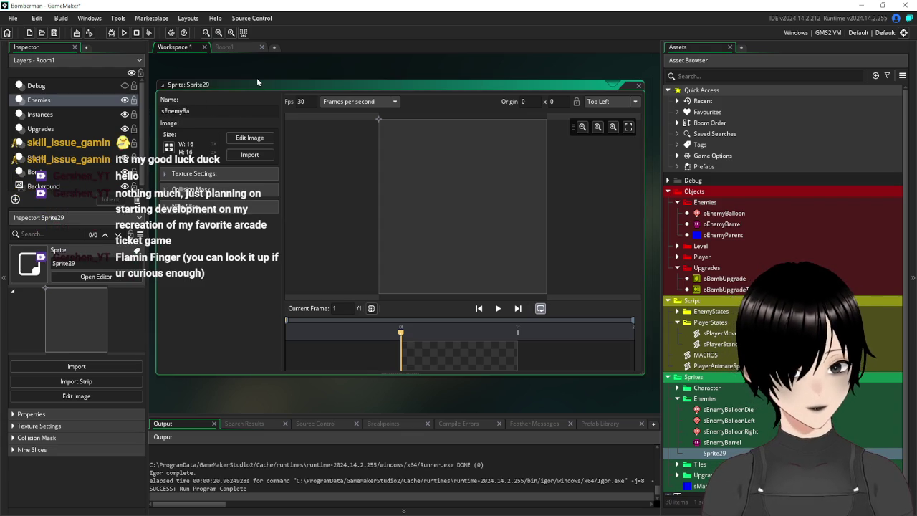
pyautogui.write('rrel')
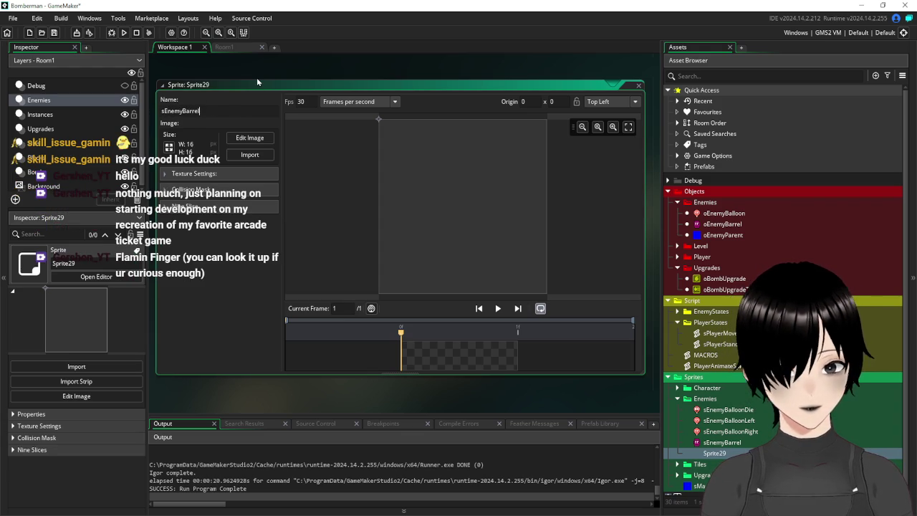
pyautogui.write('Die')
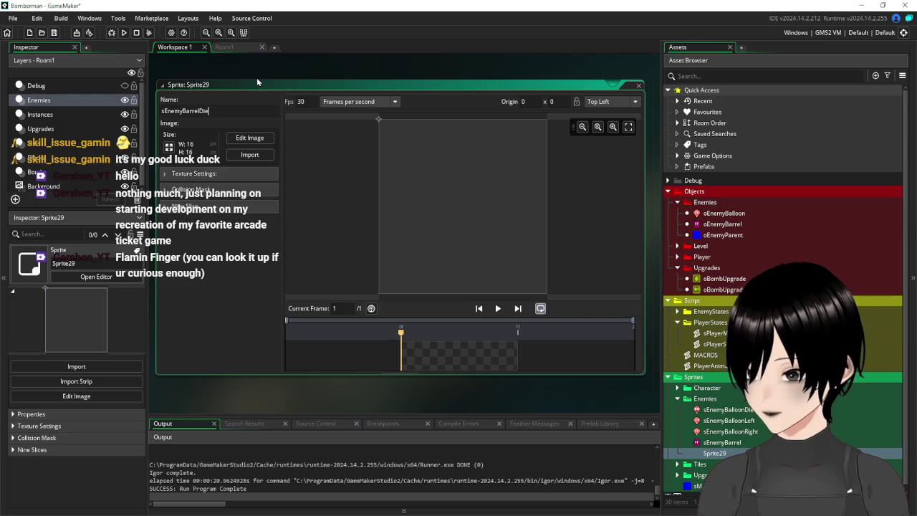
pyautogui.click(250, 138)
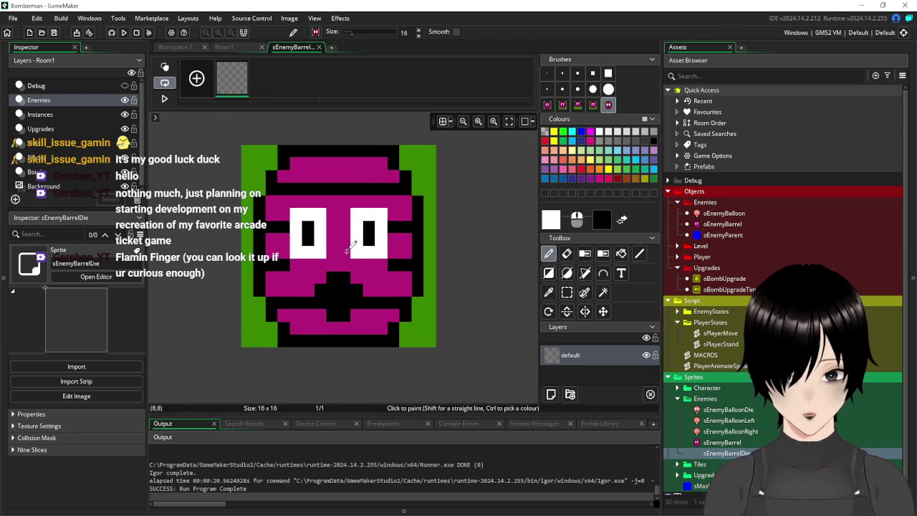
# Step: Make both green strips around the open-mouthed barrel transparent with the Magic Wand
pyautogui.click(602, 294)
pyautogui.click(427, 154)
pyautogui.press('Delete')
pyautogui.click(256, 154)
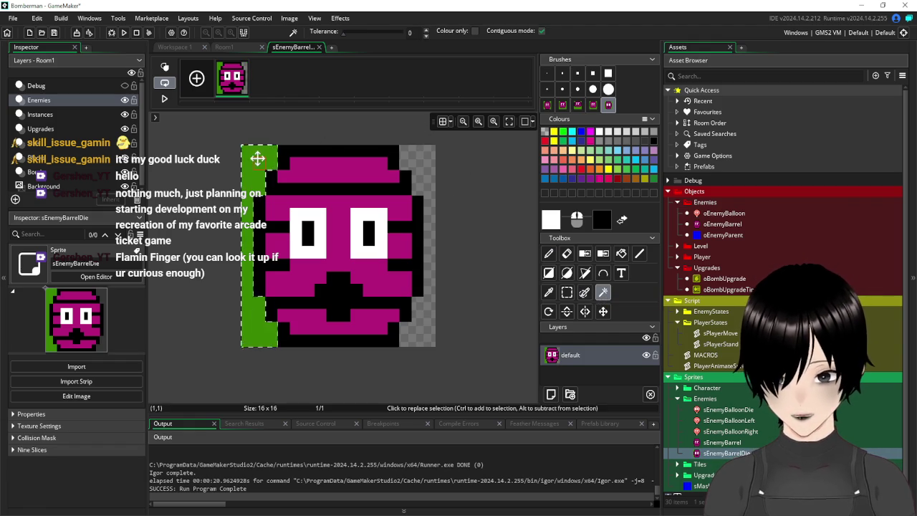
pyautogui.press('Delete')
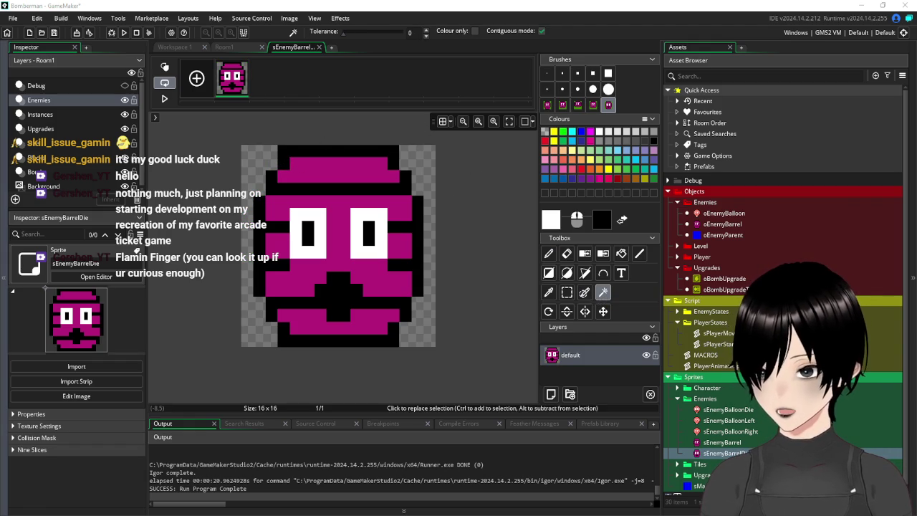
# Step: Add an empty second frame to sEnemyBarrelDie and go back to the sprite sheet
pyautogui.click(104, 480)
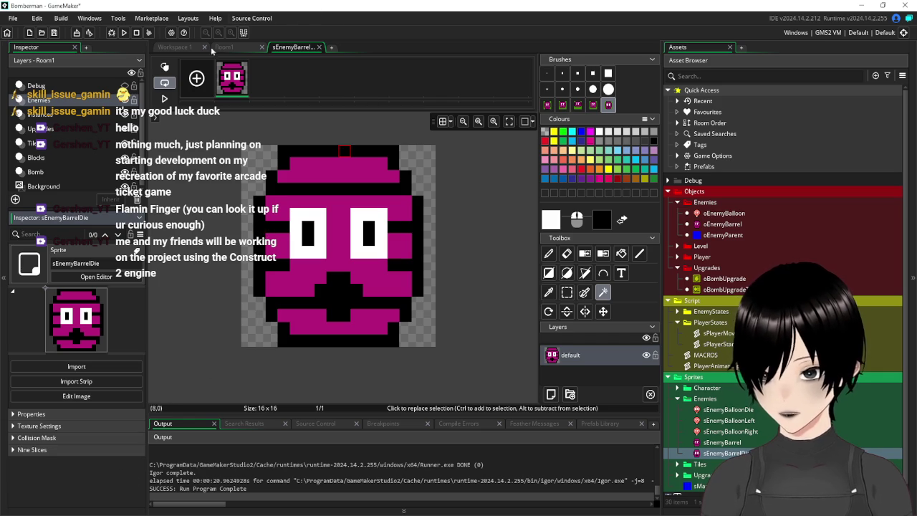
pyautogui.click(196, 77)
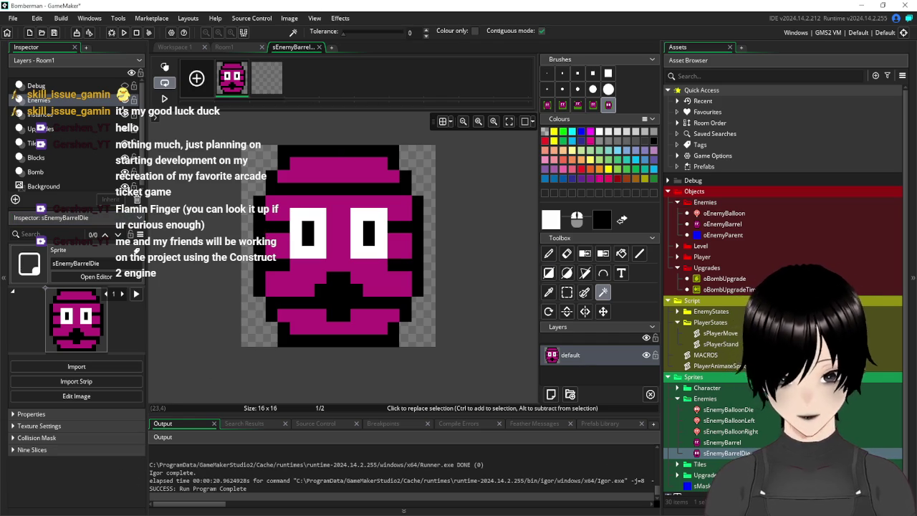
pyautogui.hotkey('alt', 'Tab')
# Step: Copy the next barrel death sprite from the sheet and paste it into frame 2
pyautogui.press('Delete')
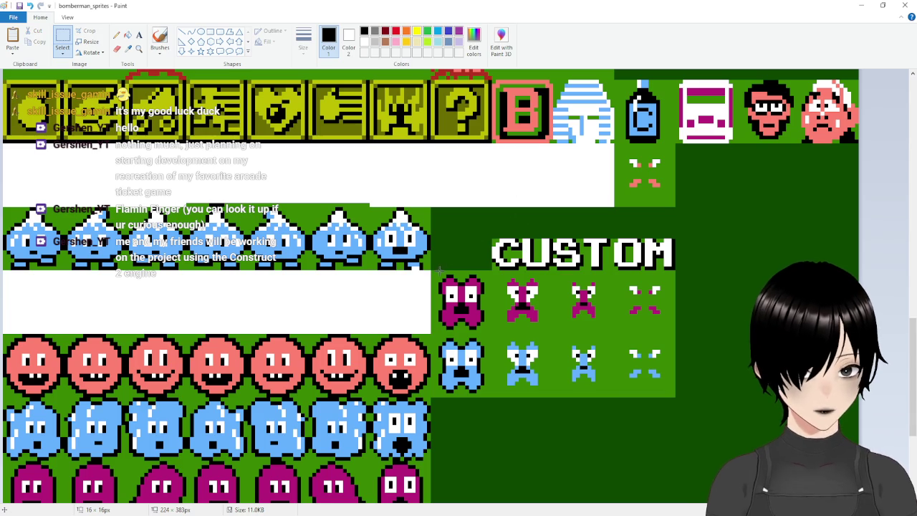
pyautogui.moveTo(432, 271); pyautogui.dragTo(492, 333)
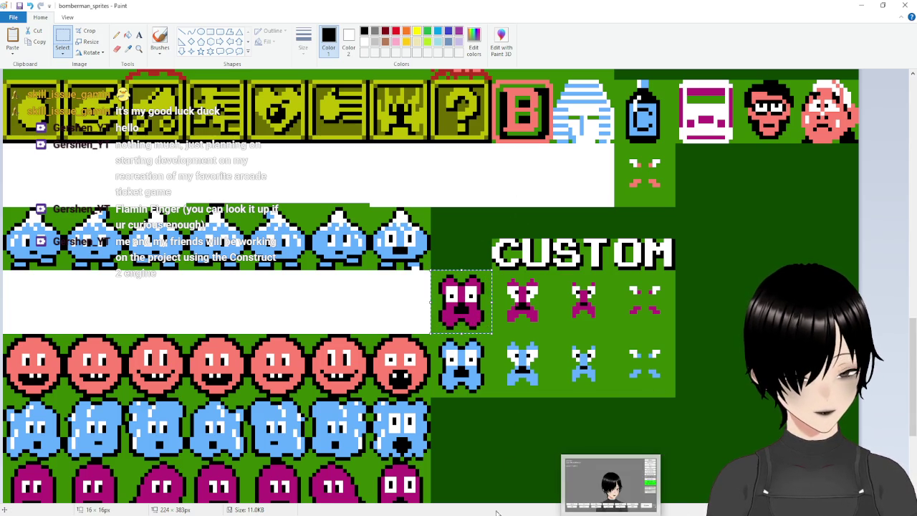
pyautogui.click(614, 483)
pyautogui.click(267, 78)
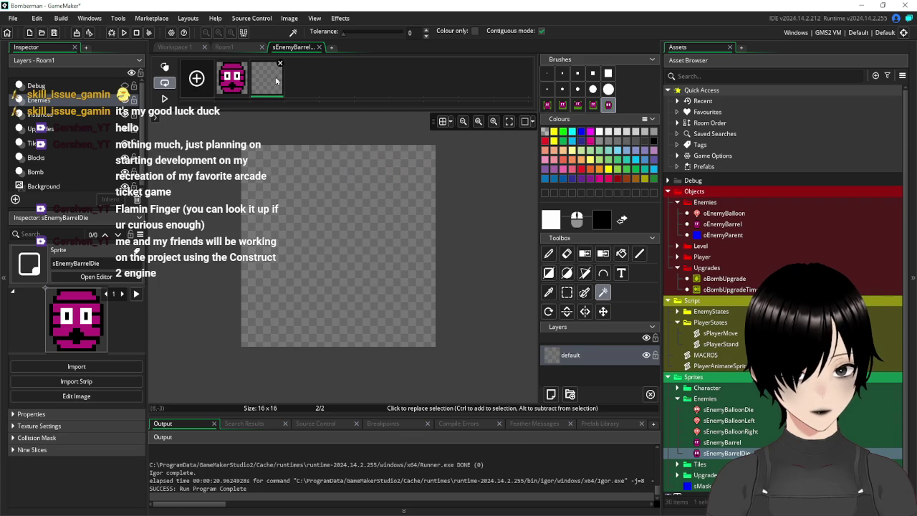
pyautogui.click(548, 253)
pyautogui.hotkey('ctrl', 'v')
pyautogui.moveTo(369, 248)
pyautogui.mouseDown()
pyautogui.moveTo(348, 246)
pyautogui.moveTo(369, 249)
pyautogui.mouseUp()
# Step: Copy the next death sprite and paste it into a new third frame
pyautogui.hotkey('alt', 'Tab')
pyautogui.press('Delete')
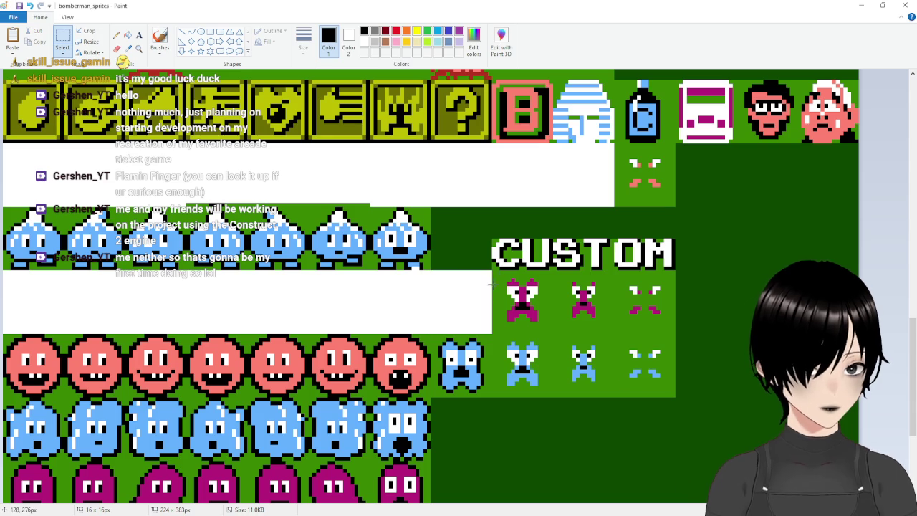
pyautogui.moveTo(493, 271)
pyautogui.mouseDown()
pyautogui.moveTo(525, 305)
pyautogui.moveTo(546, 305)
pyautogui.moveTo(553, 332)
pyautogui.mouseUp()
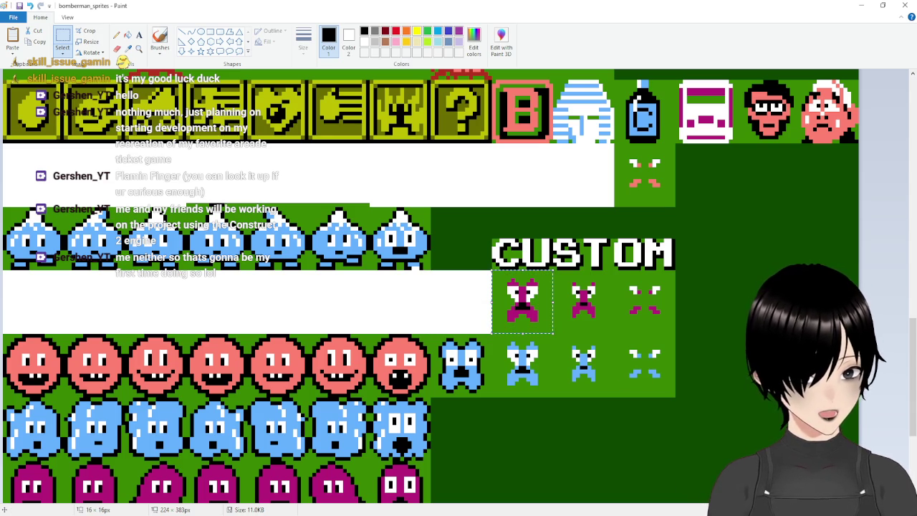
pyautogui.hotkey('alt', 'Tab')
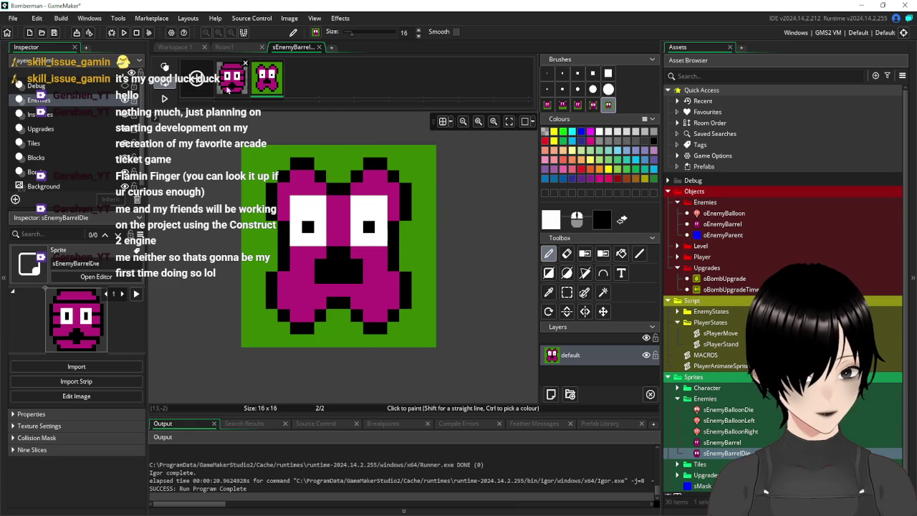
pyautogui.click(301, 78)
pyautogui.click(567, 293)
pyautogui.hotkey('ctrl', 'v')
pyautogui.moveTo(462, 253); pyautogui.dragTo(359, 251)
pyautogui.press('d')
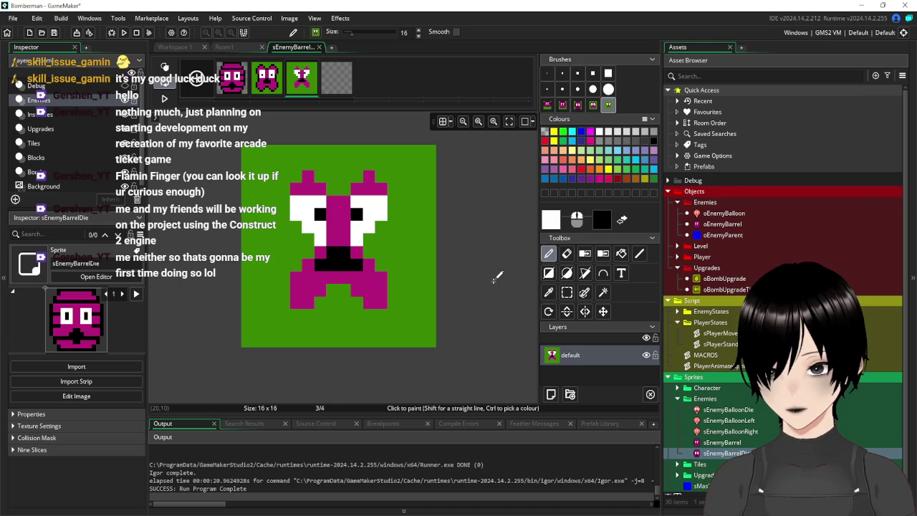
# Step: Copy the following death sprite and paste it into frame 4
pyautogui.click(338, 79)
pyautogui.hotkey('alt', 'Tab')
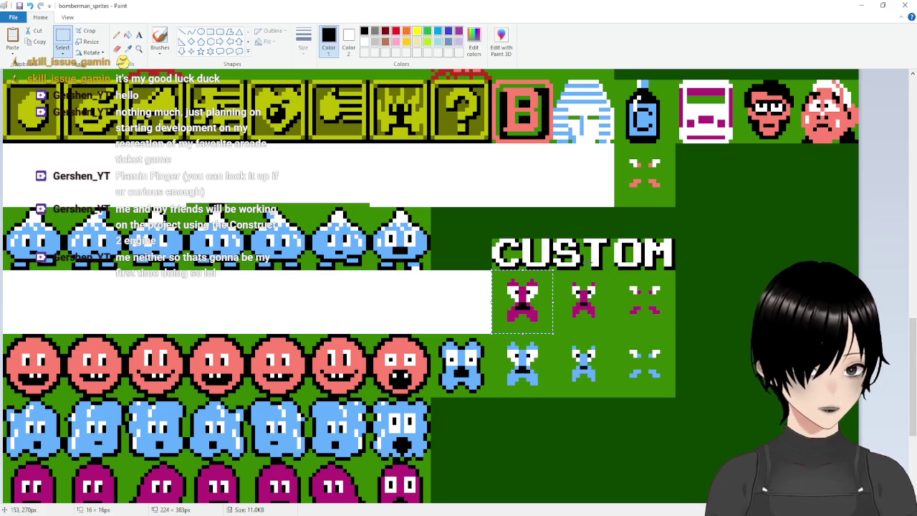
pyautogui.moveTo(554, 333); pyautogui.dragTo(614, 271)
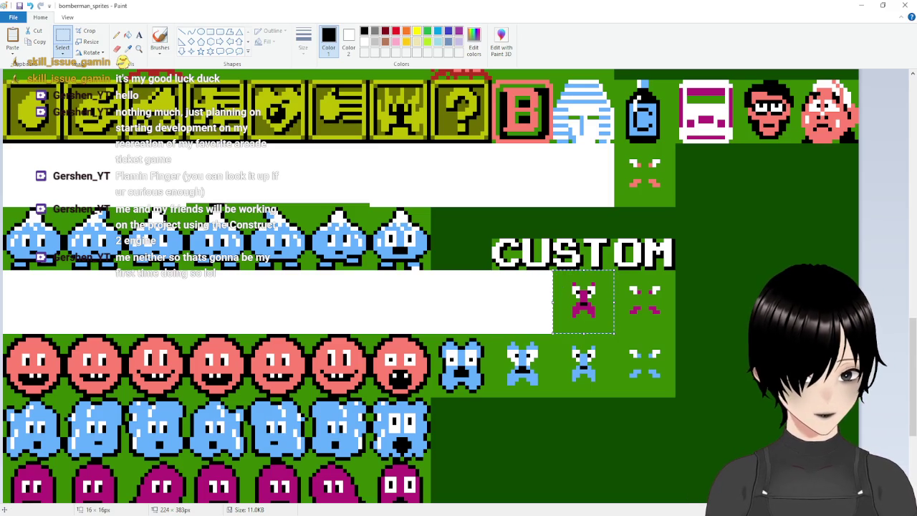
pyautogui.hotkey('alt', 'Tab')
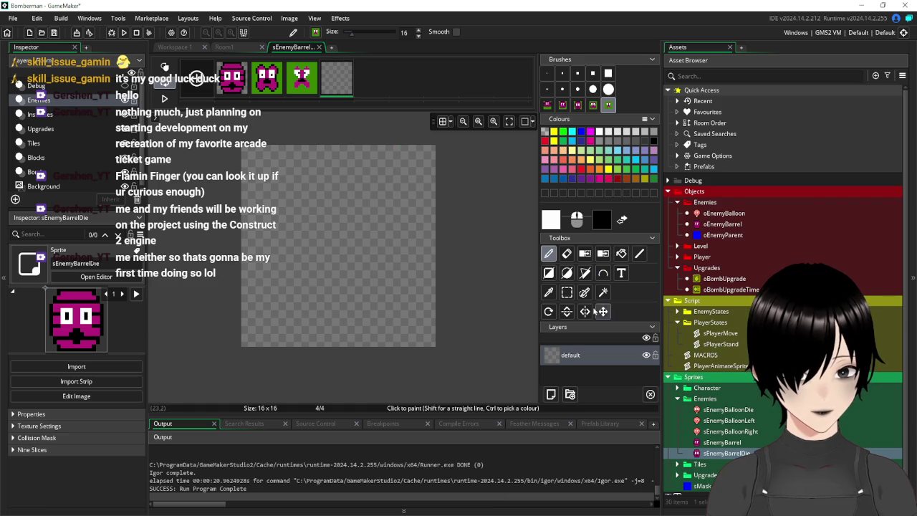
pyautogui.hotkey('ctrl', 'v')
pyautogui.click(352, 250)
# Step: Copy the last death sprite and paste it into a new fifth frame
pyautogui.hotkey('alt', 'Tab')
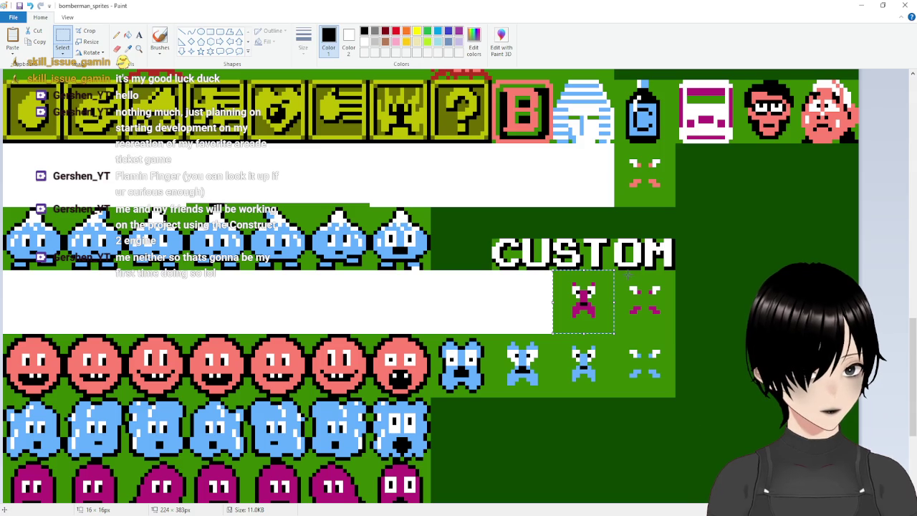
pyautogui.press('Delete')
pyautogui.moveTo(615, 271); pyautogui.dragTo(676, 332)
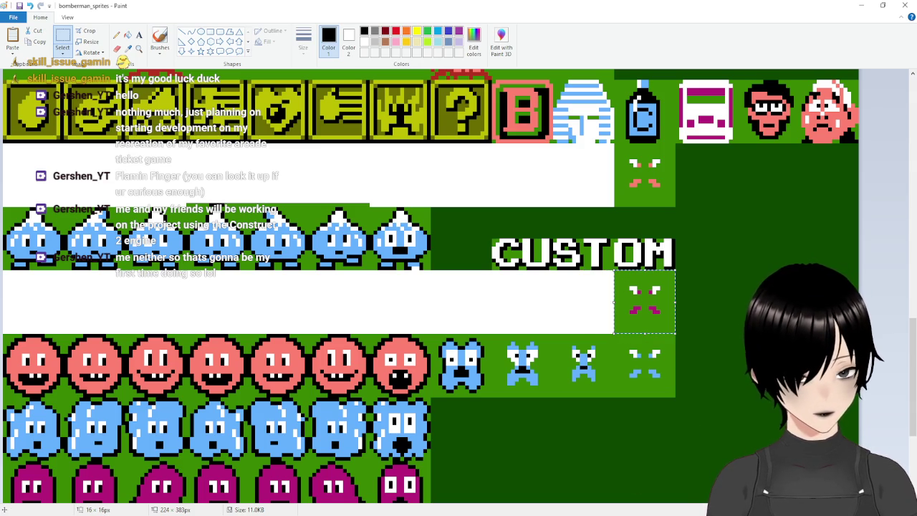
pyautogui.hotkey('alt', 'Tab')
pyautogui.click(363, 76)
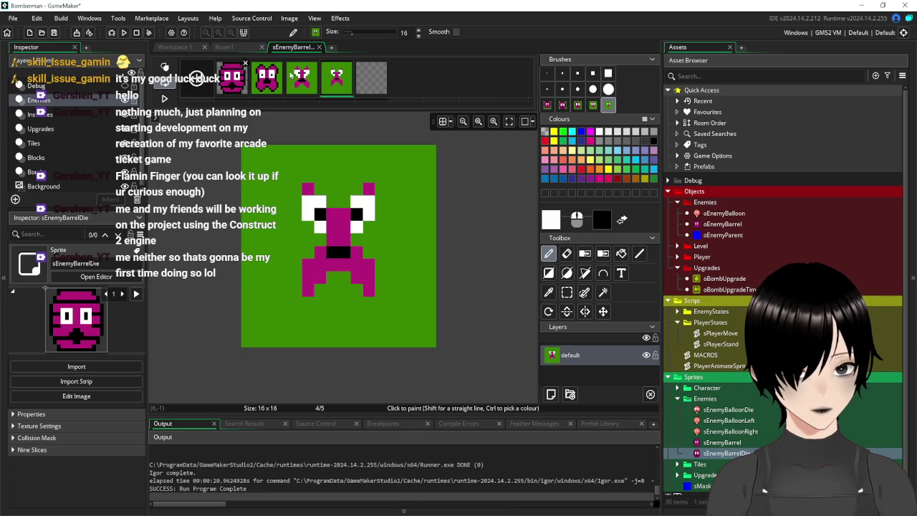
pyautogui.hotkey('ctrl', 'v')
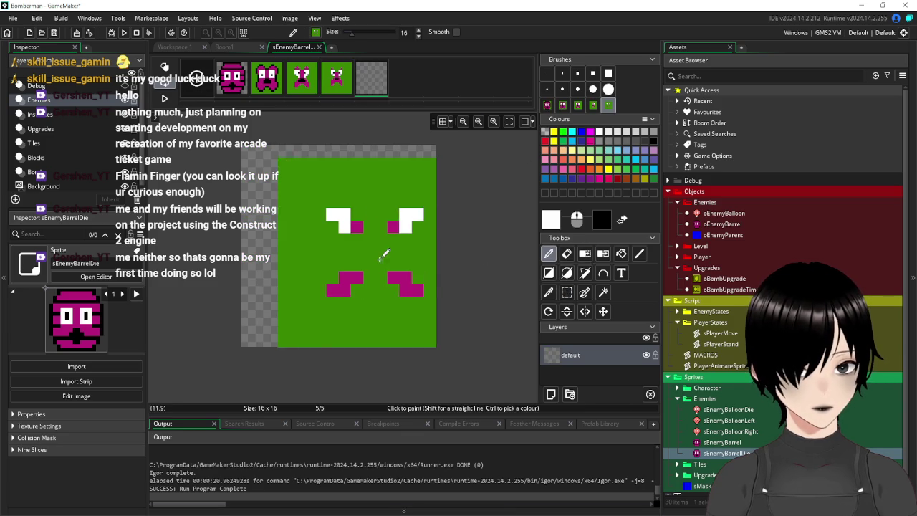
pyautogui.moveTo(359, 245); pyautogui.dragTo(348, 242)
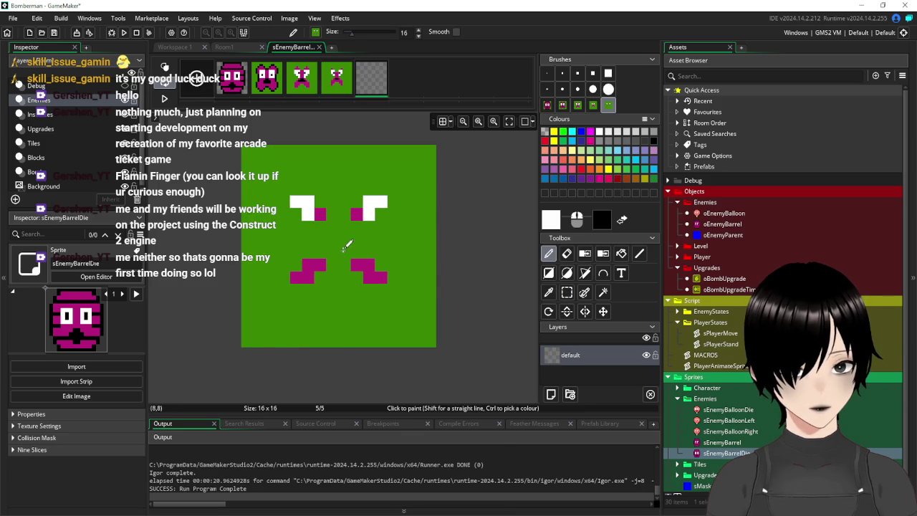
# Step: Delete the green backgrounds of frames 5, 4, 3 and 2, then close the image editor
pyautogui.click(602, 292)
pyautogui.click(426, 215)
pyautogui.press('Delete')
pyautogui.click(337, 76)
pyautogui.click(273, 179)
pyautogui.press('Delete')
pyautogui.click(266, 76)
pyautogui.click(399, 160)
pyautogui.press('Delete')
pyautogui.click(276, 77)
pyautogui.click(342, 159)
pyautogui.press('Delete')
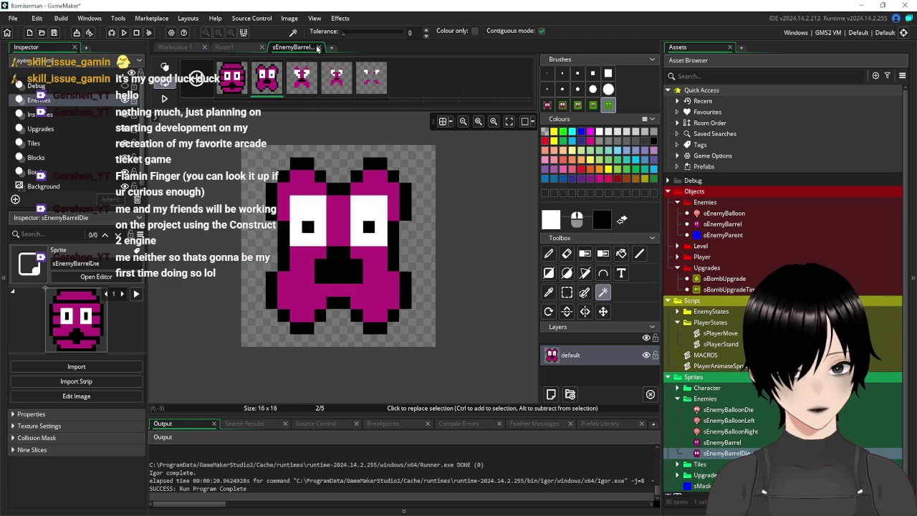
pyautogui.click(319, 47)
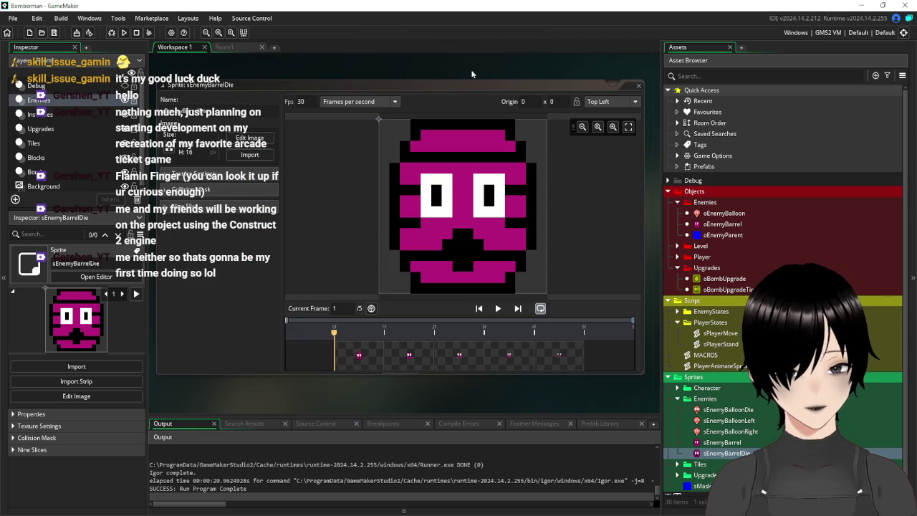
# Step: Check sEnemyBalloonDie's speed and set sEnemyBarrelDie to 10 fps to match
pyautogui.click(639, 87)
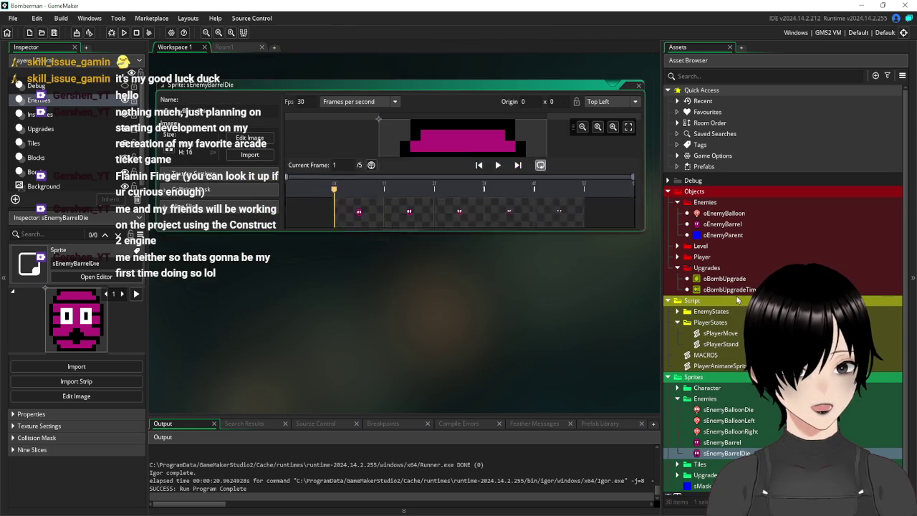
pyautogui.doubleClick(728, 410)
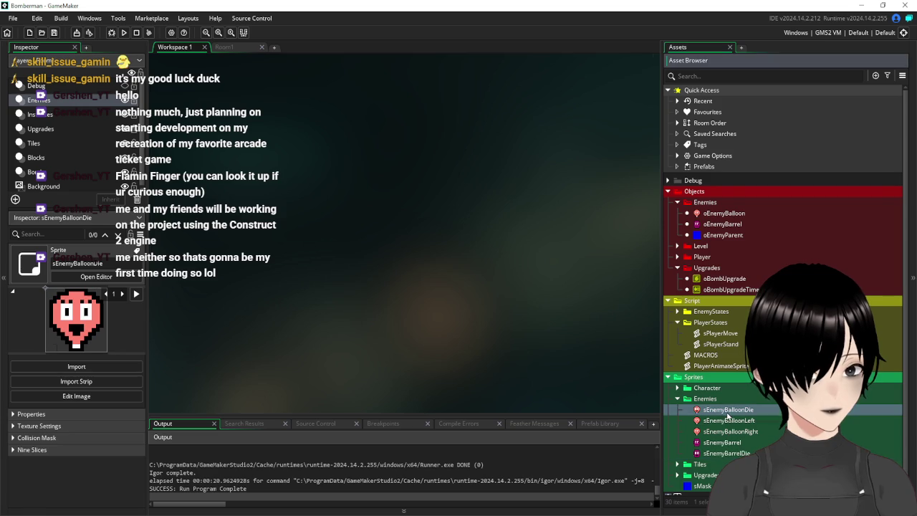
pyautogui.click(641, 87)
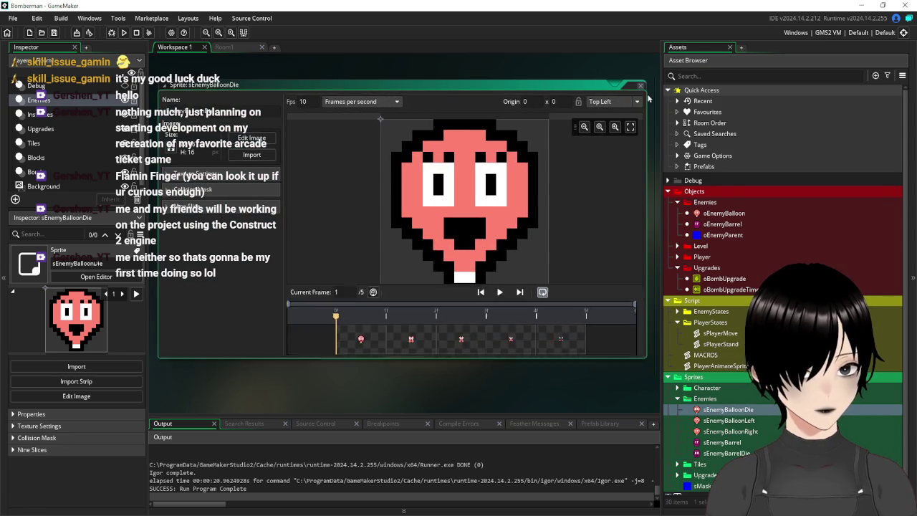
pyautogui.doubleClick(727, 453)
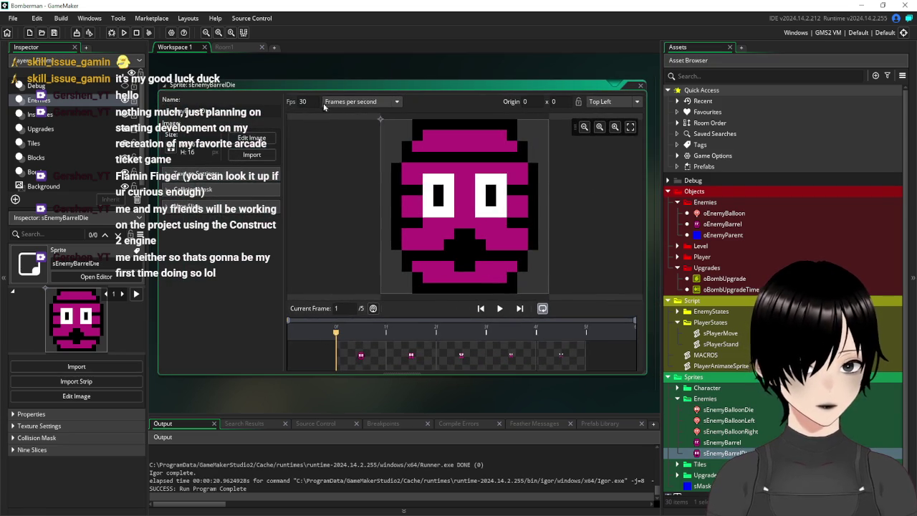
pyautogui.write('10')
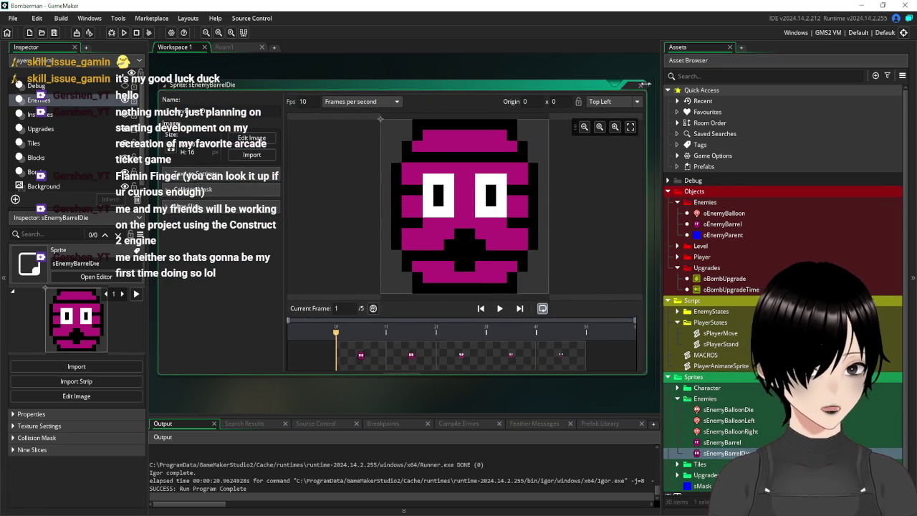
pyautogui.click(640, 87)
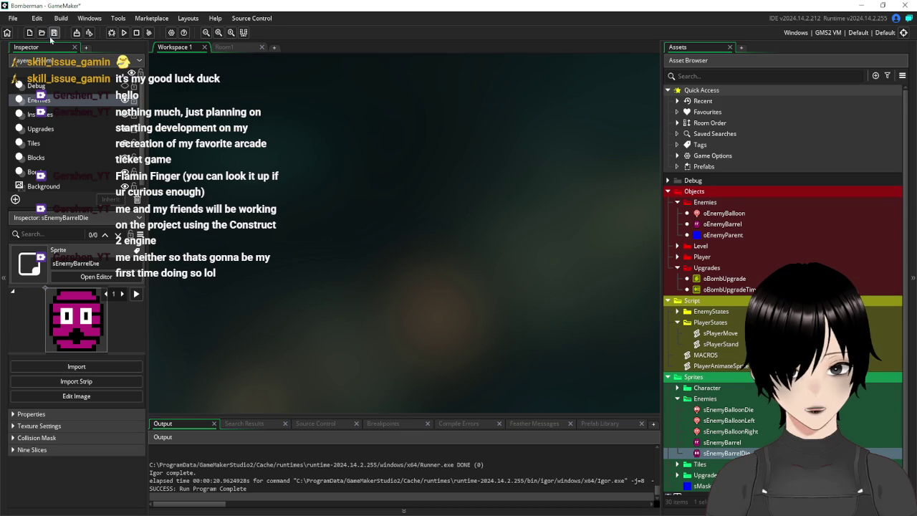
pyautogui.click(715, 225)
# Step: Add a Collision event with oBombExplode to oEnemyBarrel
pyautogui.doubleClick(715, 226)
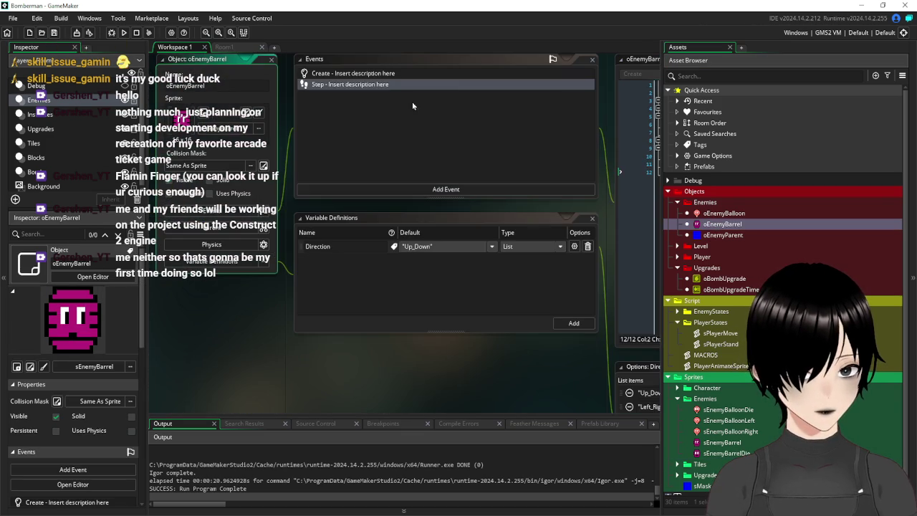
pyautogui.click(364, 278)
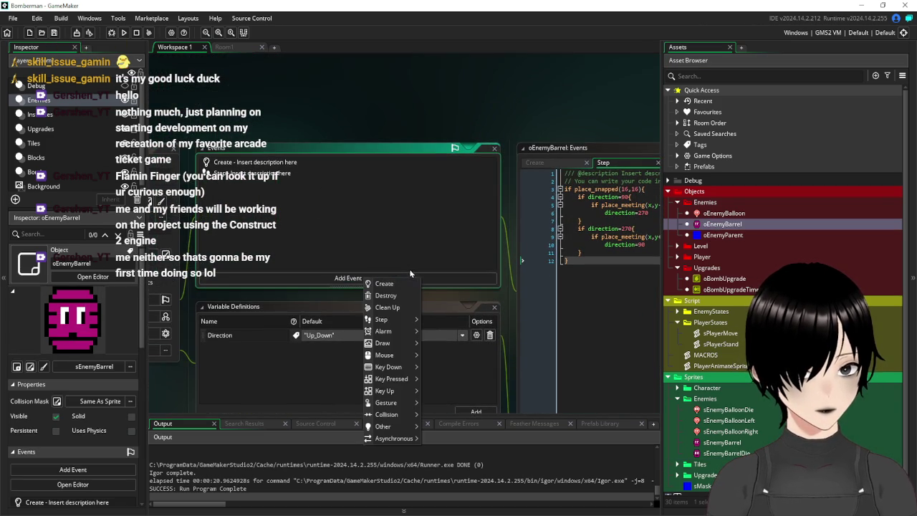
pyautogui.moveTo(415, 415)
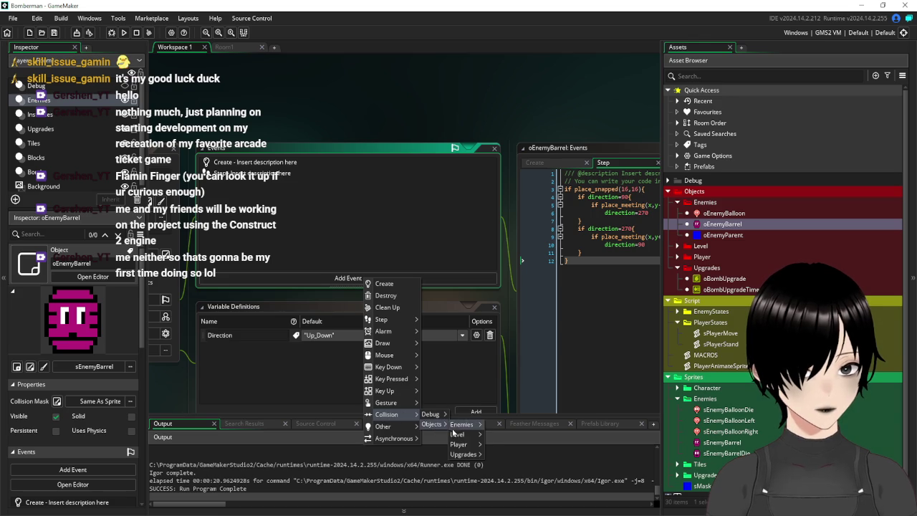
pyautogui.moveTo(467, 455)
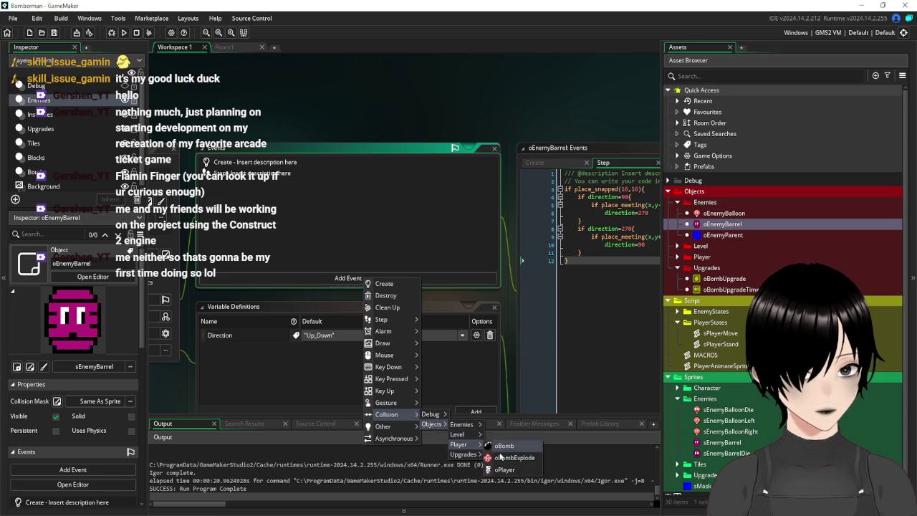
pyautogui.click(510, 459)
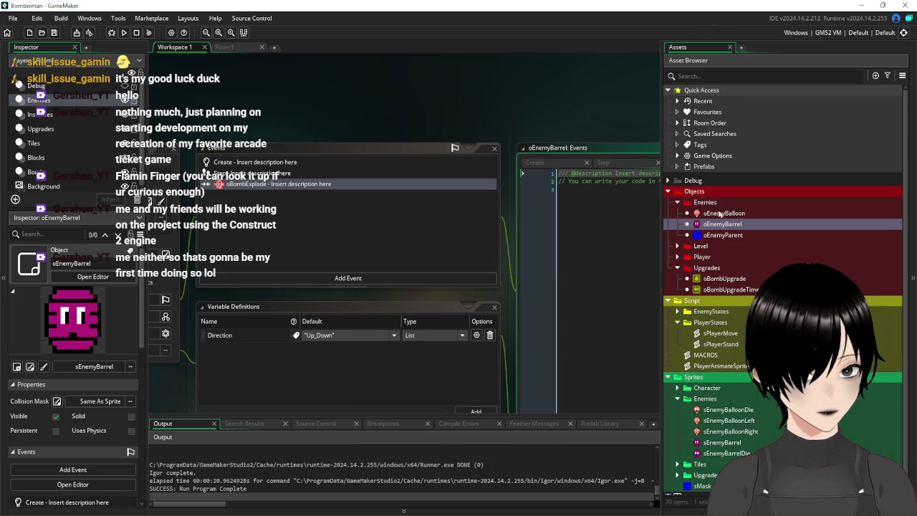
# Step: Review oEnemyBalloon's oBombExplode collision code for reference, then reopen oEnemyBarrel
pyautogui.doubleClick(720, 214)
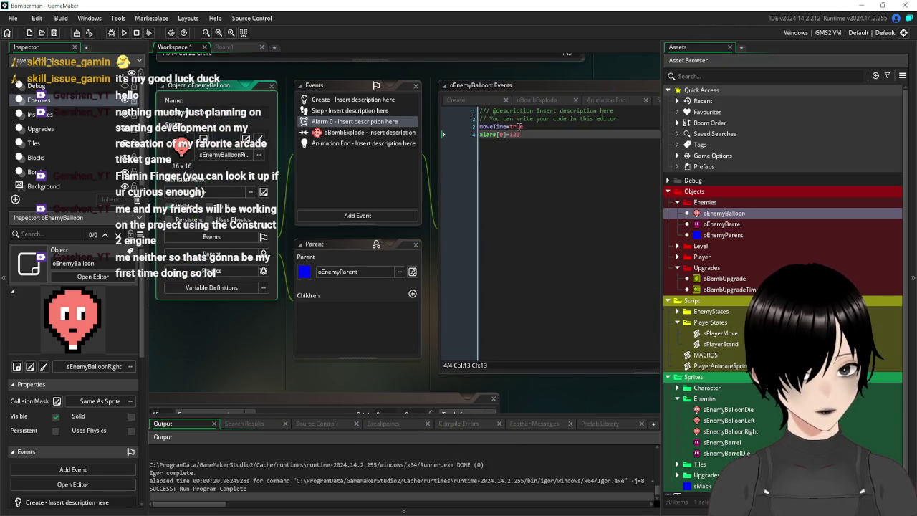
pyautogui.click(359, 136)
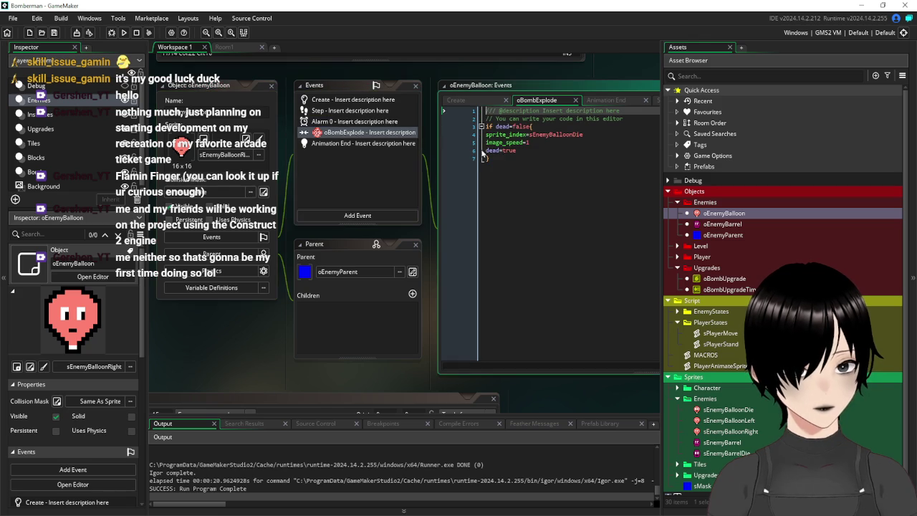
pyautogui.moveTo(514, 163); pyautogui.dragTo(454, 126)
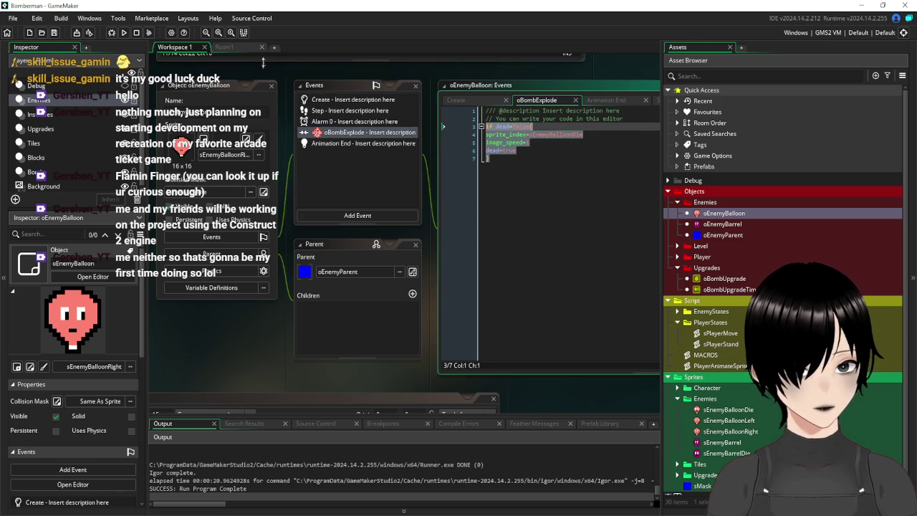
pyautogui.scroll(10, 273, 78)
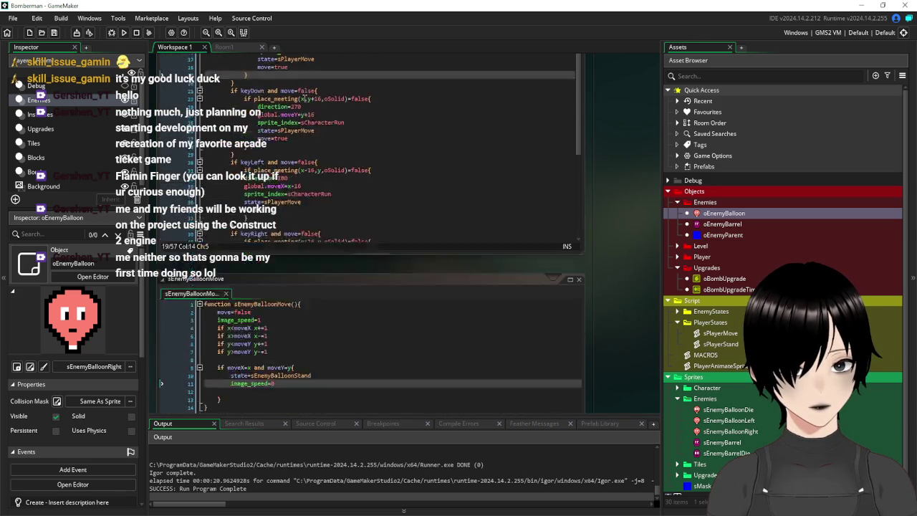
pyautogui.scroll(3, 304, 98)
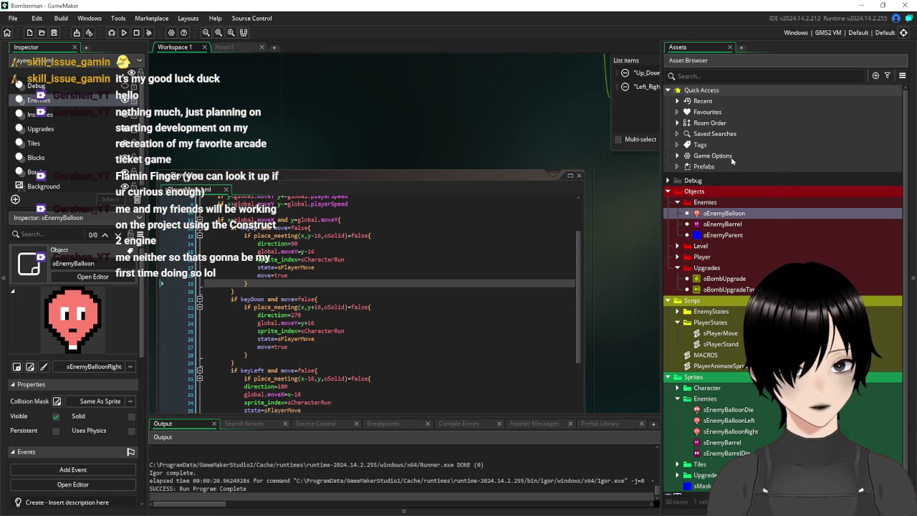
pyautogui.doubleClick(724, 224)
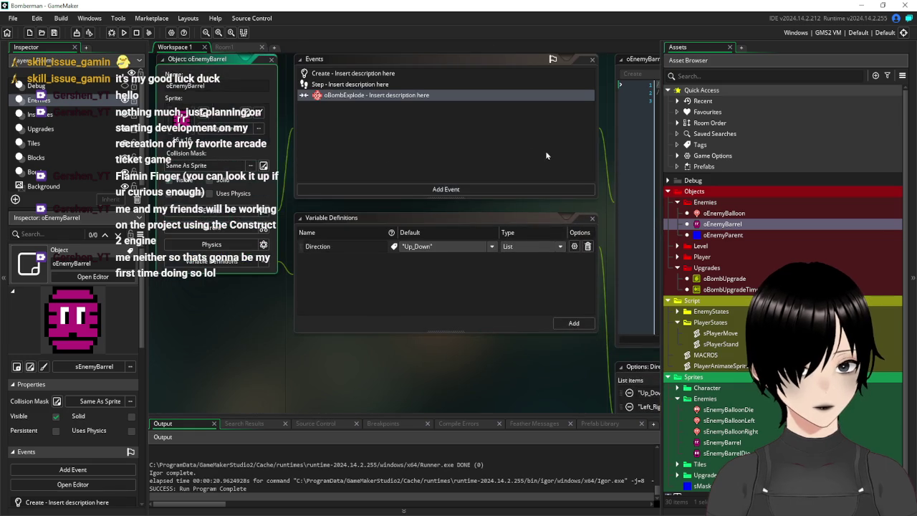
# Step: Compare the bomb-explosion dead check with oEnemyBarrel's Create event code (speed=1)
pyautogui.moveTo(546, 155); pyautogui.dragTo(314, 216)
pyautogui.click(469, 184)
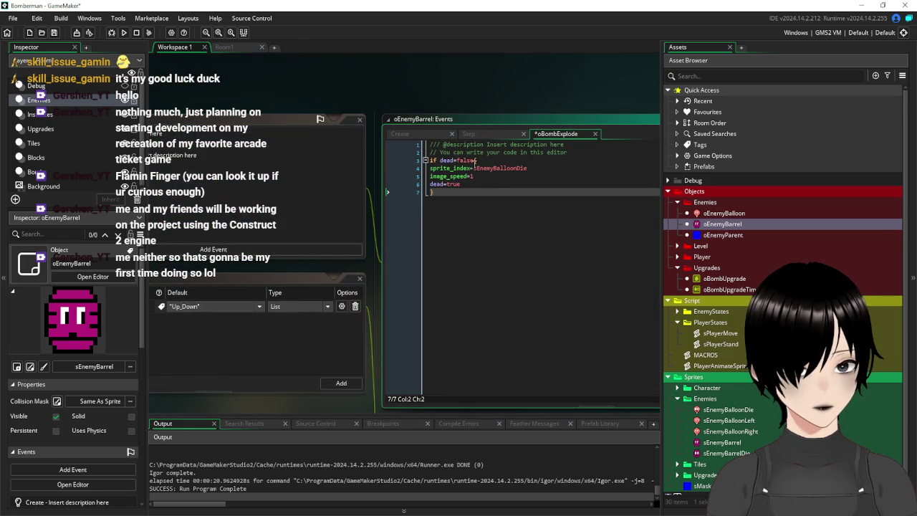
pyautogui.doubleClick(459, 161)
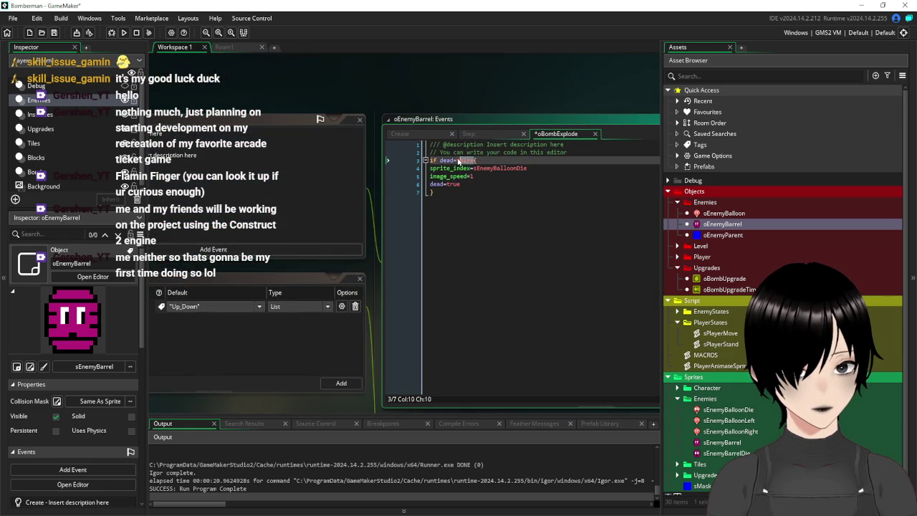
pyautogui.click(442, 162)
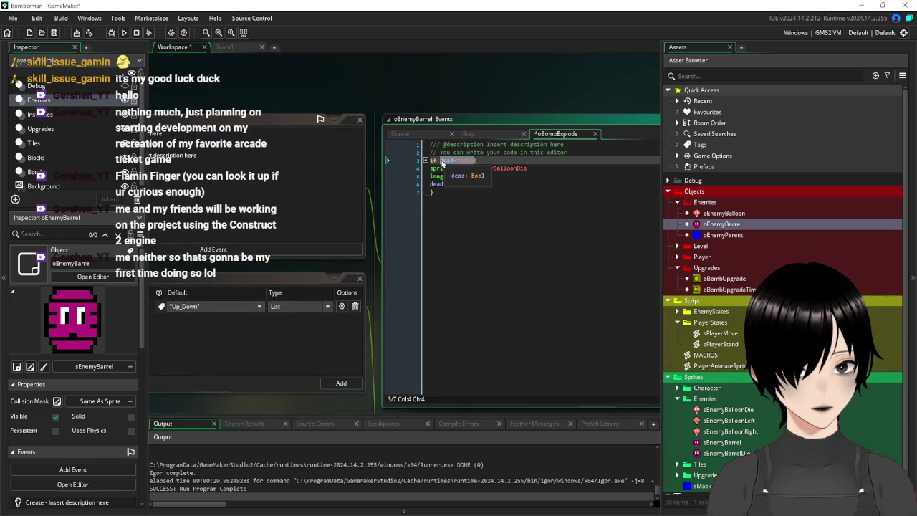
pyautogui.moveTo(308, 75); pyautogui.dragTo(416, 94)
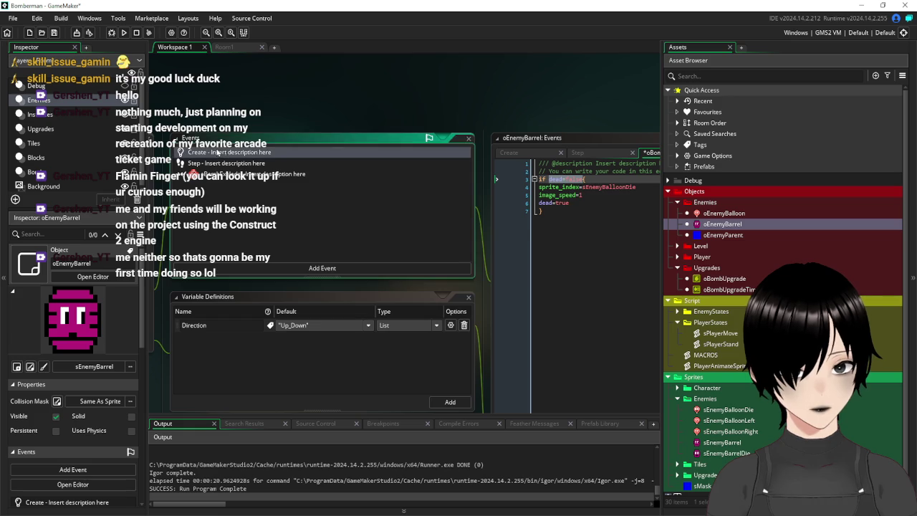
pyautogui.click(217, 153)
pyautogui.press('Return')
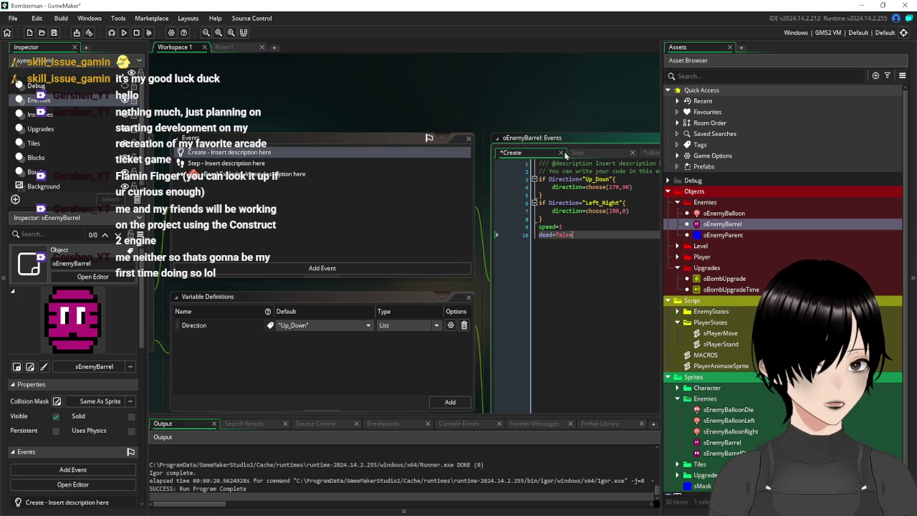
pyautogui.click(230, 175)
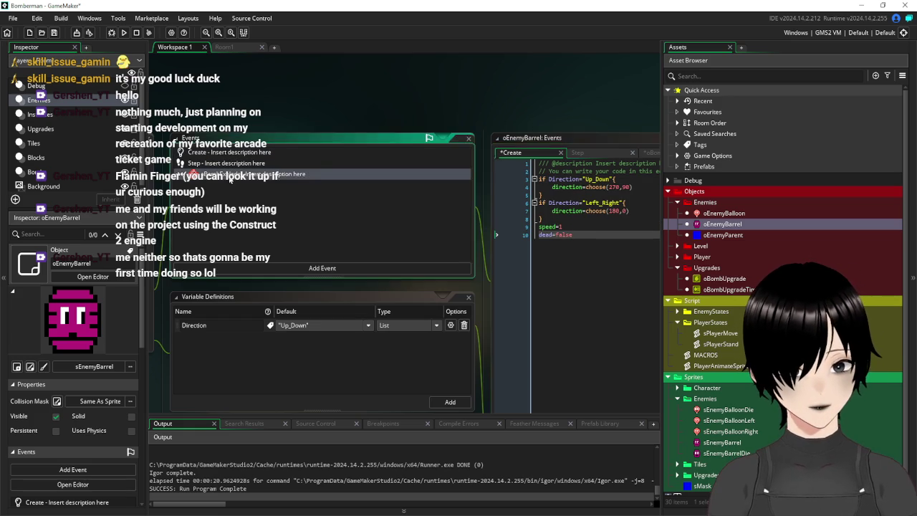
pyautogui.moveTo(454, 97); pyautogui.dragTo(428, 101)
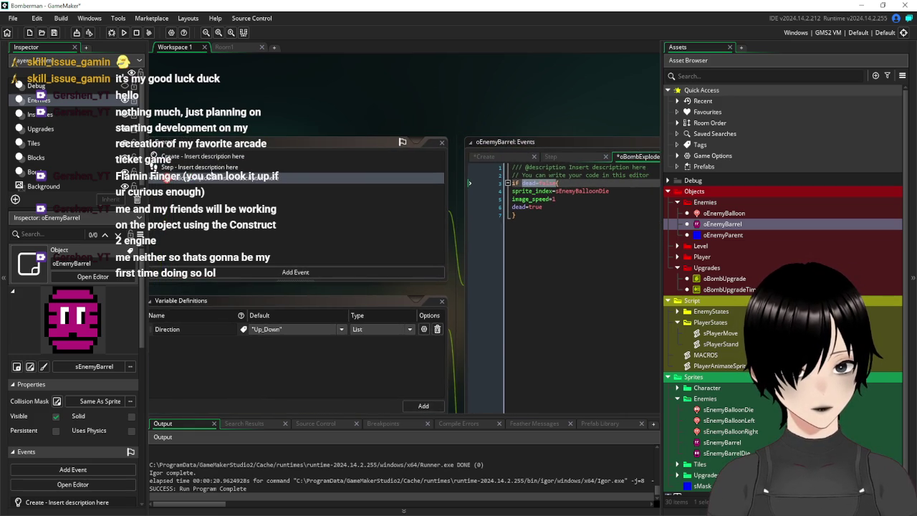
pyautogui.moveTo(320, 145); pyautogui.dragTo(334, 149)
pyautogui.click(240, 164)
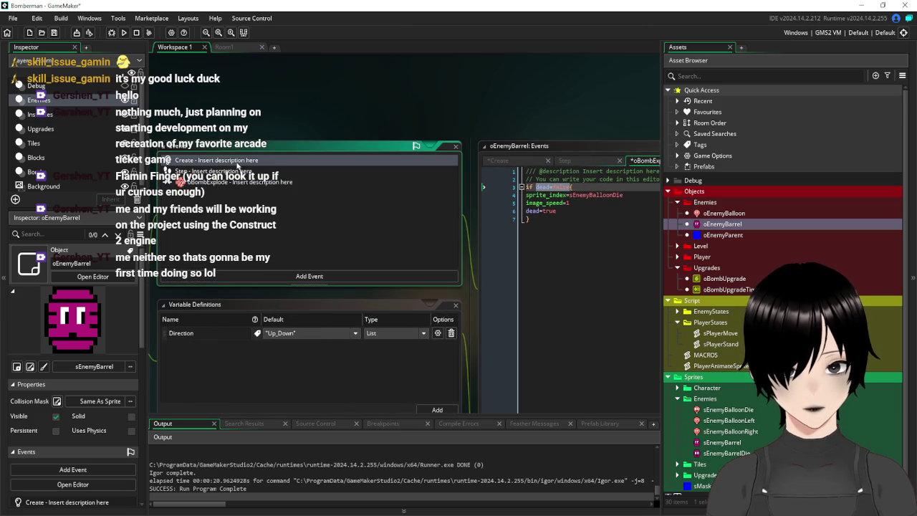
pyautogui.click(245, 183)
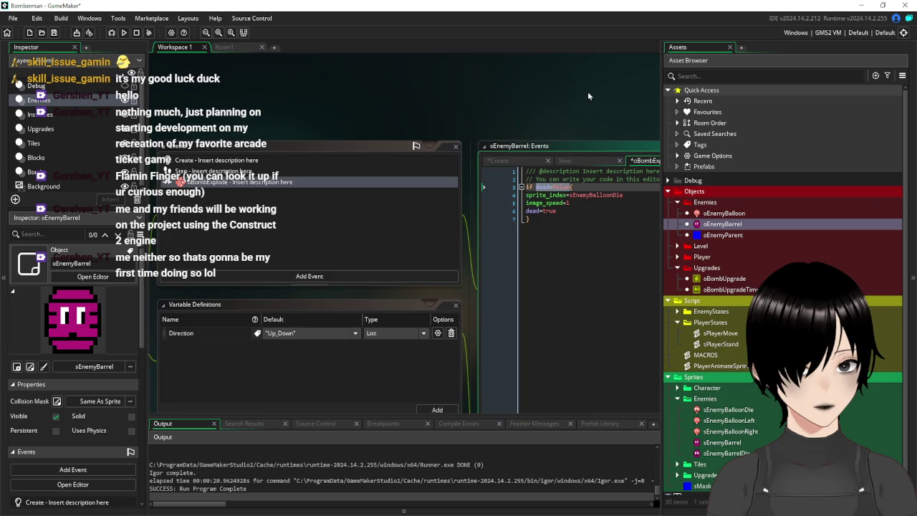
# Step: Add speed=0 below image_speed=1 in the bomb-explosion code
pyautogui.moveTo(587, 95); pyautogui.dragTo(513, 101)
pyautogui.click(516, 212)
pyautogui.press('Return')
pyautogui.write('s')
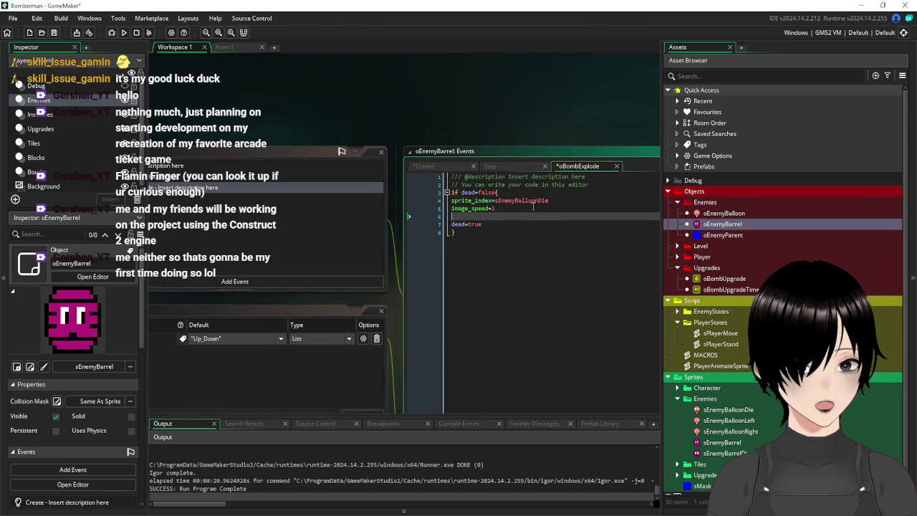
pyautogui.write('peed=0')
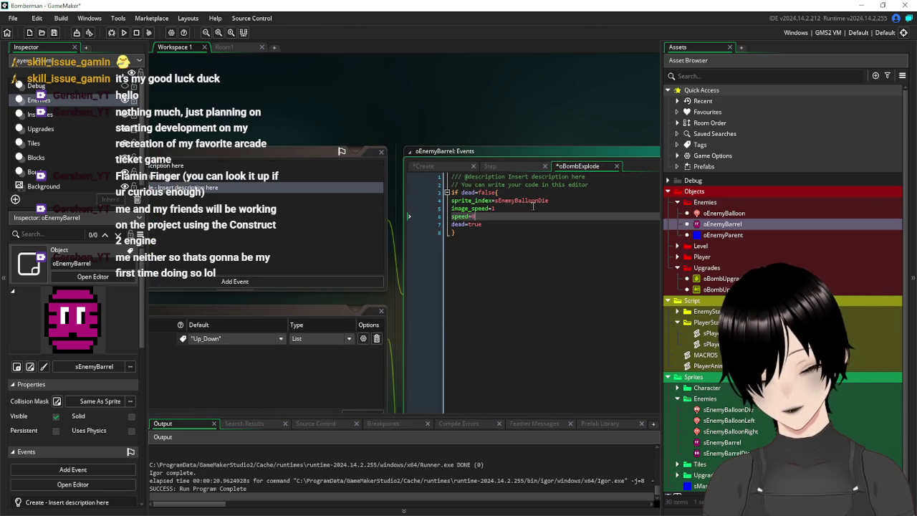
# Step: Change the sprite_index assignment from sEnemyBalloonDie to sEnemyBarrelDie
pyautogui.moveTo(293, 99); pyautogui.dragTo(388, 105)
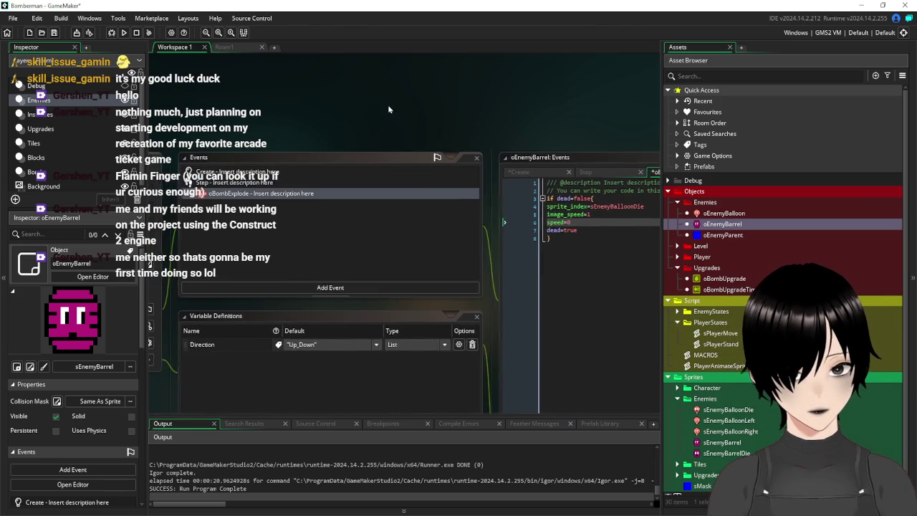
pyautogui.click(327, 288)
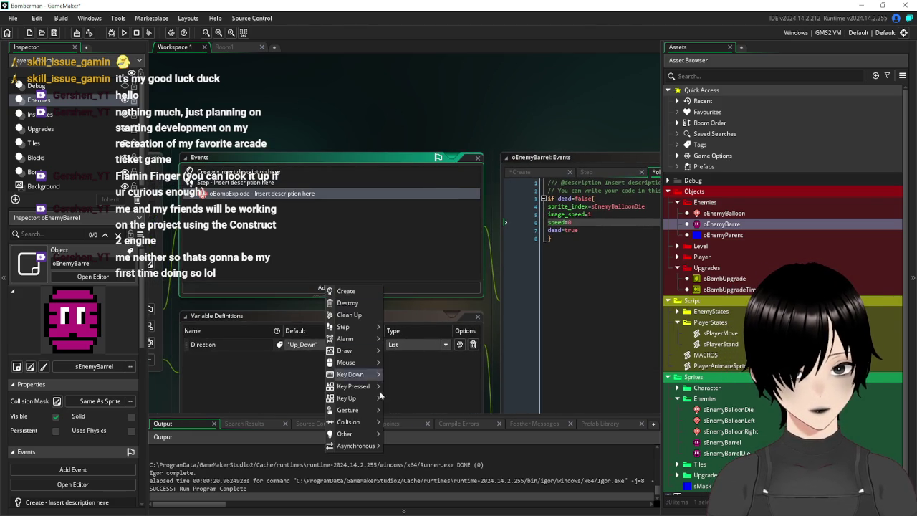
pyautogui.moveTo(357, 417)
pyautogui.click(649, 207)
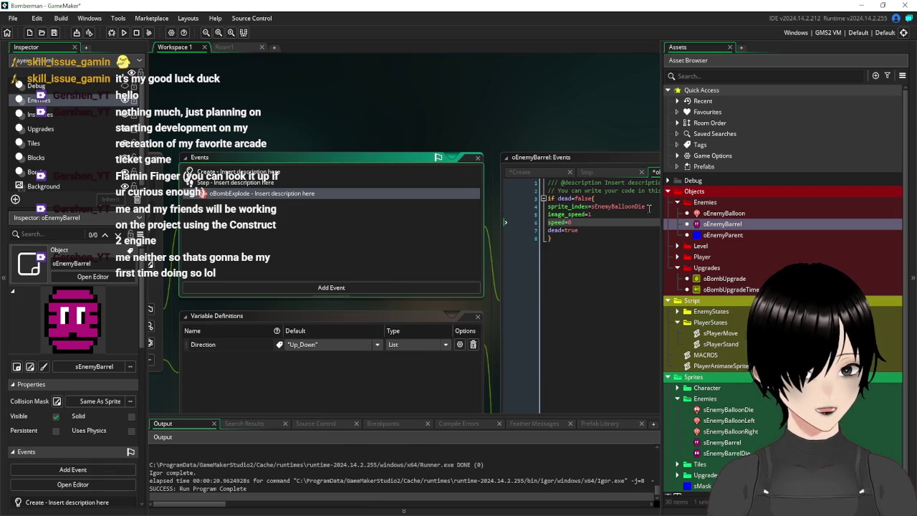
pyautogui.click(654, 201)
pyautogui.tripleClick(648, 207)
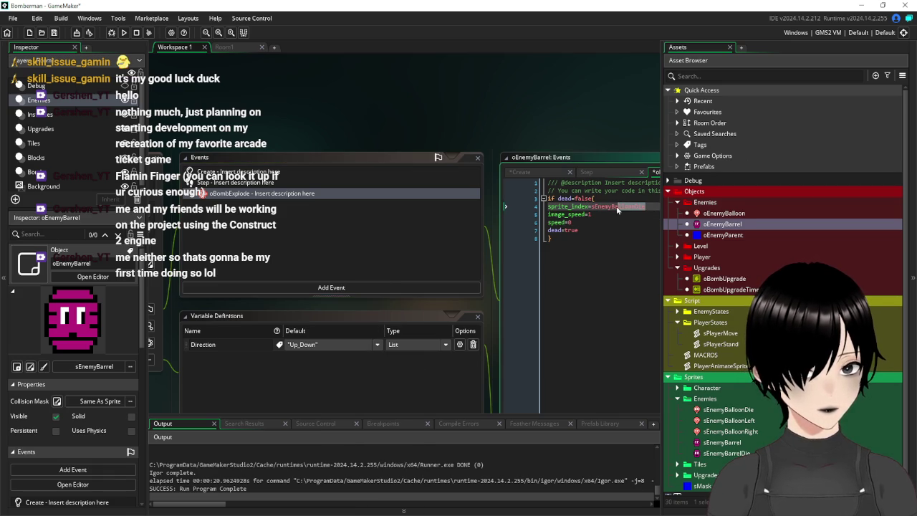
pyautogui.moveTo(614, 212)
pyautogui.press('BackSpace')
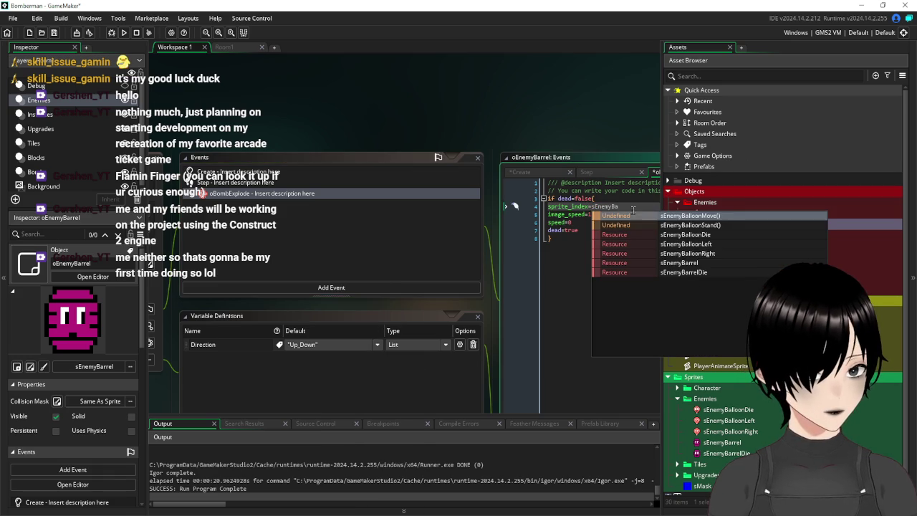
pyautogui.write('r')
pyautogui.press('Down')
pyautogui.press('Return')
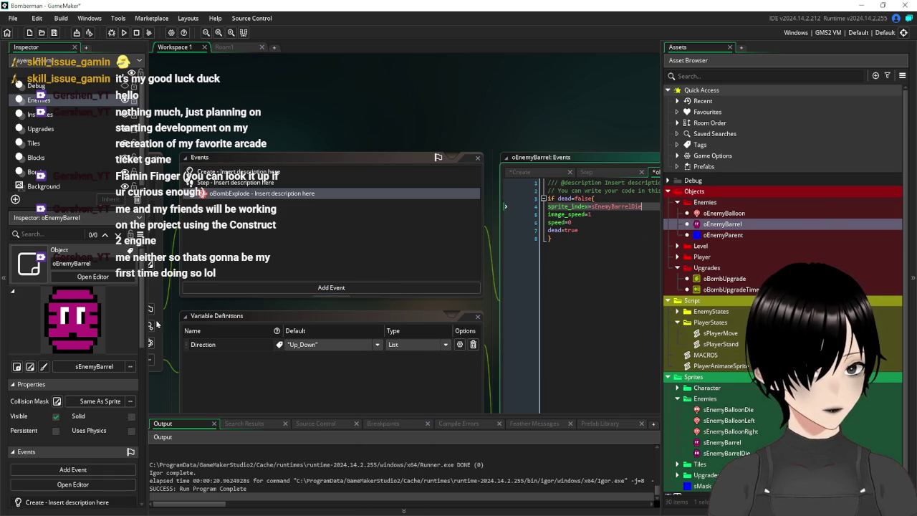
# Step: Add an Other > Animation End event to oEnemyBarrel
pyautogui.click(284, 286)
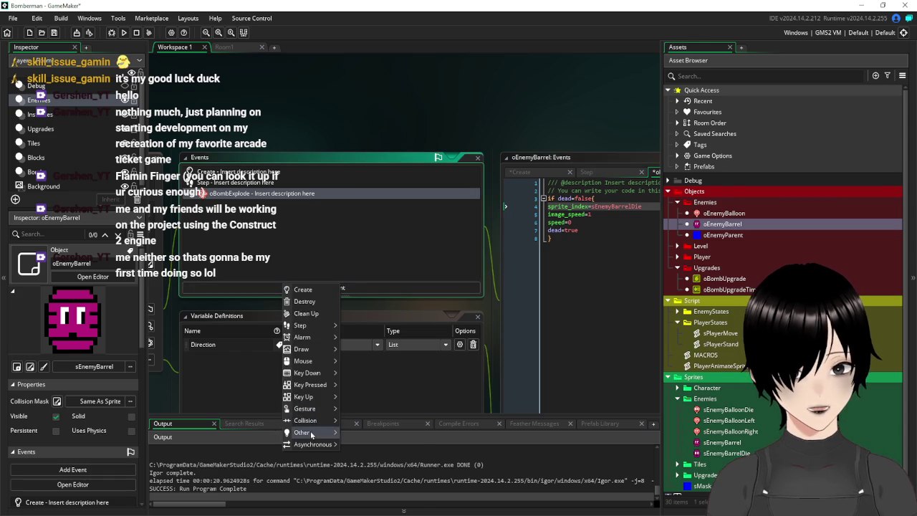
pyautogui.moveTo(310, 430)
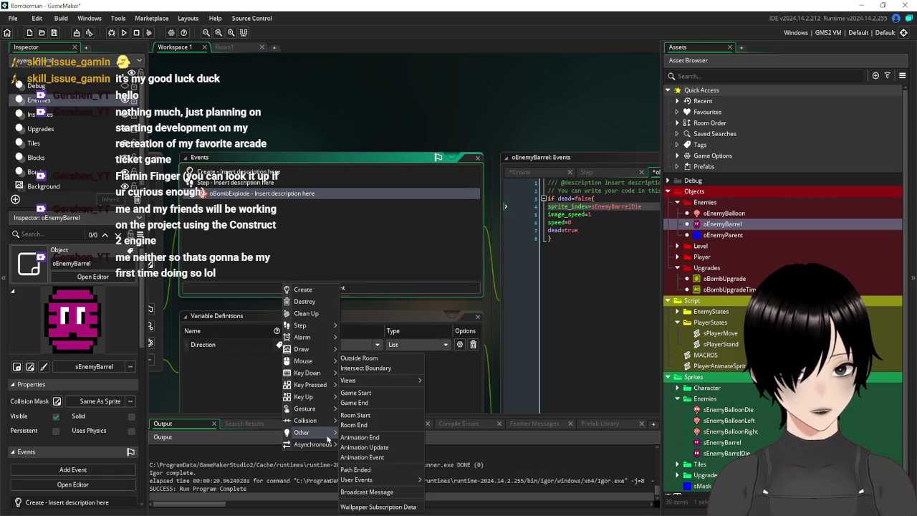
pyautogui.click(389, 439)
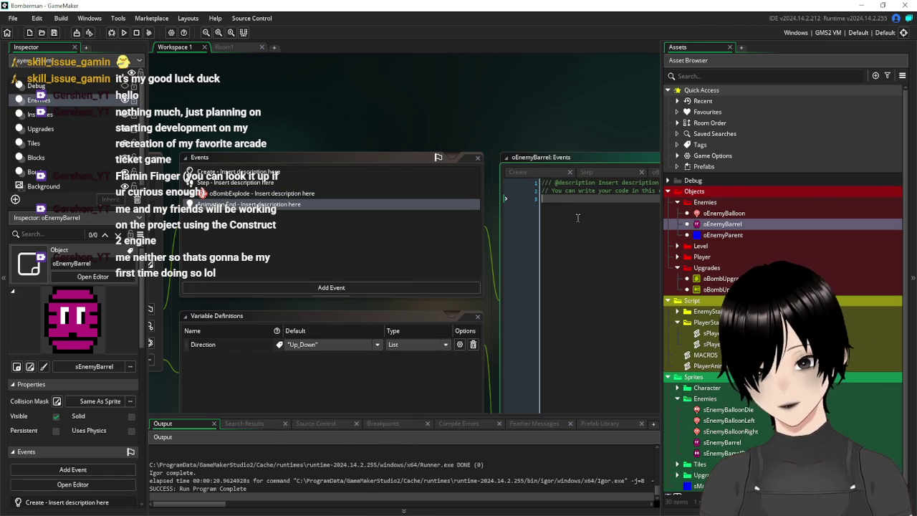
# Step: Write if dead=true { instance_destroy() } in the Animation End code
pyautogui.click(391, 193)
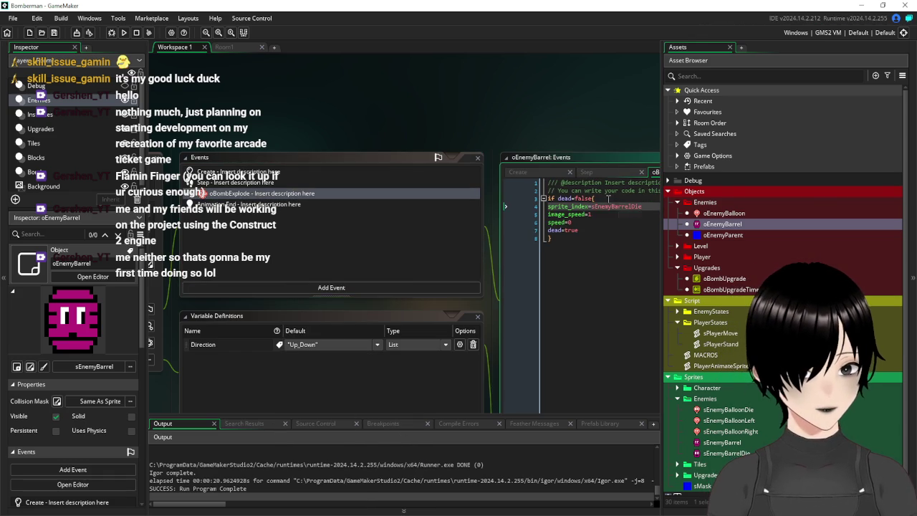
pyautogui.moveTo(608, 199); pyautogui.dragTo(537, 202)
pyautogui.click(317, 205)
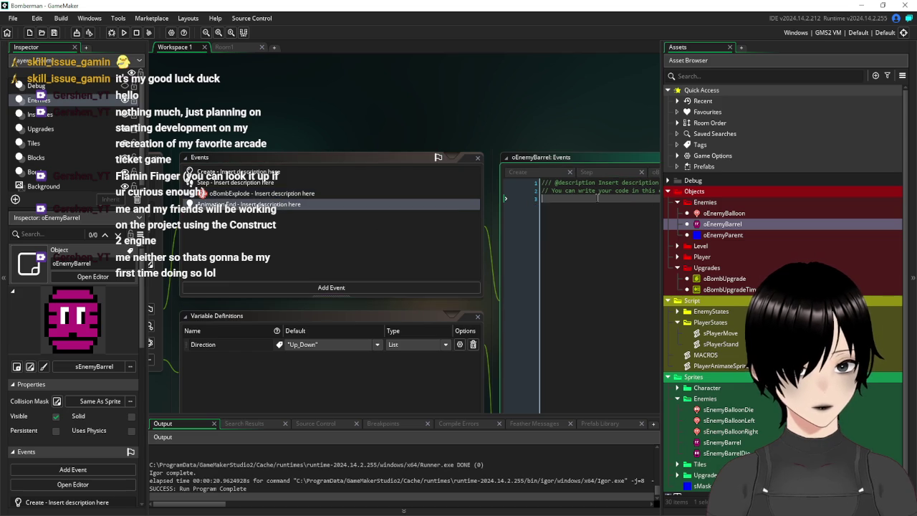
pyautogui.write('if dead=false(')
pyautogui.press('BackSpace')
pyautogui.press('BackSpace')
pyautogui.write('true{')
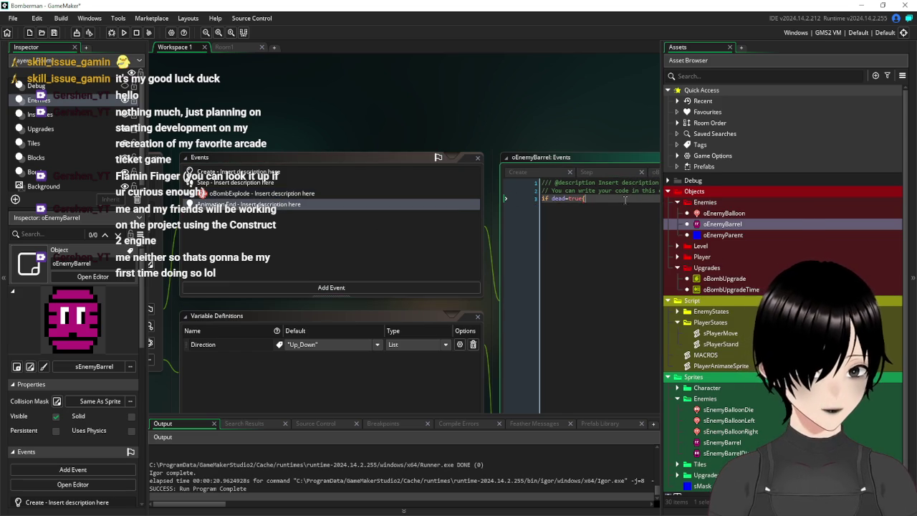
pyautogui.press('Return')
pyautogui.press('Return')
pyautogui.press('Return')
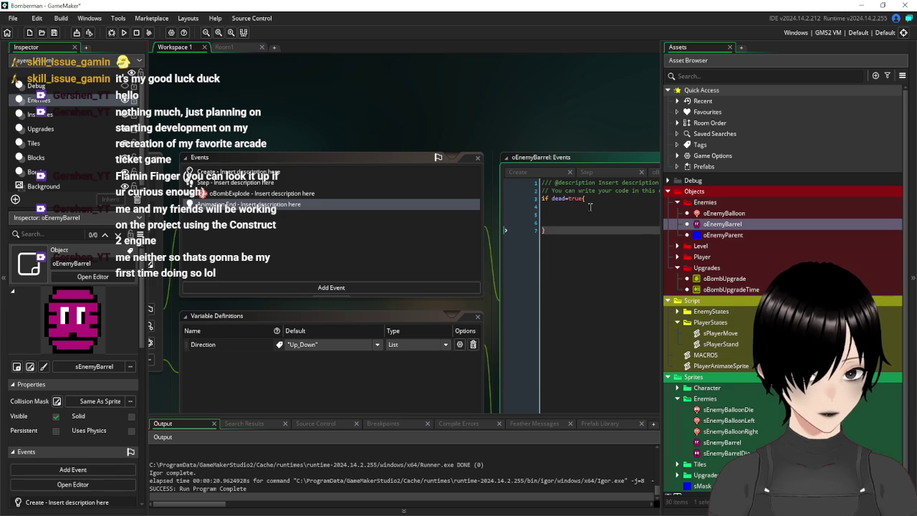
pyautogui.click(590, 207)
pyautogui.write('instance')
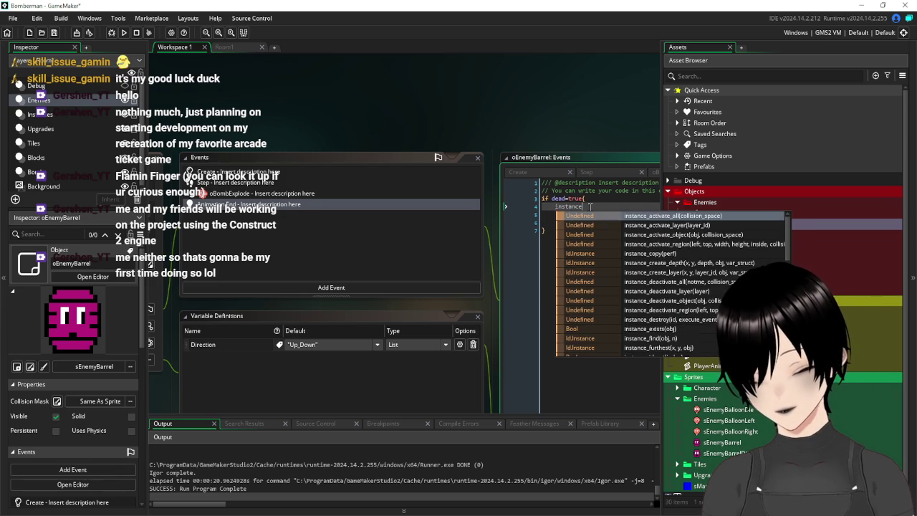
pyautogui.write('_destroy(')
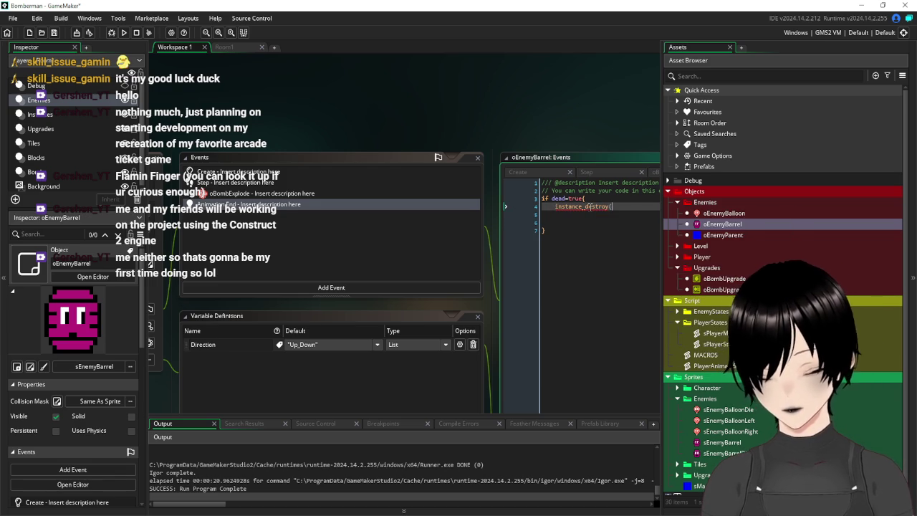
pyautogui.click(301, 194)
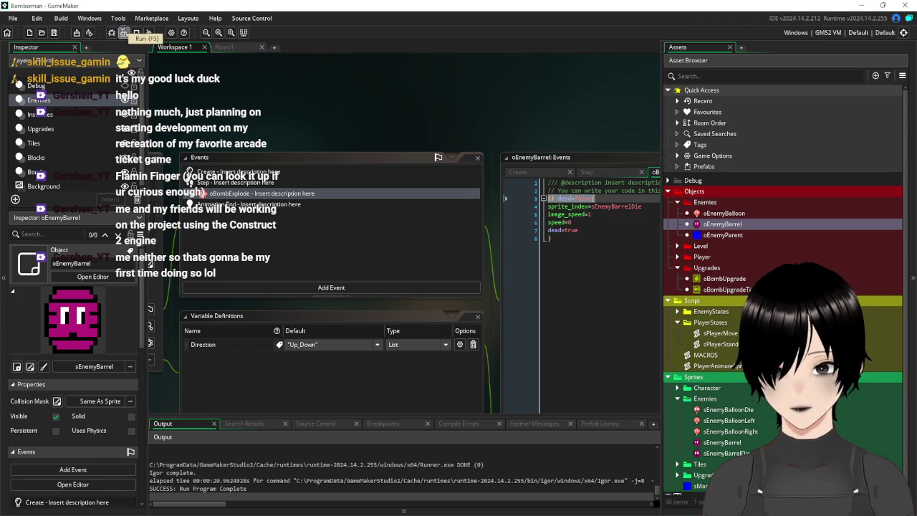
# Step: Run the game and drop the first bombs near enemies along the top corridor
pyautogui.click(123, 32)
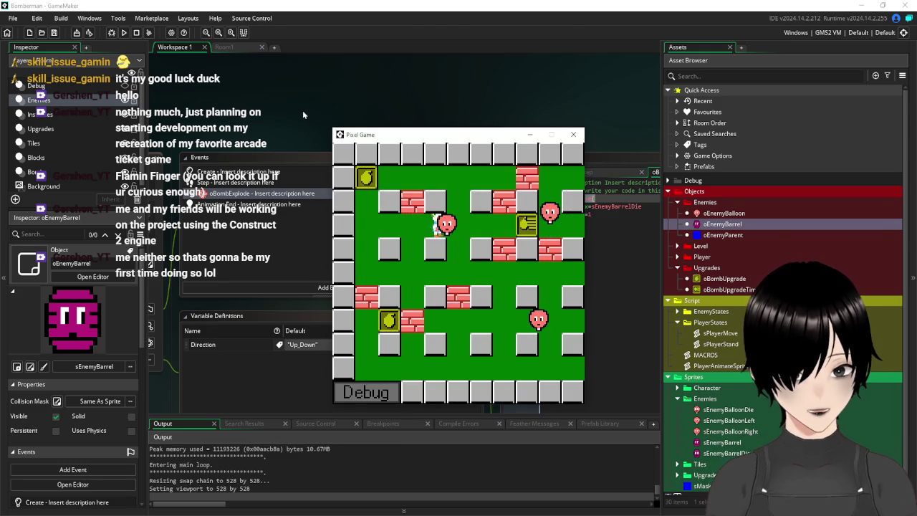
pyautogui.press('Right')
pyautogui.press('Up')
pyautogui.press('Right')
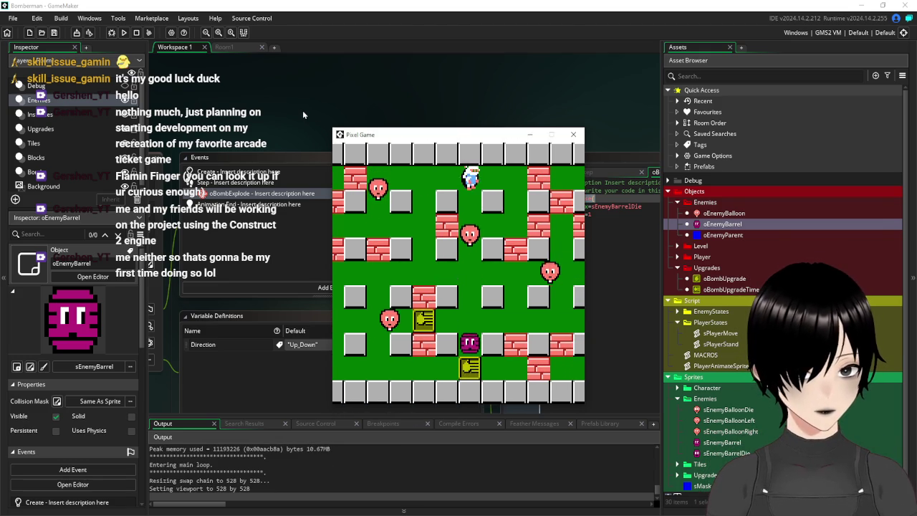
pyautogui.press('space')
pyautogui.press('Right')
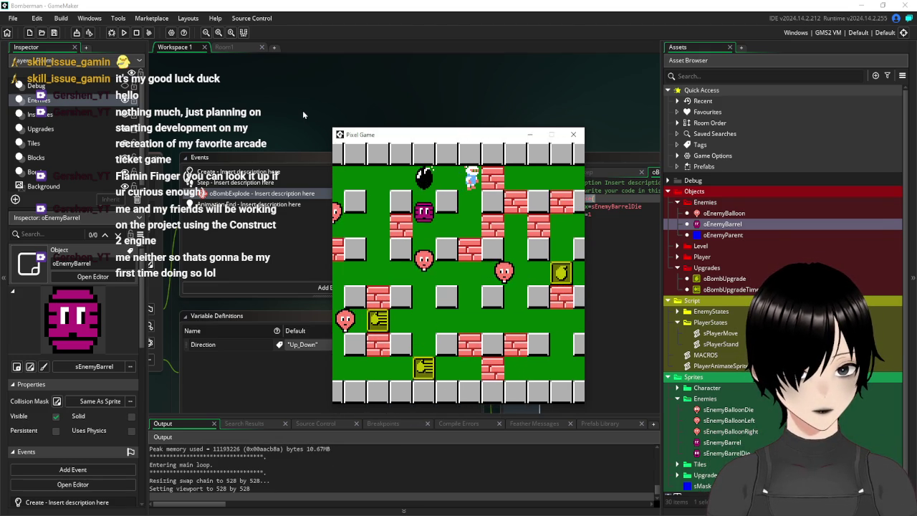
pyautogui.press('Down')
pyautogui.press('space')
pyautogui.press('Left')
pyautogui.press('Up')
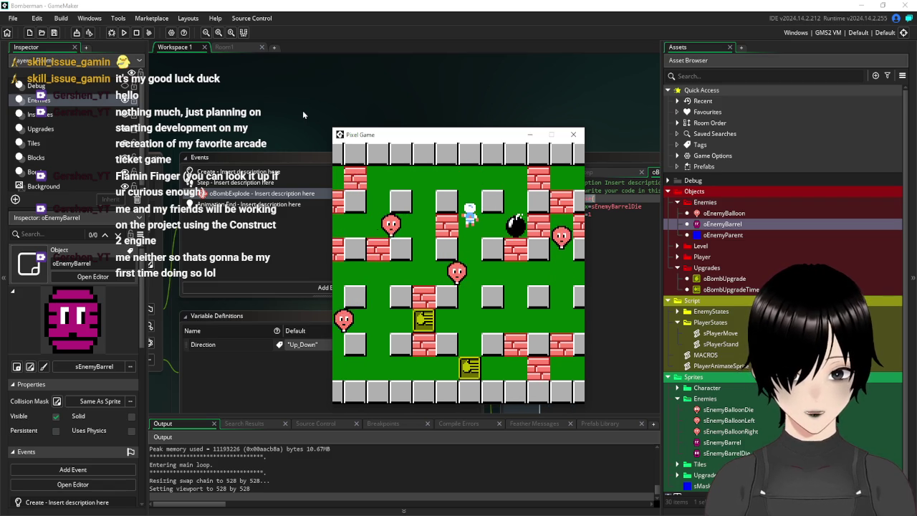
pyautogui.press('Left')
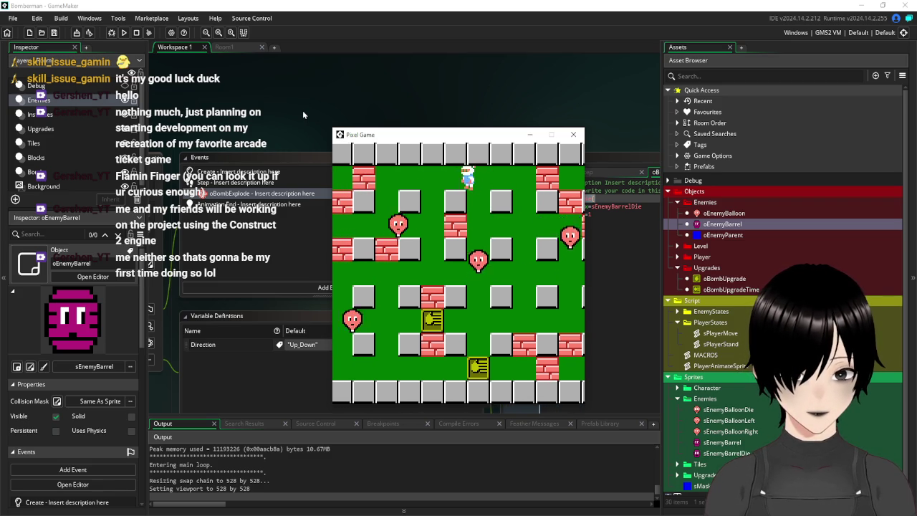
pyautogui.press('Down')
pyautogui.press('Left')
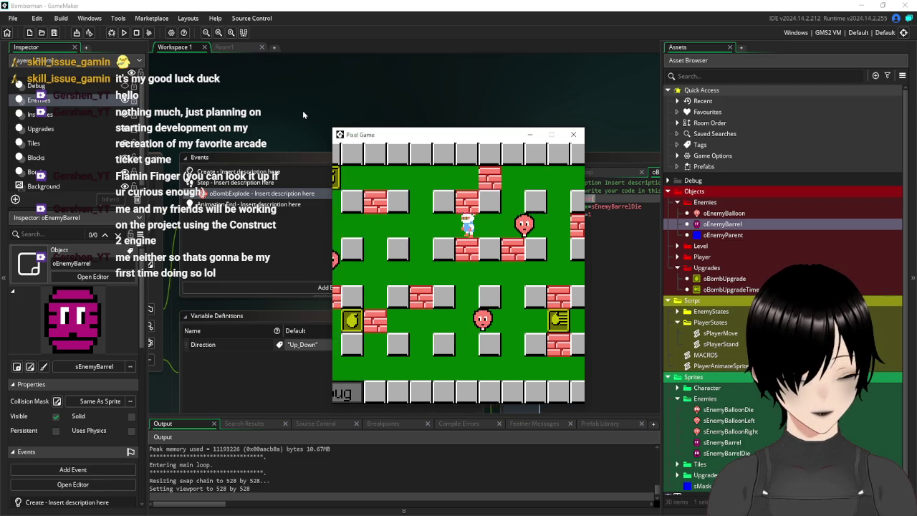
pyautogui.press('Up')
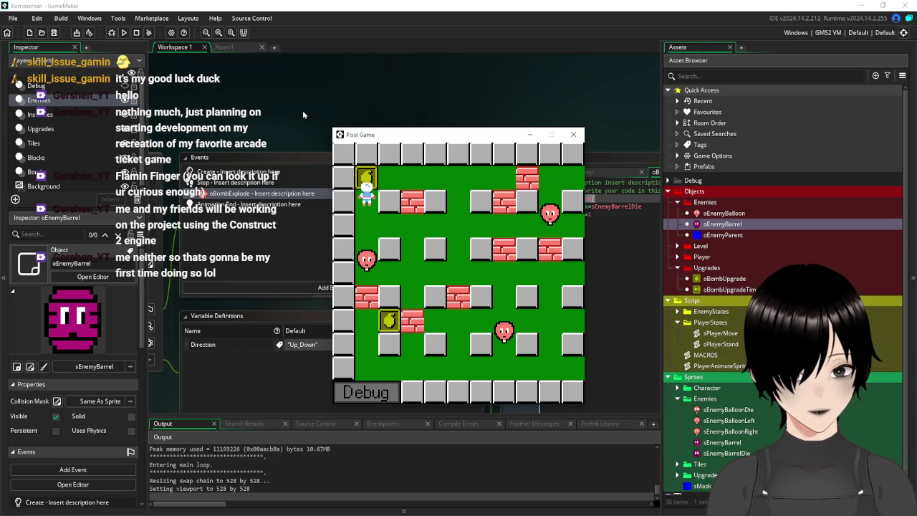
pyautogui.press('Down')
pyautogui.press('space')
pyautogui.press('Up')
pyautogui.press('Right')
pyautogui.press('Right')
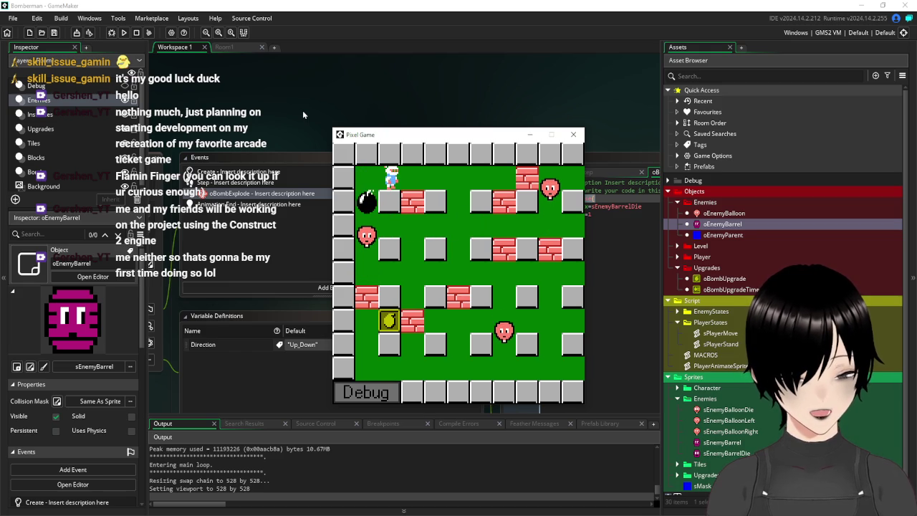
# Step: Keep bombing enemies around the map to watch them die, then stop the test
pyautogui.press('Right')
pyautogui.press('Down')
pyautogui.press('Right')
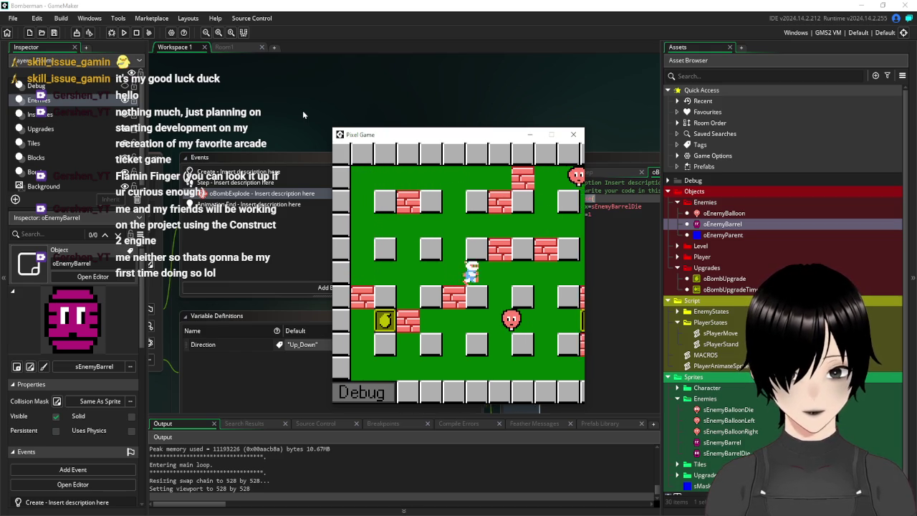
pyautogui.press('Down')
pyautogui.press('Up')
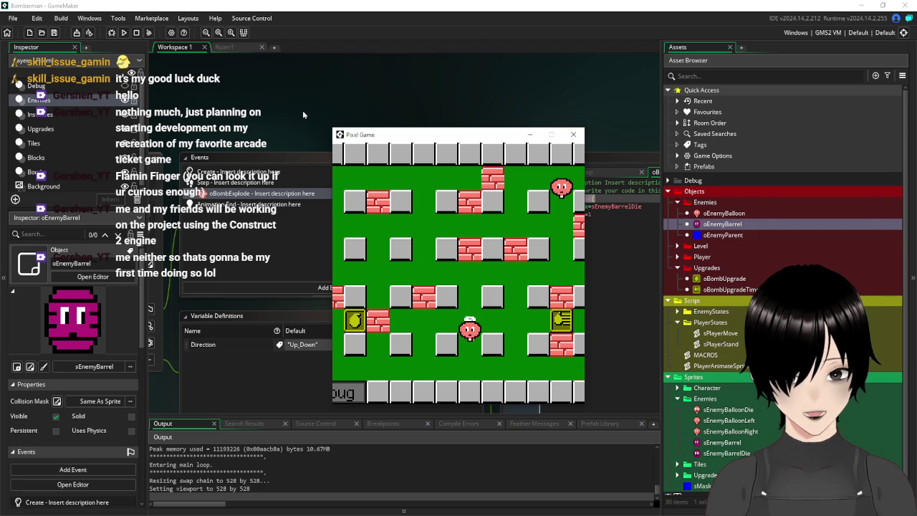
pyautogui.press('Left')
pyautogui.press('Right')
pyautogui.press('Down')
pyautogui.press('Left')
pyautogui.press('Up')
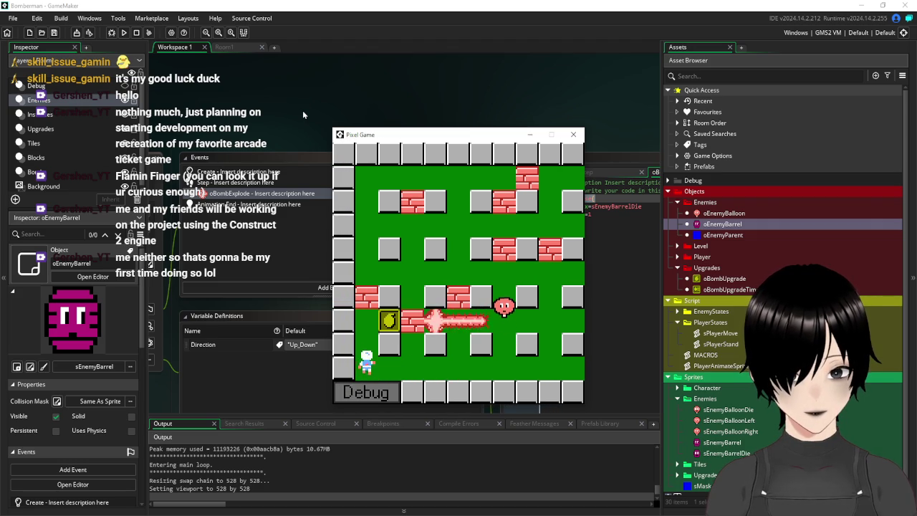
pyautogui.press('Right')
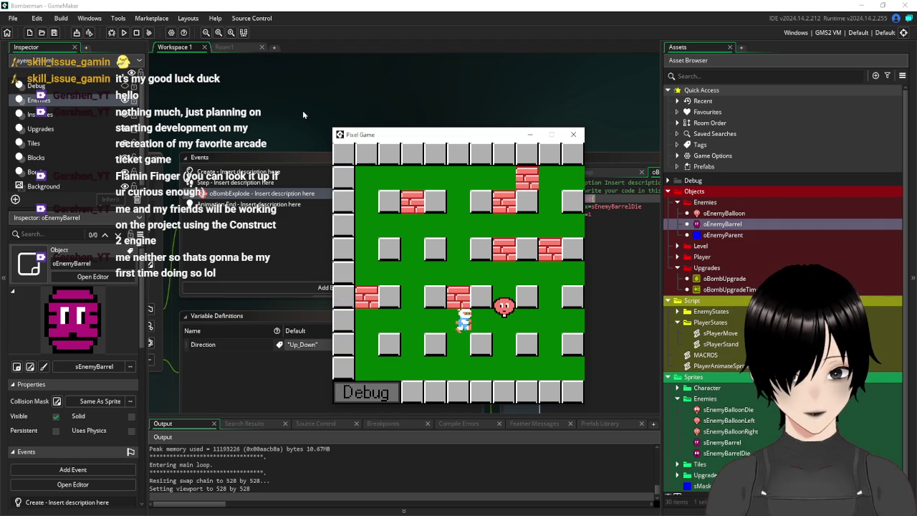
pyautogui.press('space')
pyautogui.press('Left')
pyautogui.press('Up')
pyautogui.press('Right')
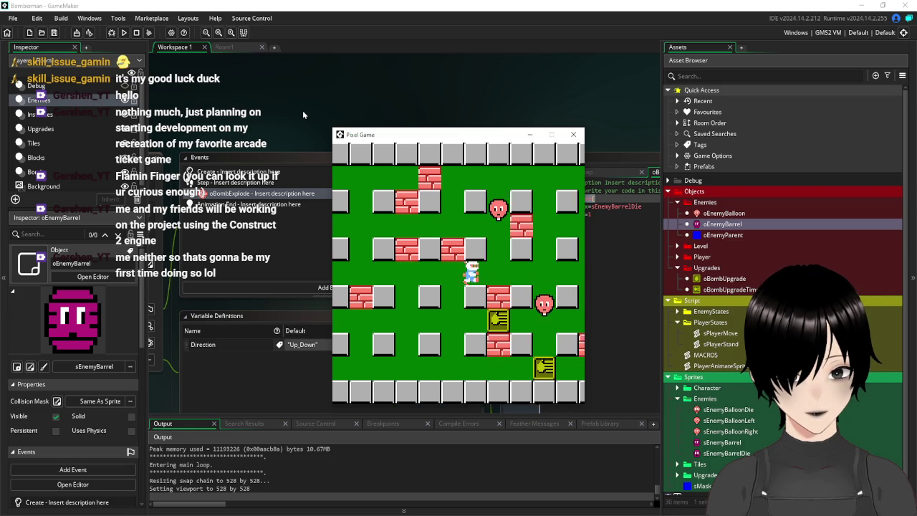
pyautogui.press('Down')
pyautogui.press('Right')
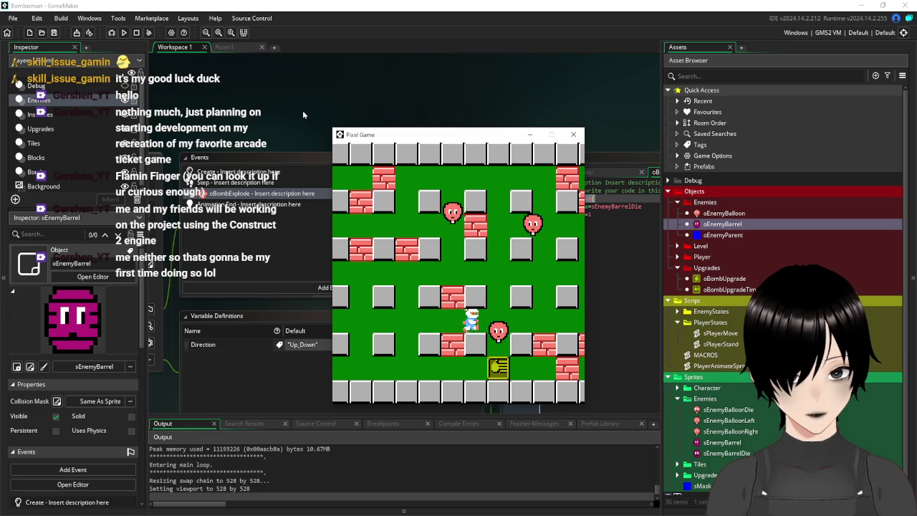
pyautogui.press('space')
pyautogui.press('Left')
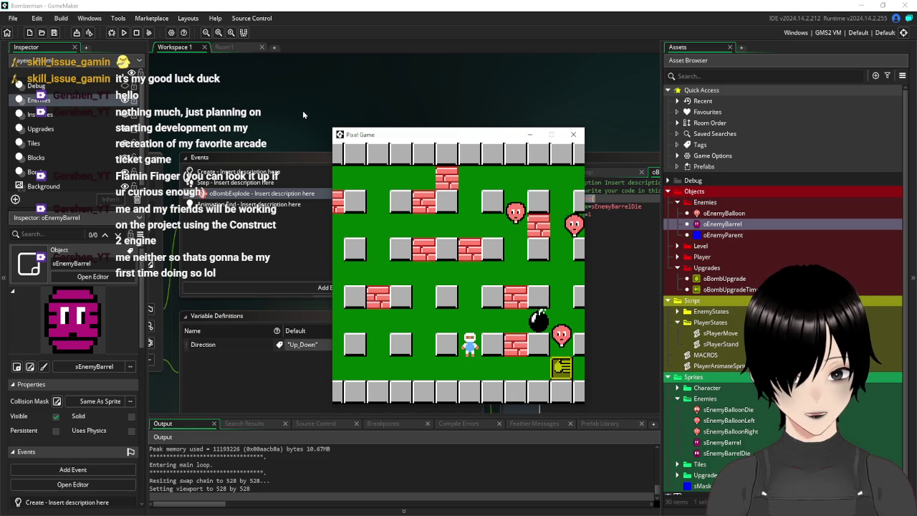
pyautogui.press('Up')
pyautogui.press('Right')
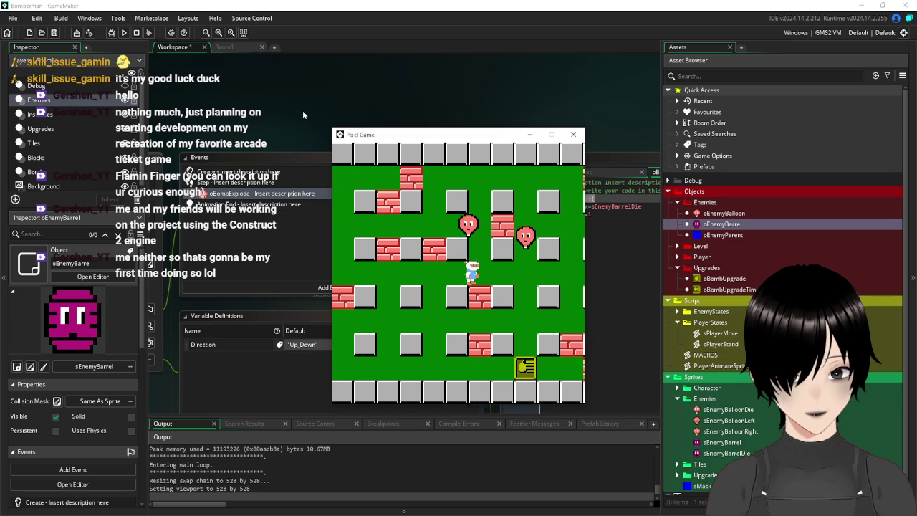
pyautogui.press('Up')
pyautogui.press('space')
pyautogui.press('Up')
pyautogui.press('Right')
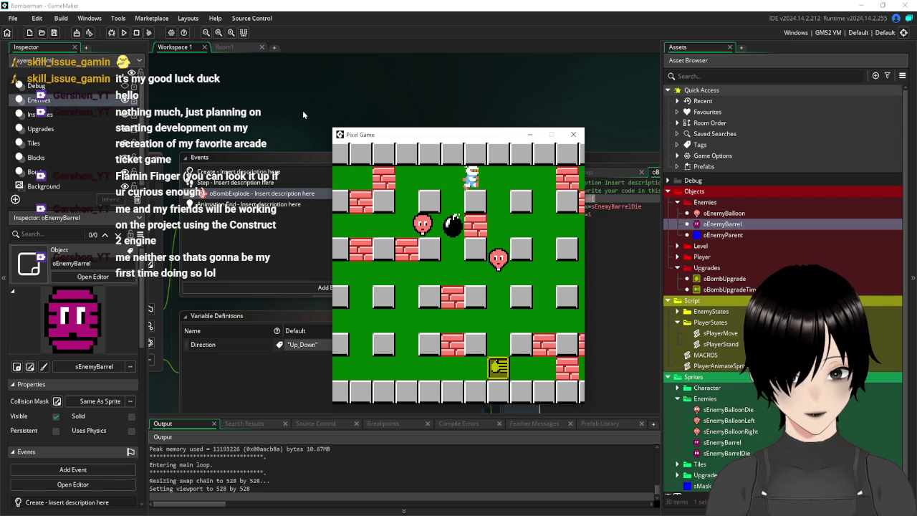
pyautogui.press('Right')
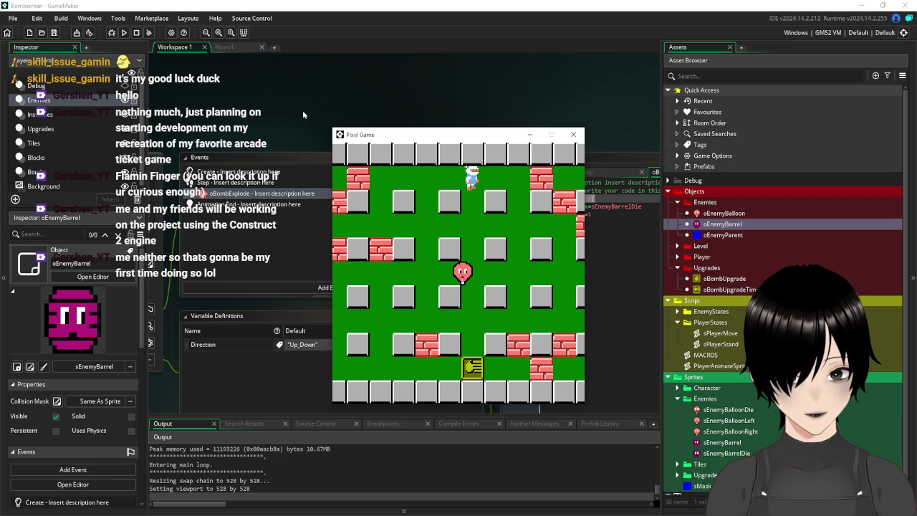
pyautogui.press('Down')
pyautogui.press('space')
pyautogui.press('Right')
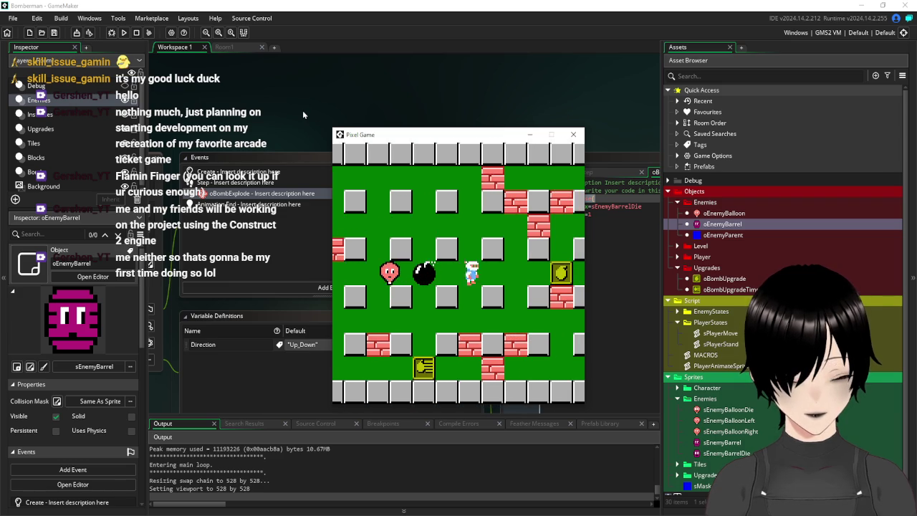
pyautogui.press('Down')
pyautogui.press('Up')
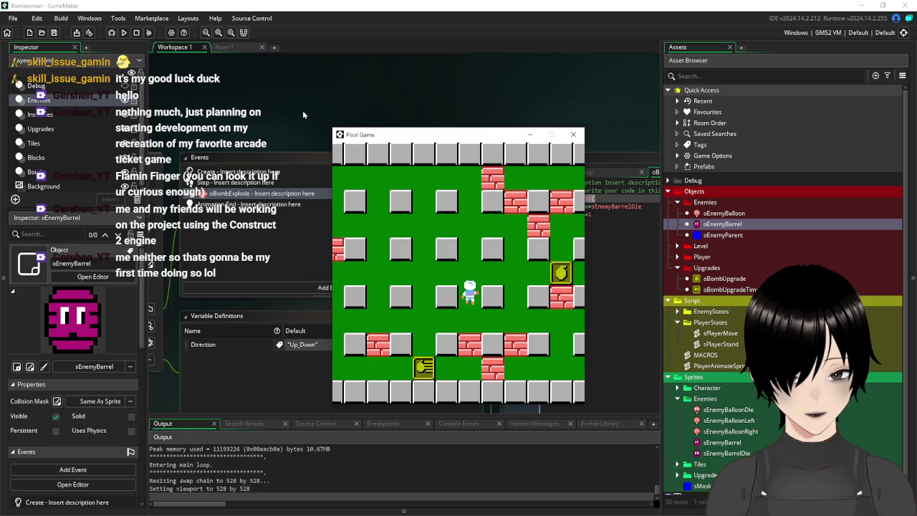
pyautogui.press('Right')
pyautogui.press('Left')
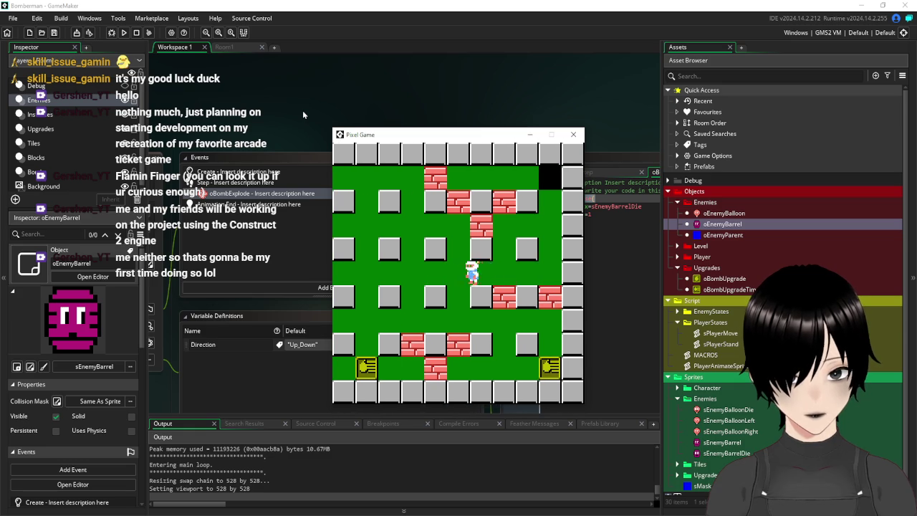
pyautogui.press('Down')
pyautogui.press('Up')
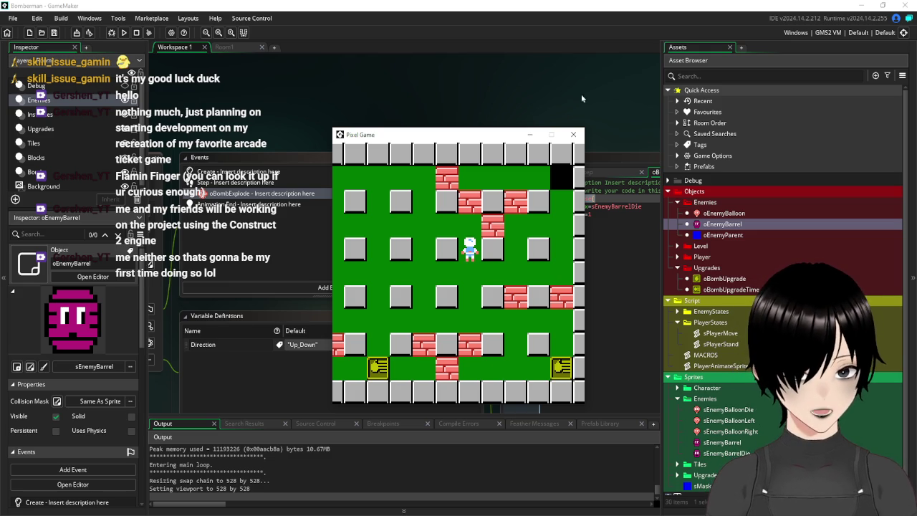
pyautogui.click(574, 134)
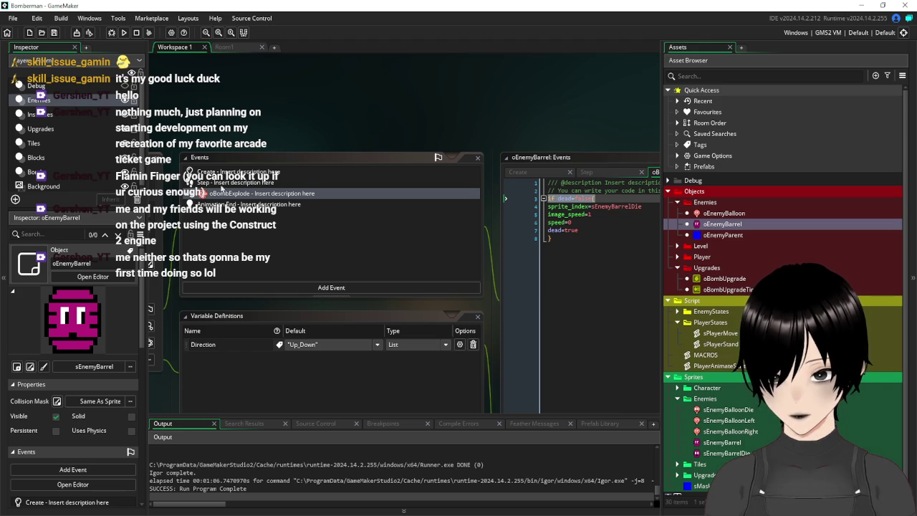
# Step: Close the oEnemyBarrel object editor and show the Room1 layout centred on the level
pyautogui.moveTo(182, 123); pyautogui.dragTo(474, 113)
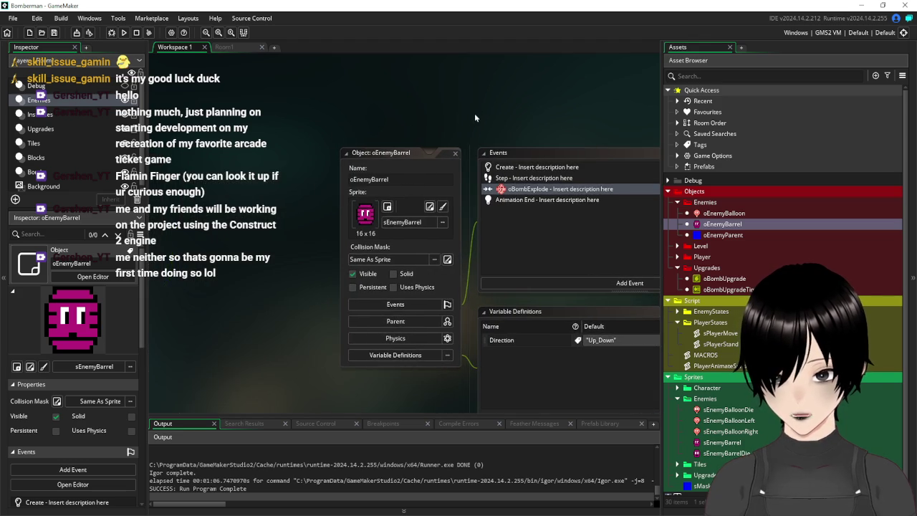
pyautogui.click(456, 156)
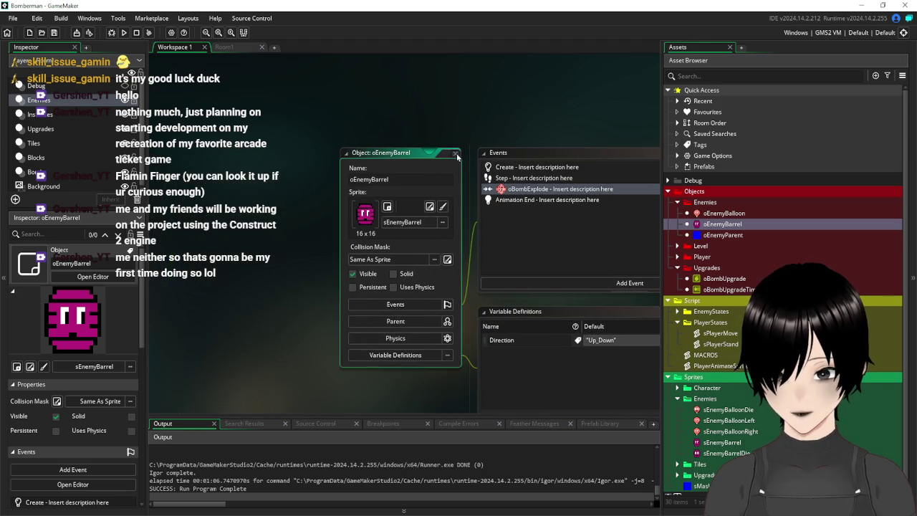
pyautogui.click(234, 44)
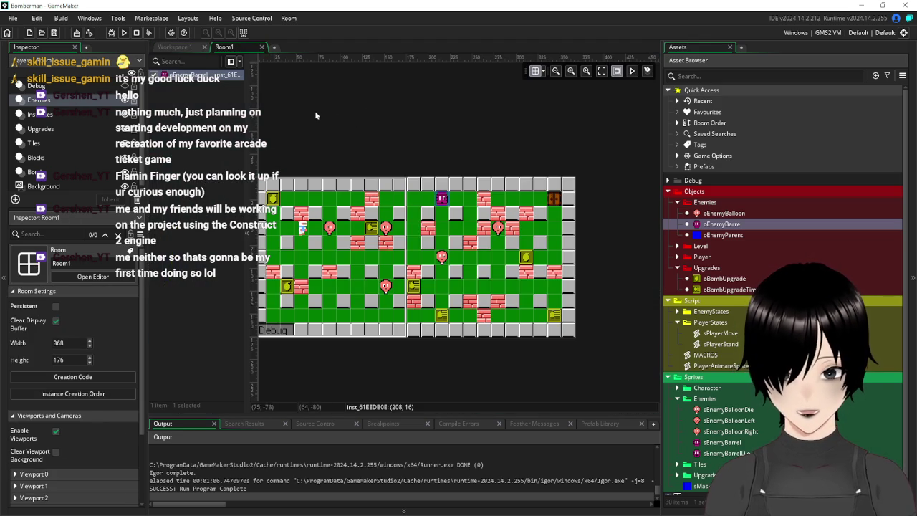
pyautogui.moveTo(313, 115); pyautogui.dragTo(367, 109)
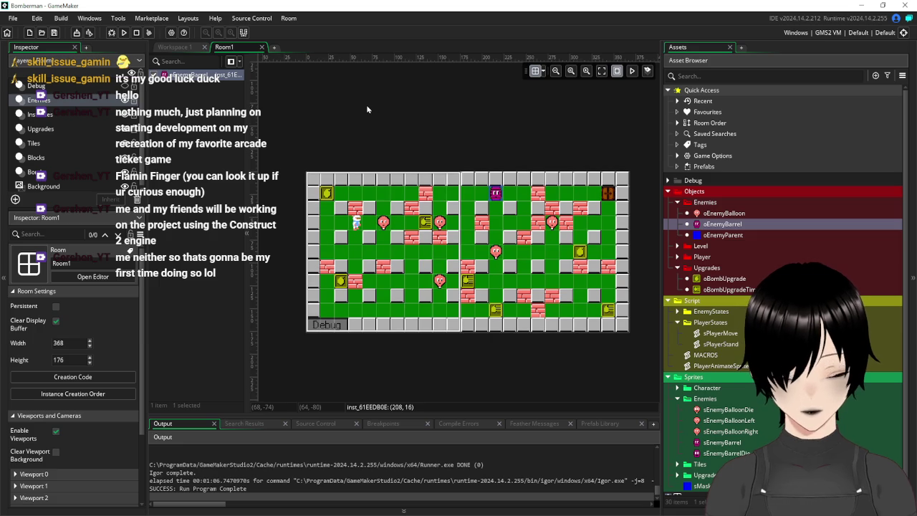
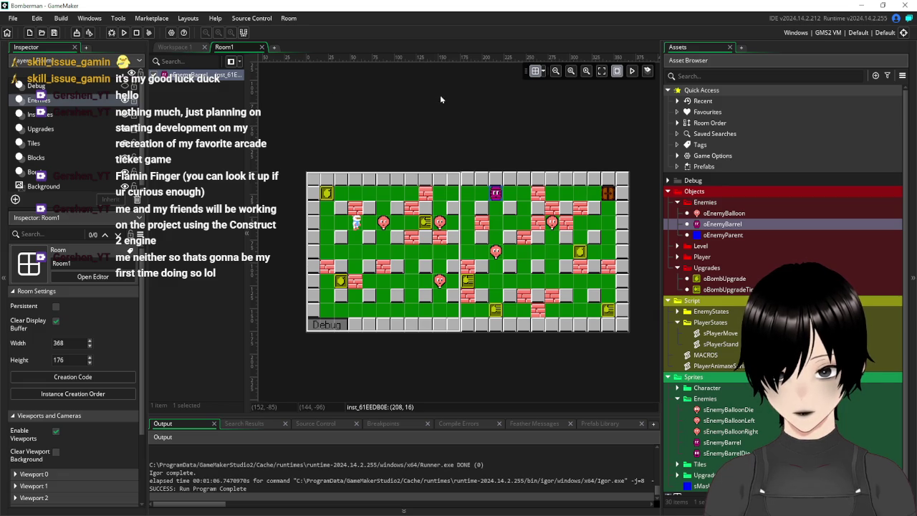
# Step: Recentre the view on the Room1 level, then switch to the empty Workspace 1
pyautogui.scroll(2, 456, 110)
pyautogui.hscroll(-3, 516, 129)
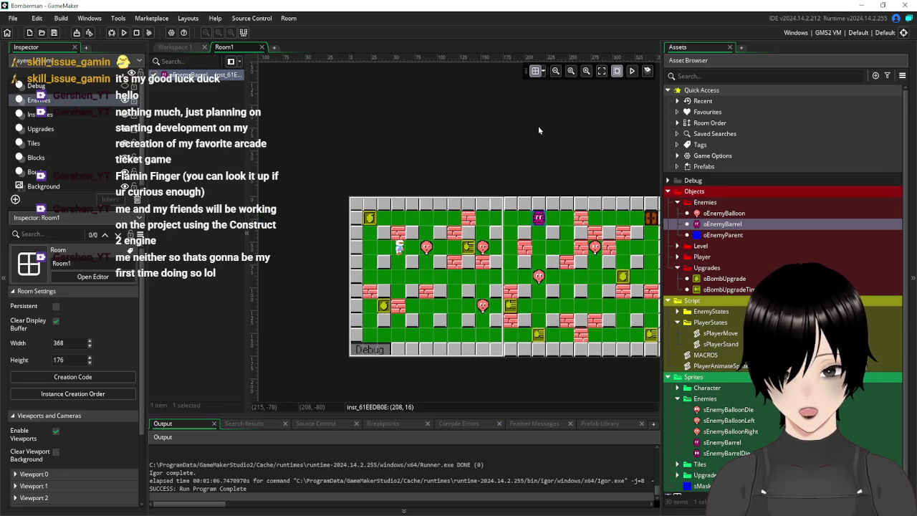
pyautogui.moveTo(528, 135); pyautogui.dragTo(438, 123)
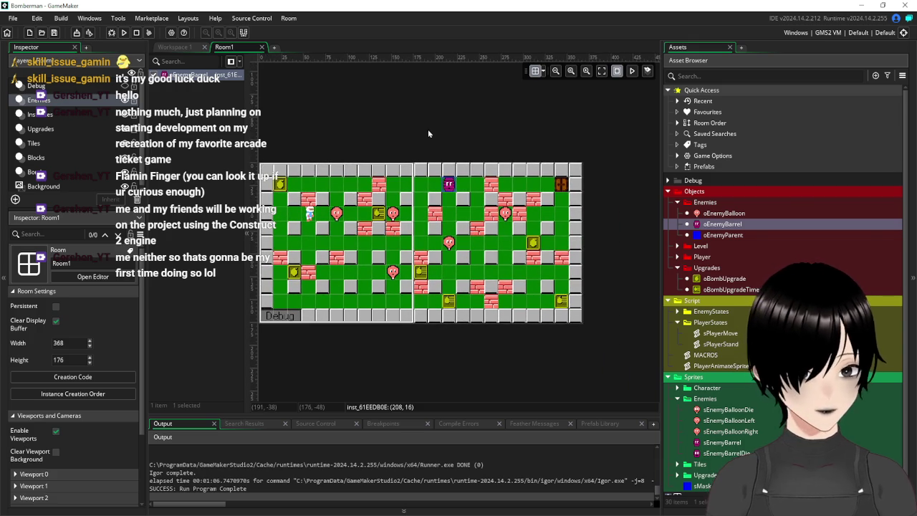
pyautogui.click(174, 47)
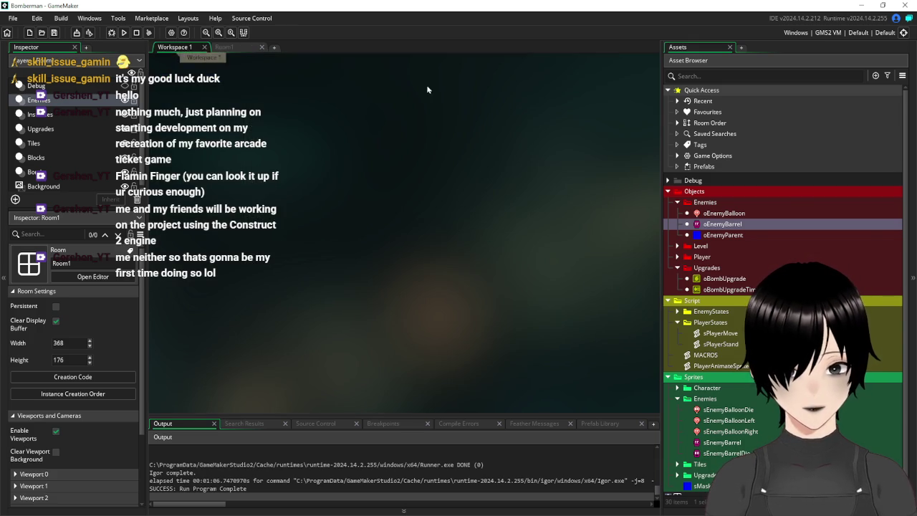
# Step: Open oEnemyBarrel and review its Create event's Left_Right direction and its Step code
pyautogui.doubleClick(752, 224)
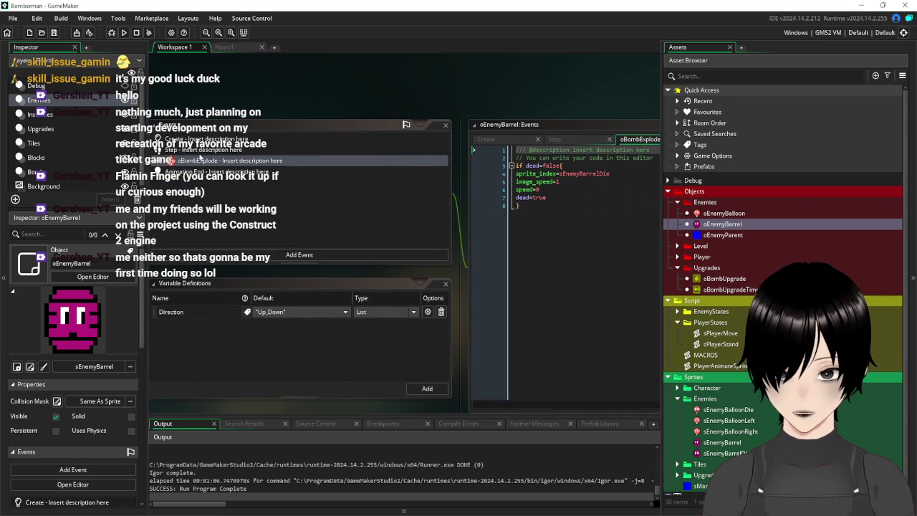
pyautogui.click(208, 140)
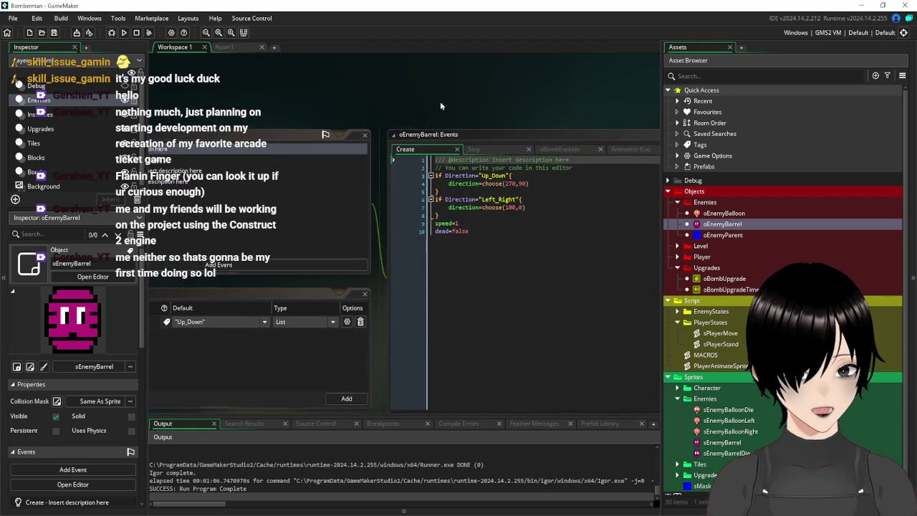
pyautogui.moveTo(384, 225); pyautogui.dragTo(380, 209)
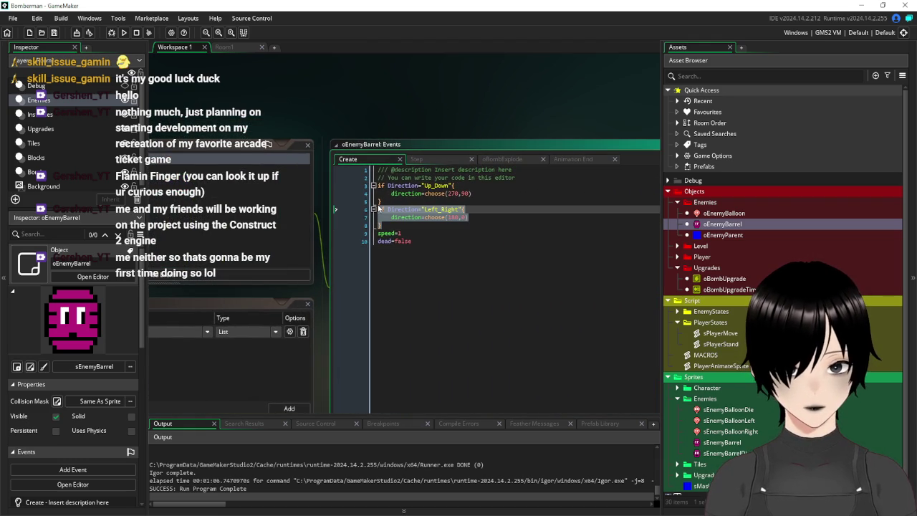
pyautogui.click(207, 162)
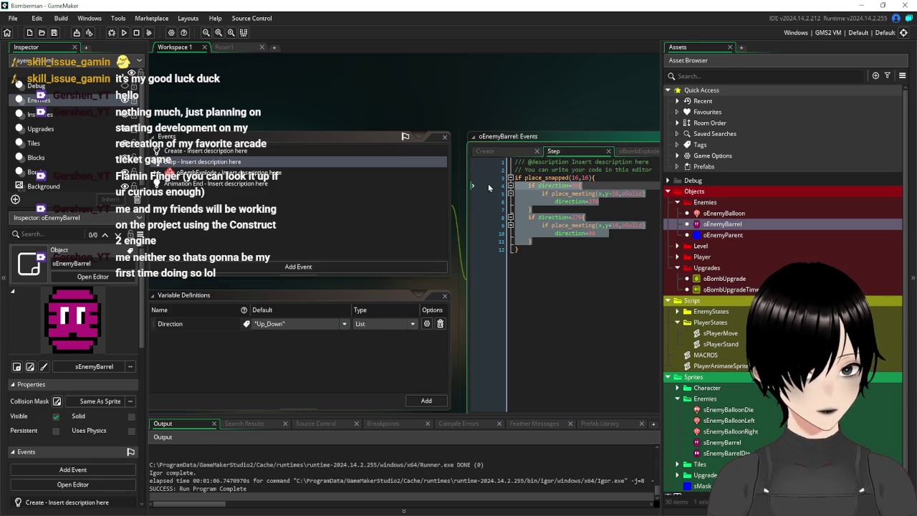
# Step: Paste a copy of both direction if-blocks below the checks and remove the first copy's vertical offset
pyautogui.click(538, 241)
pyautogui.press('Return')
pyautogui.press('Return')
pyautogui.hotkey('ctrl', 'v')
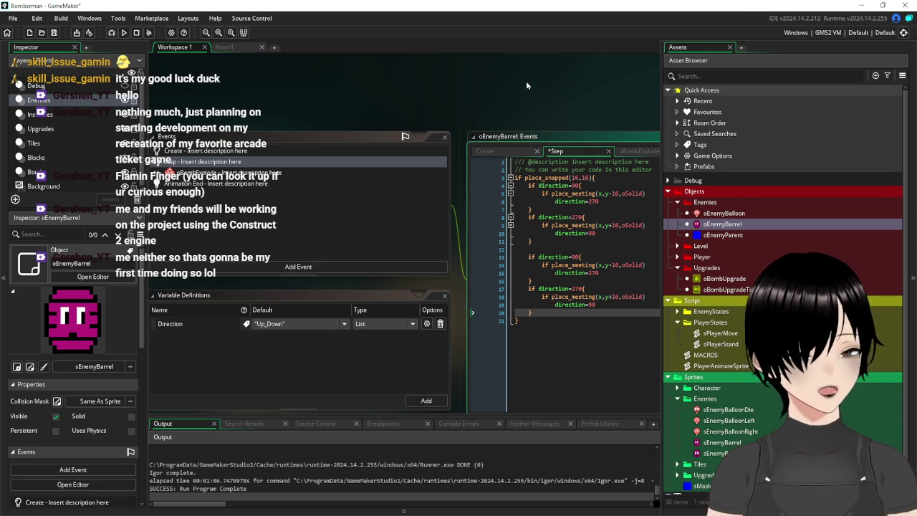
pyautogui.click(580, 256)
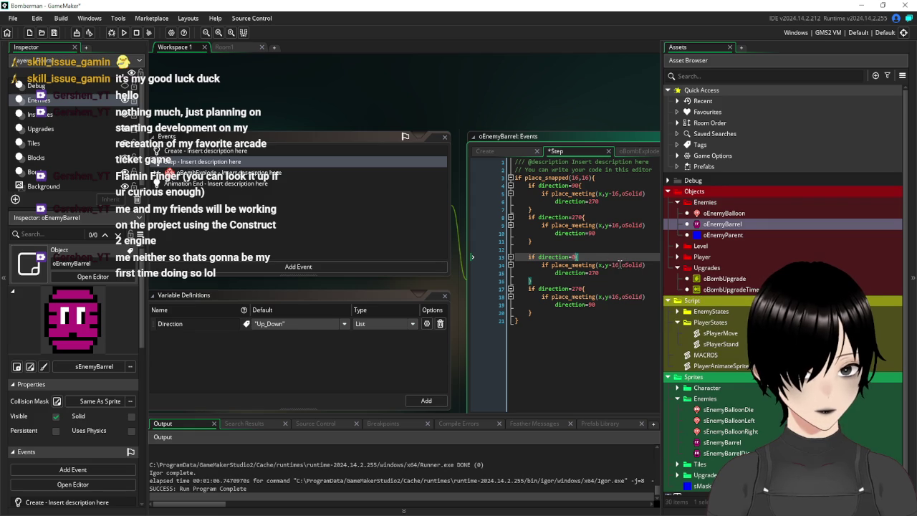
pyautogui.click(618, 265)
pyautogui.press('BackSpace')
pyautogui.press('BackSpace')
pyautogui.press('BackSpace')
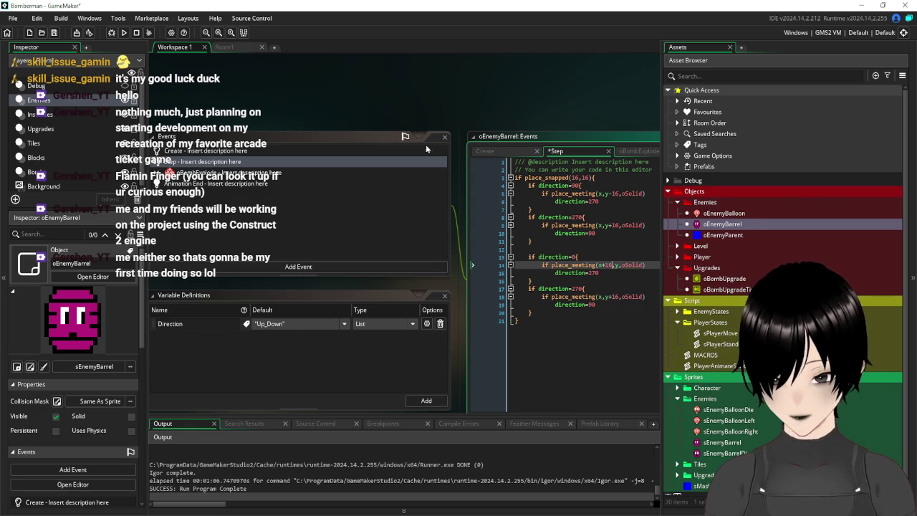
pyautogui.scroll(5, 308, 118)
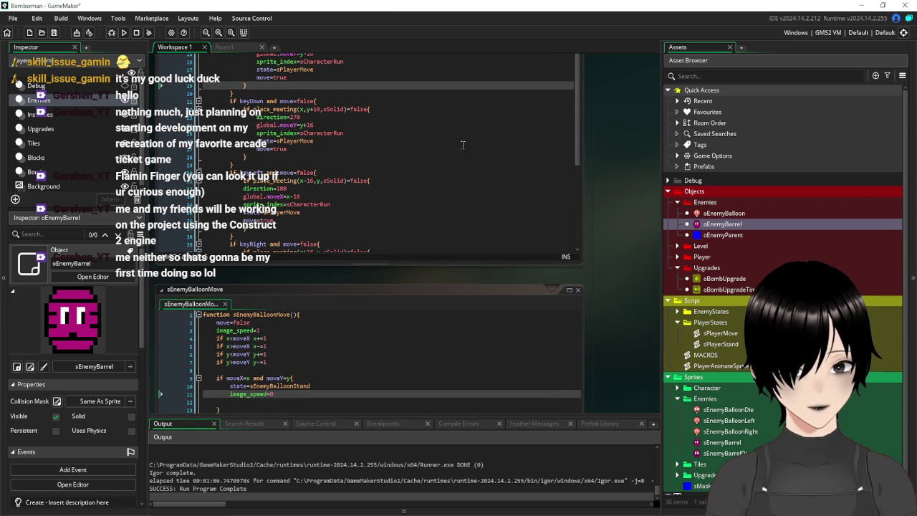
pyautogui.scroll(-3, 387, 163)
pyautogui.scroll(-2, 387, 163)
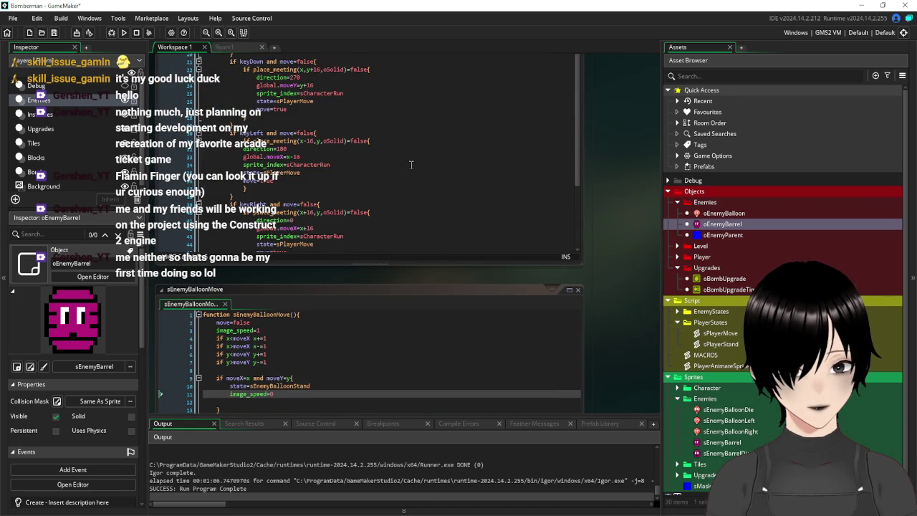
pyautogui.moveTo(616, 105)
pyautogui.mouseDown()
pyautogui.moveTo(506, 154)
pyautogui.moveTo(466, 200)
pyautogui.moveTo(387, 387)
pyautogui.mouseUp()
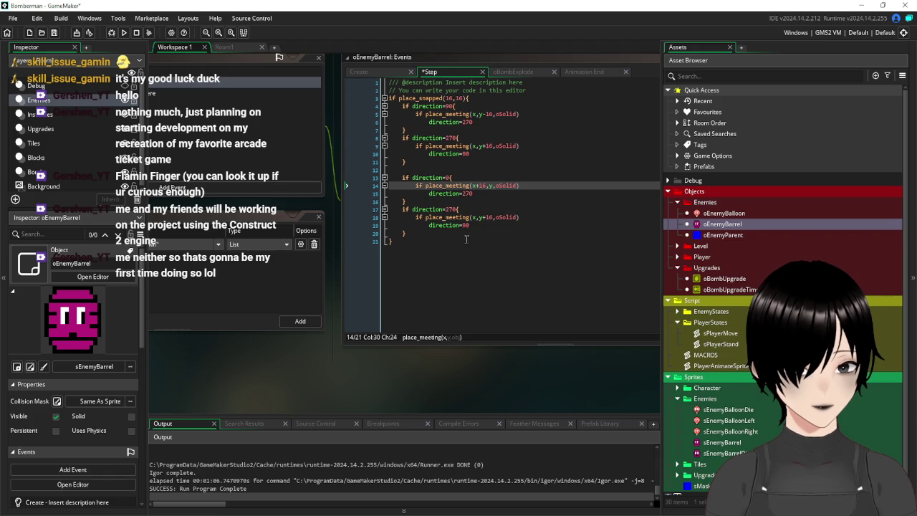
# Step: Change the new blocks' direction values to 180 in the condition and 0 on line 19
pyautogui.click(476, 193)
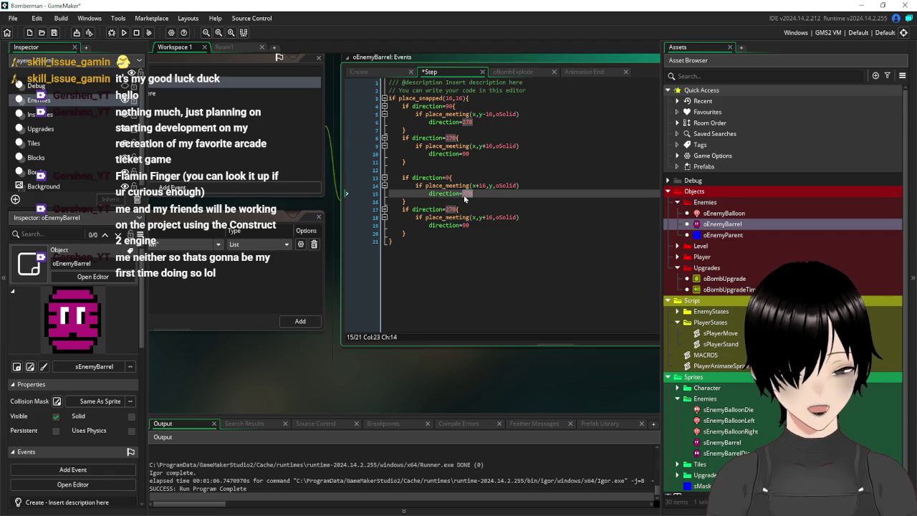
pyautogui.write('180')
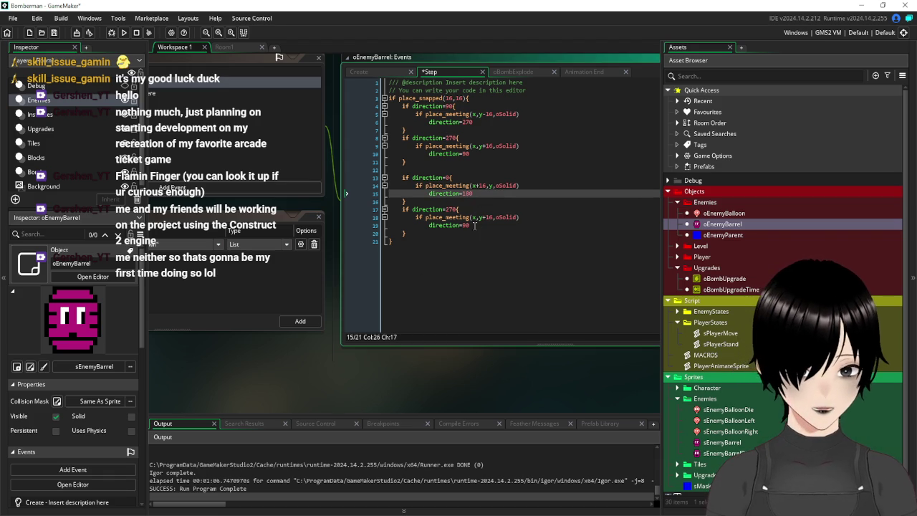
pyautogui.click(467, 225)
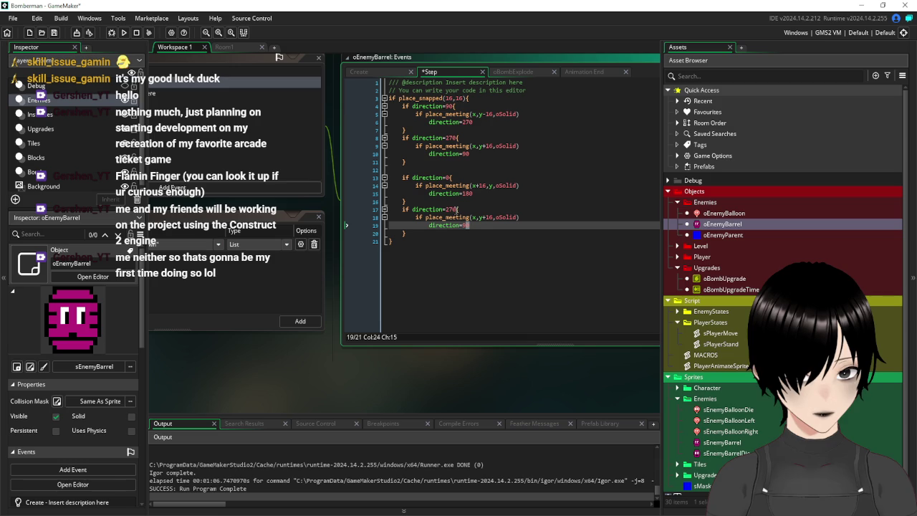
pyautogui.click(454, 209)
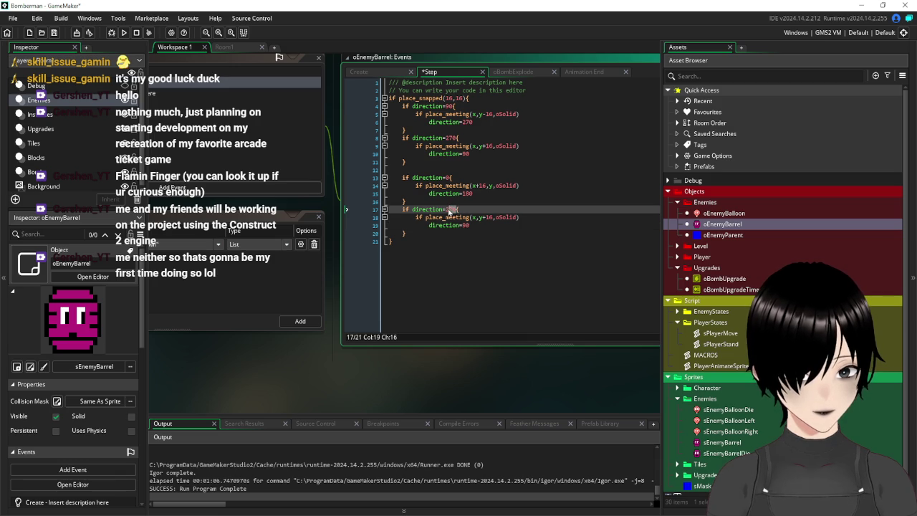
pyautogui.write('18')
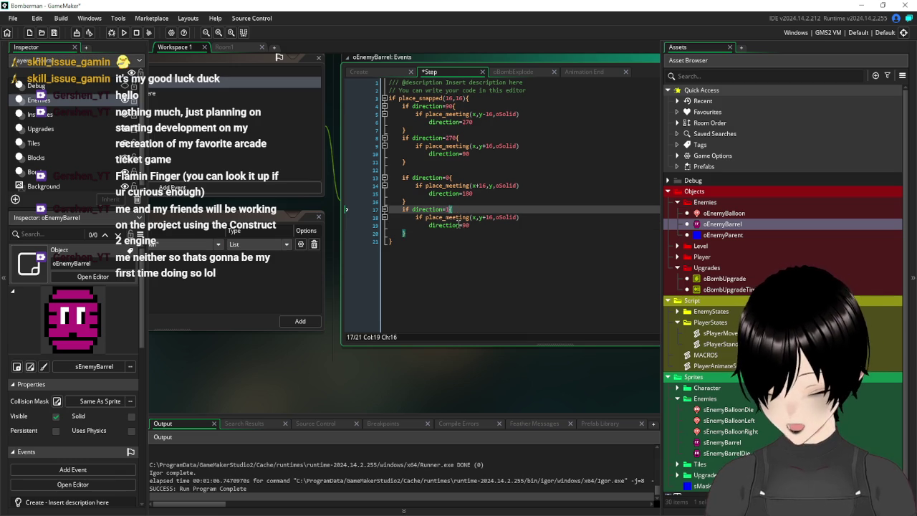
pyautogui.write('0')
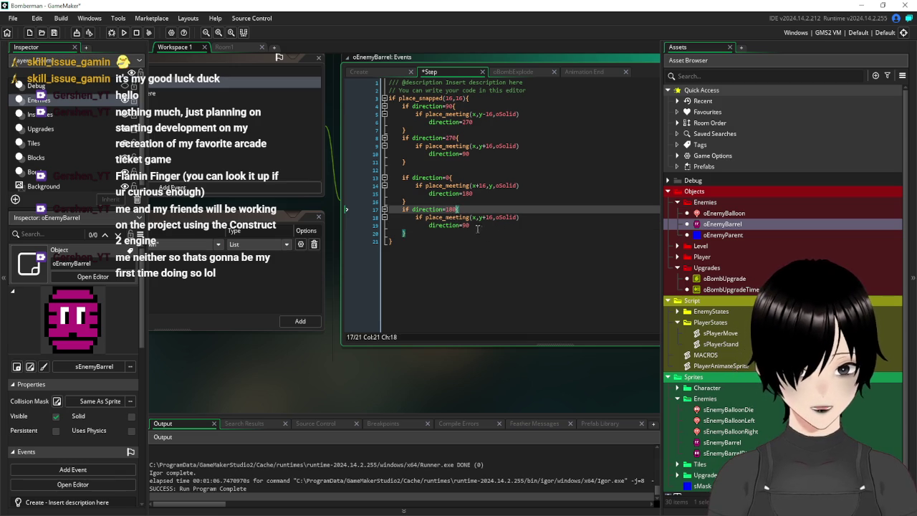
pyautogui.click(472, 225)
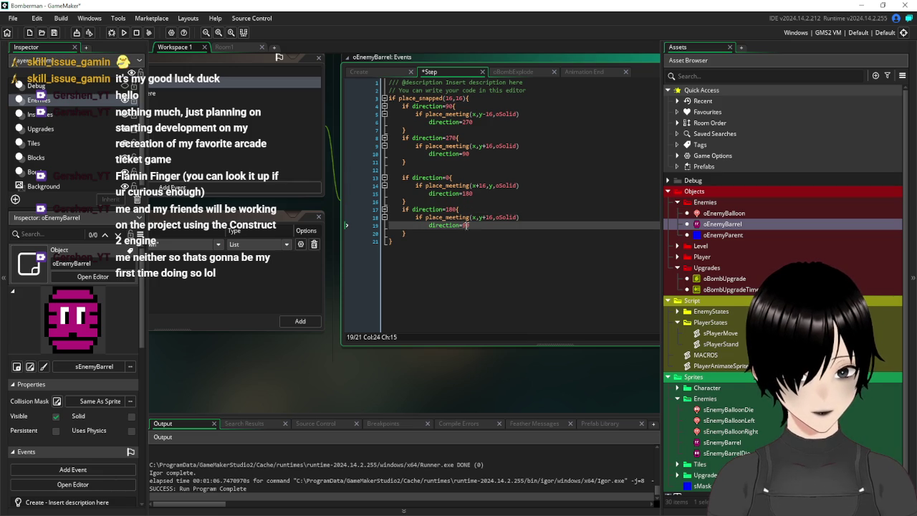
pyautogui.write('0')
# Step: Make line 18's check place_meeting(x-16,y,oSolid), save the Step code, and return to Room1
pyautogui.click(473, 217)
pyautogui.write('-16')
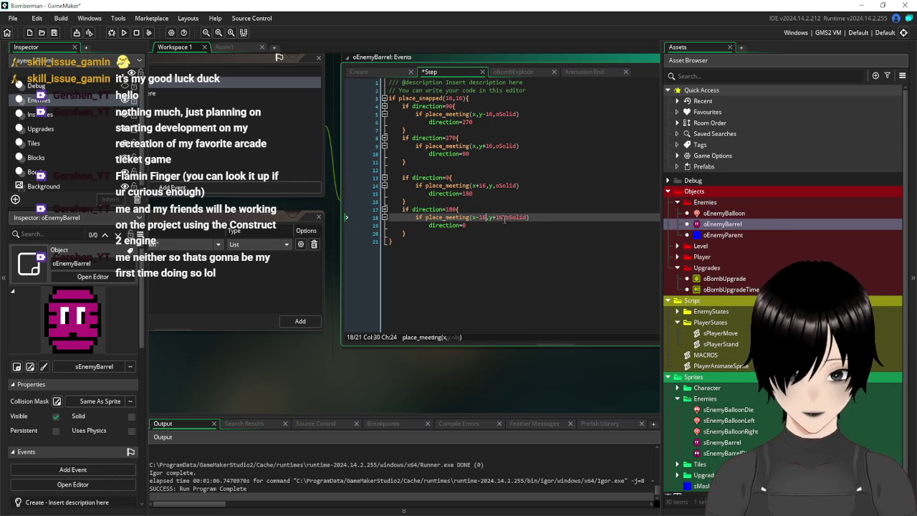
pyautogui.press('BackSpace')
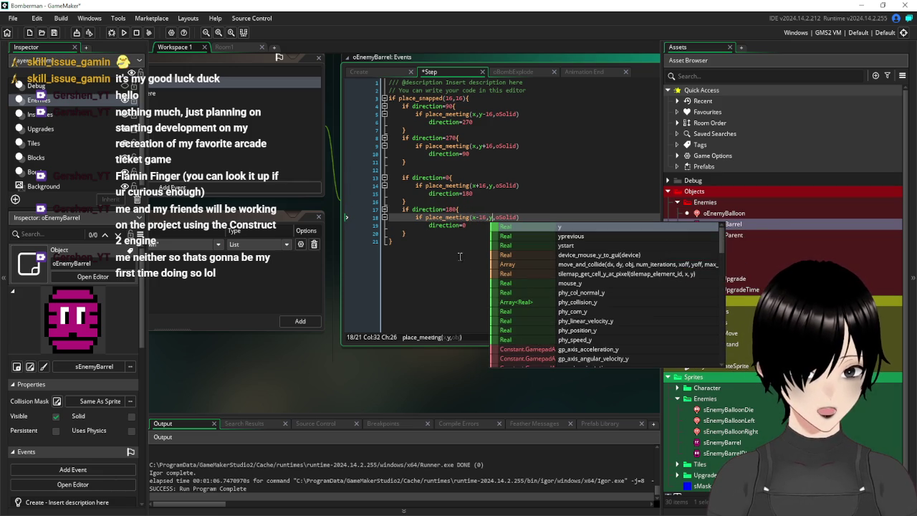
pyautogui.click(449, 259)
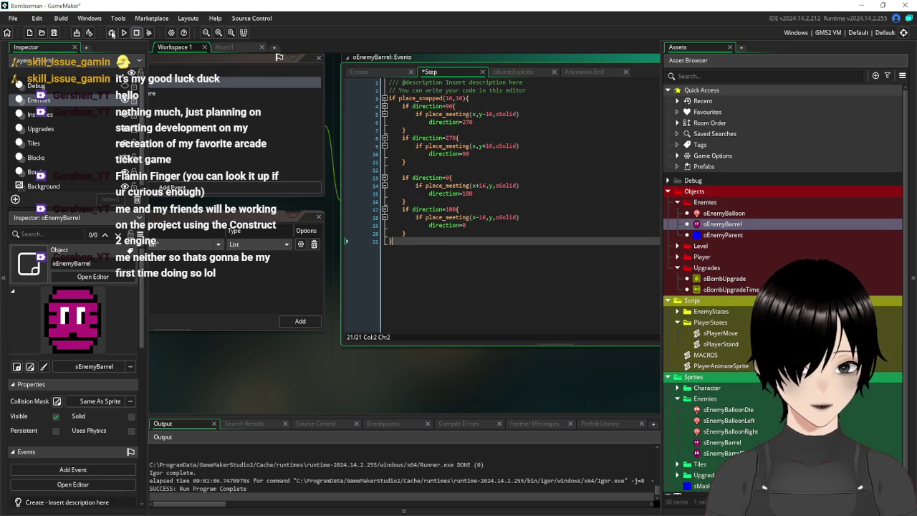
pyautogui.click(53, 33)
pyautogui.click(228, 48)
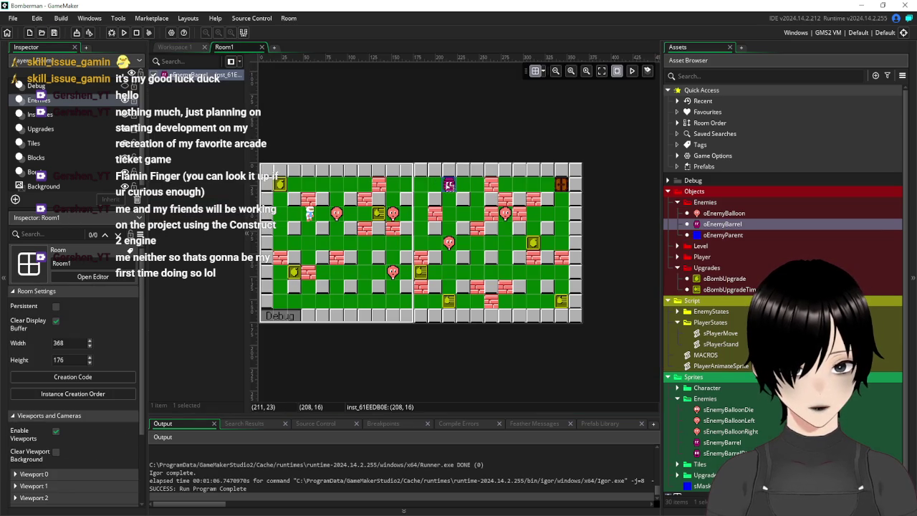
# Step: Change the placed barrel instance's Direction variable to Left_Right and run the game
pyautogui.doubleClick(446, 183)
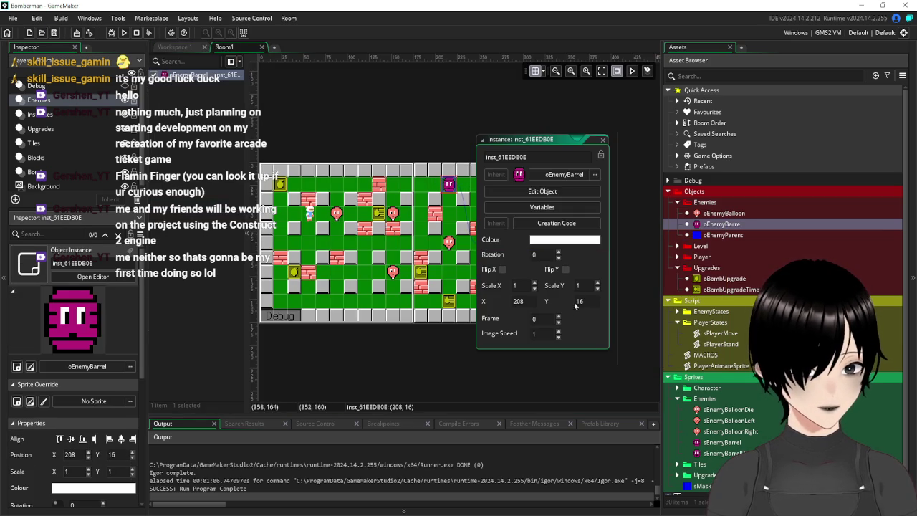
pyautogui.click(561, 209)
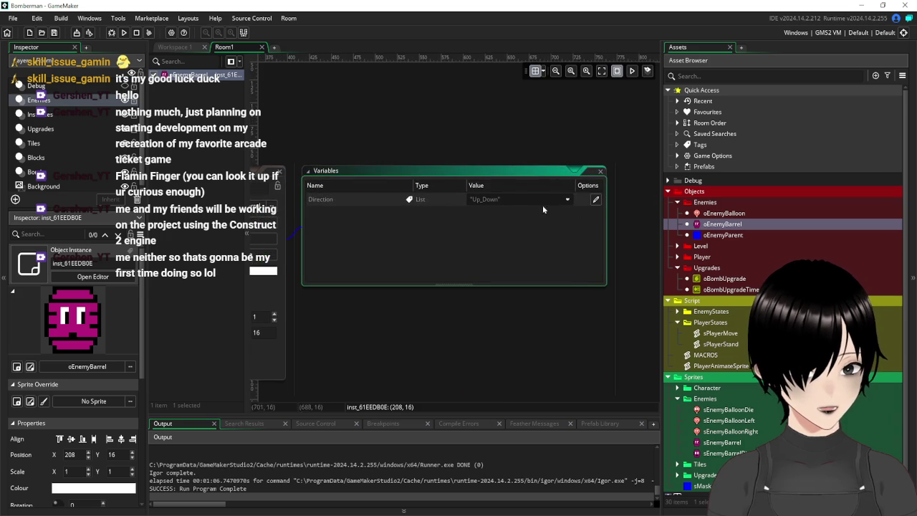
pyautogui.click(597, 201)
pyautogui.click(570, 199)
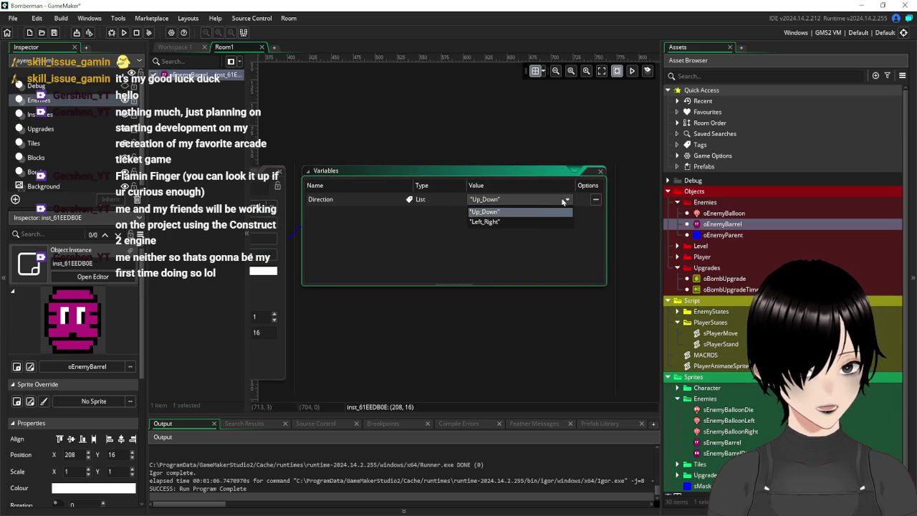
pyautogui.click(507, 221)
pyautogui.click(123, 32)
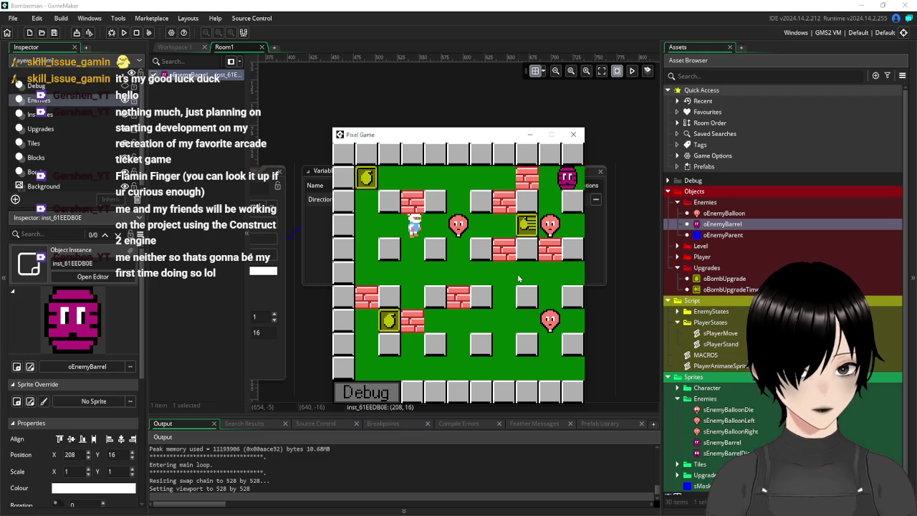
# Step: Walk the player around the left side of the grid, bombing a brick and the balloons
pyautogui.press('Right')
pyautogui.press('Right')
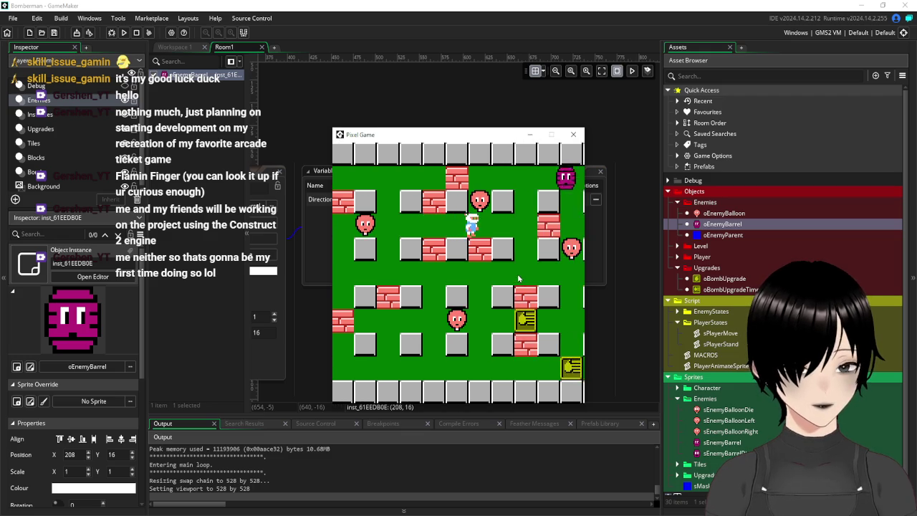
pyautogui.press('Up')
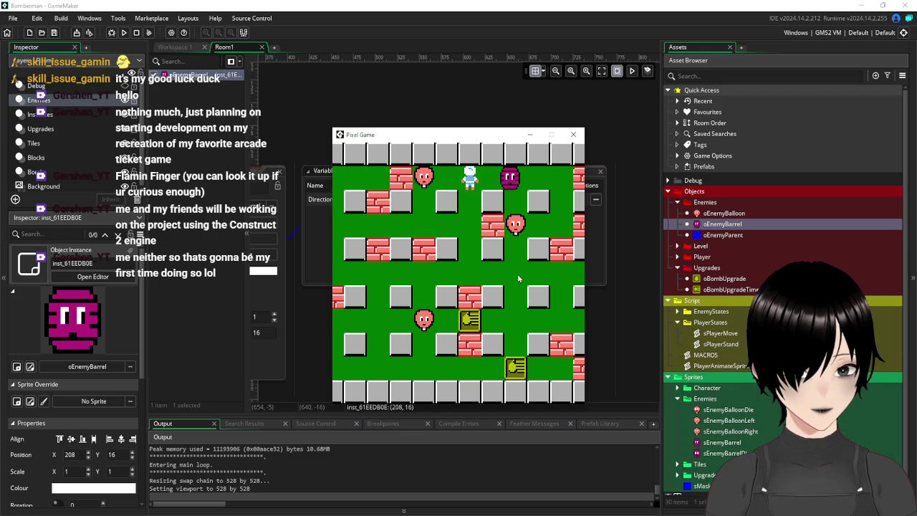
pyautogui.press('space')
pyautogui.press('Down')
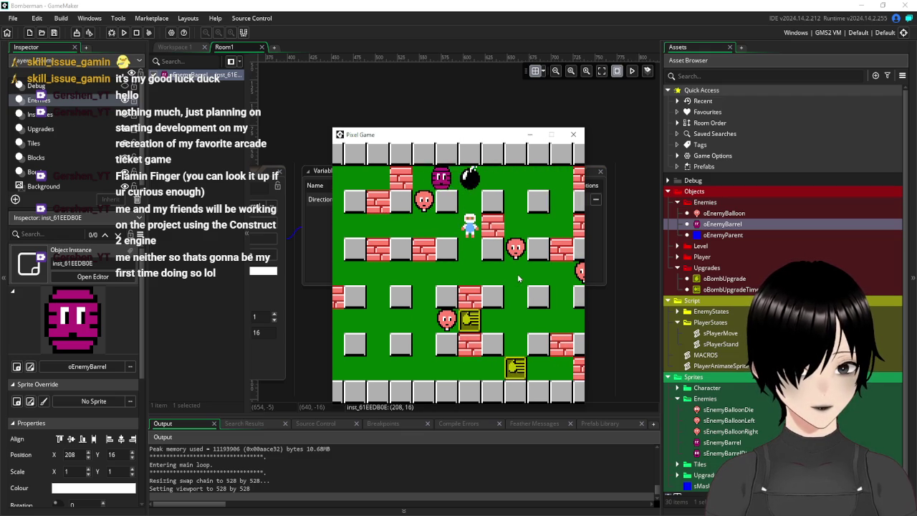
pyautogui.press('Up')
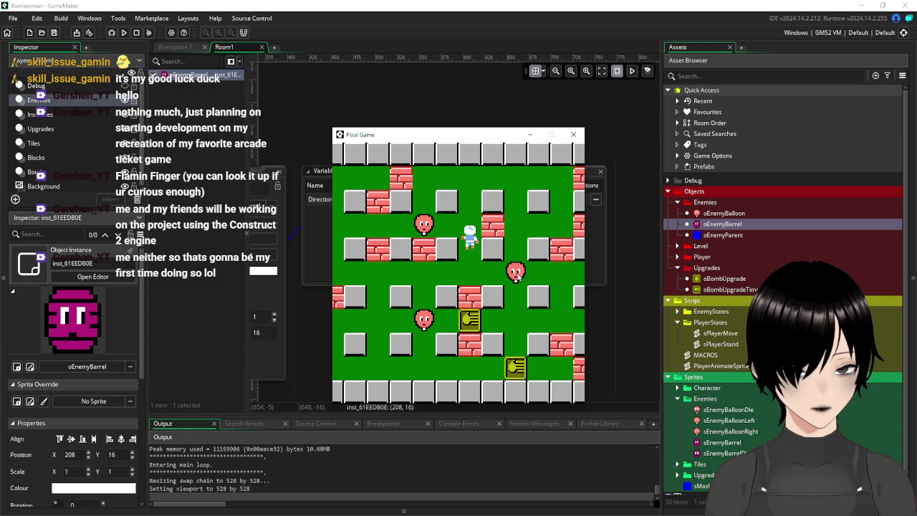
pyautogui.press('Left')
pyautogui.press('Right')
pyautogui.press('Down')
pyautogui.press('Left')
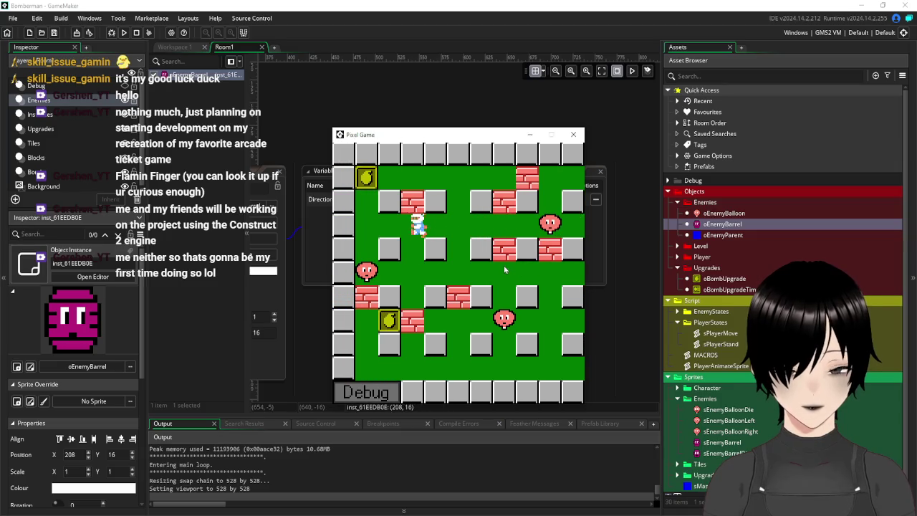
pyautogui.press('Up')
pyautogui.press('Right')
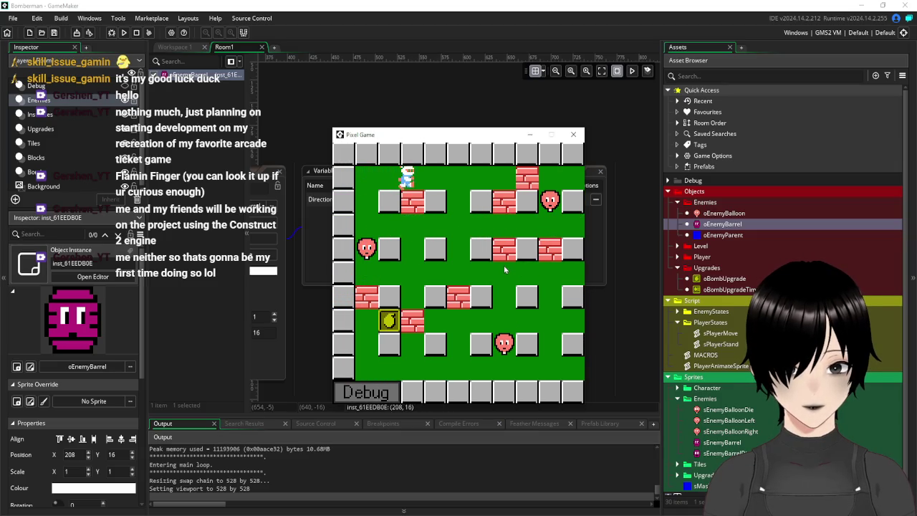
pyautogui.press('Down')
pyautogui.press('Down')
pyautogui.press('Left')
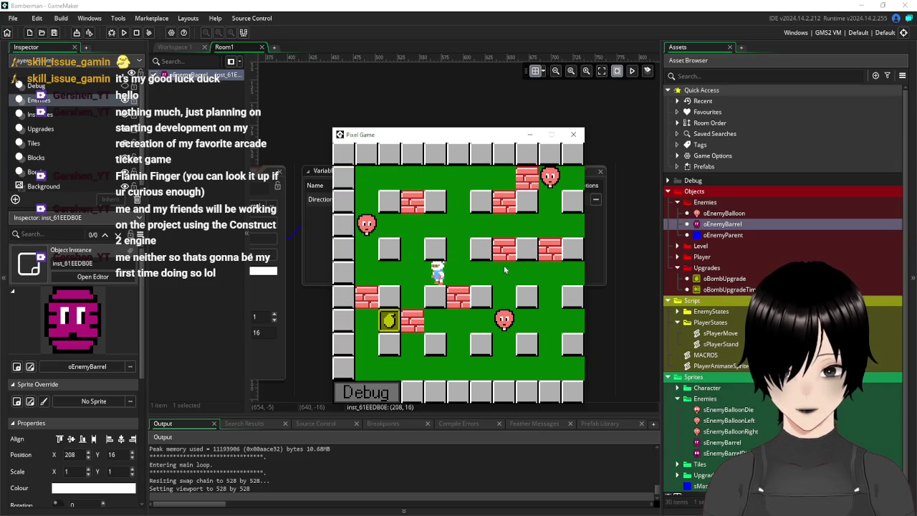
pyautogui.press('Right')
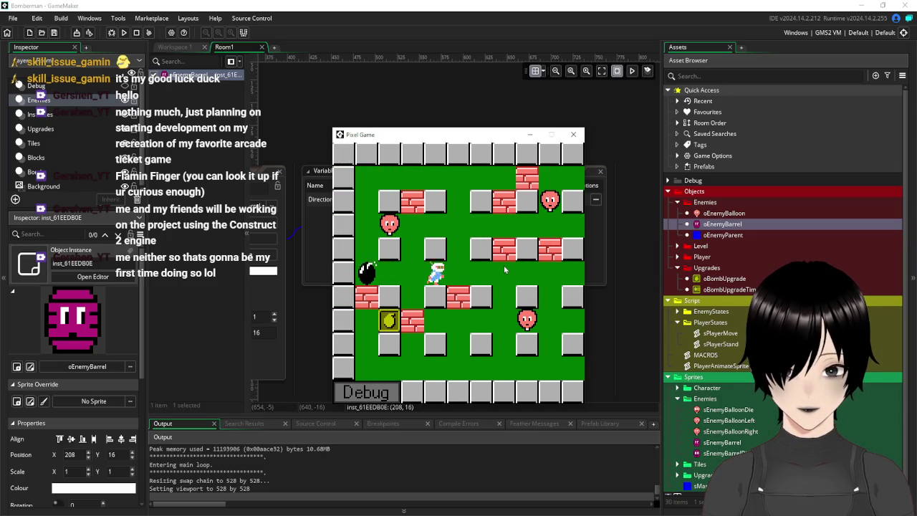
pyautogui.press('Left')
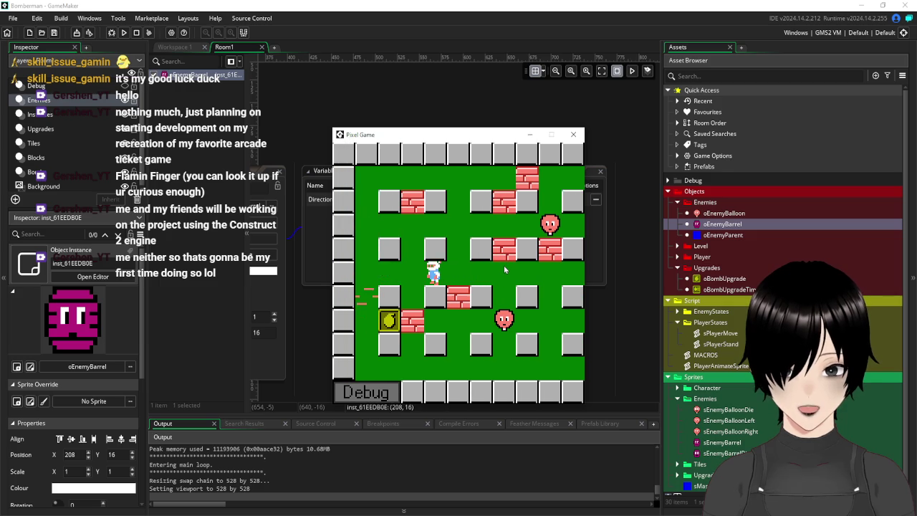
pyautogui.press('Down')
pyautogui.press('Right')
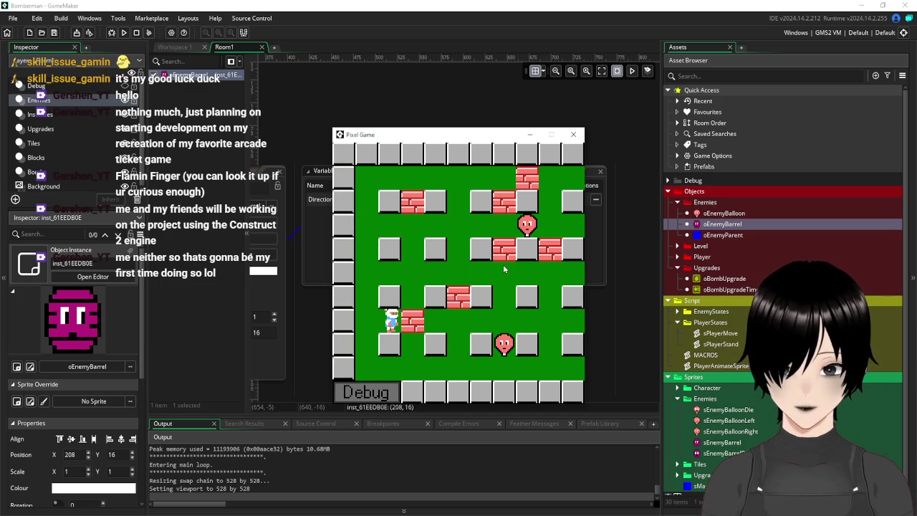
pyautogui.press('space')
pyautogui.press('Left')
pyautogui.press('Up')
pyautogui.press('Right')
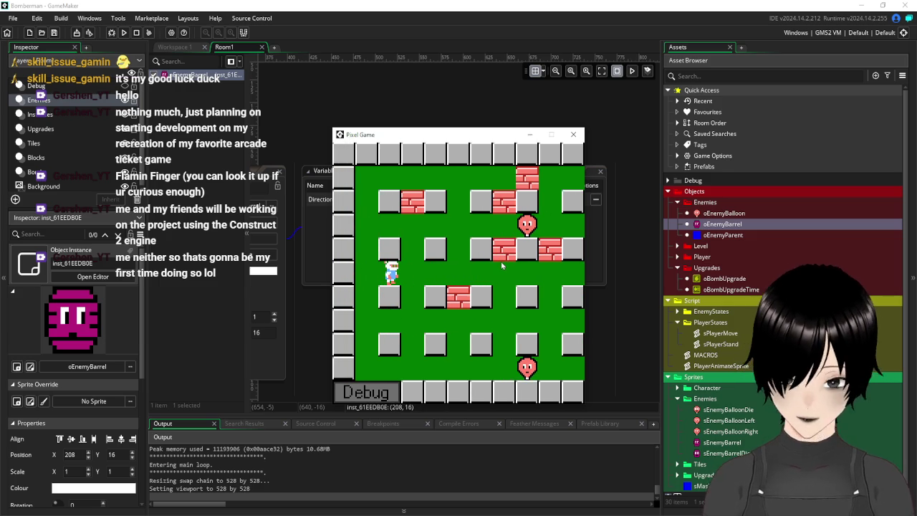
pyautogui.press('Left')
pyautogui.press('Down')
pyautogui.press('Right')
pyautogui.press('space')
pyautogui.press('Left')
pyautogui.press('Up')
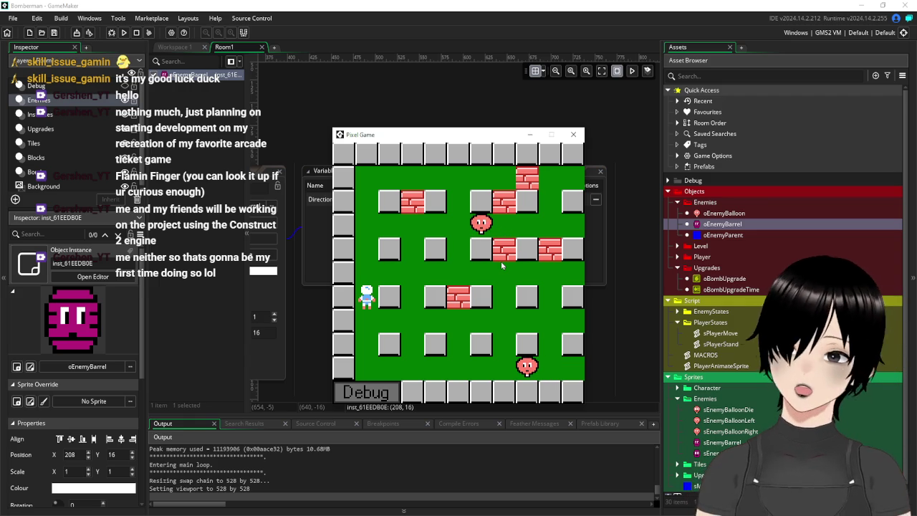
# Step: Work up and to the right, bombing bricks and the nearby enemy
pyautogui.press('Up')
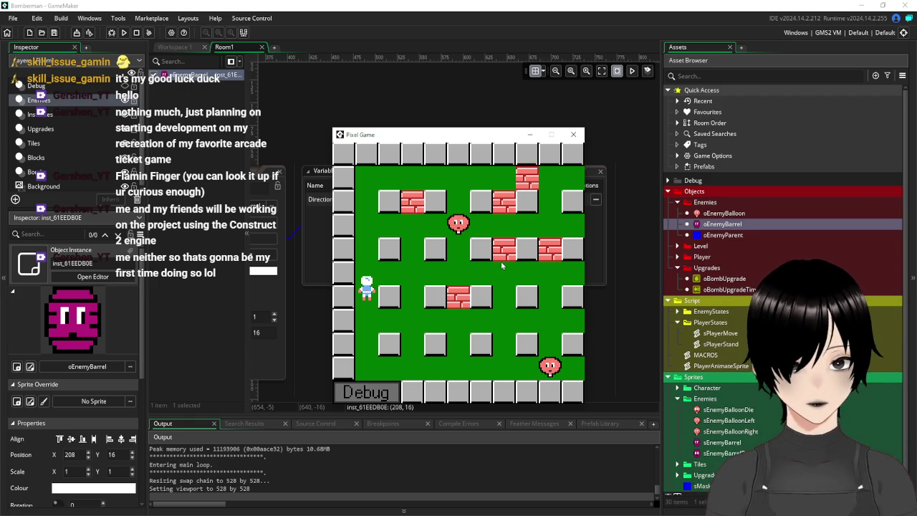
pyautogui.press('Right')
pyautogui.press('Up')
pyautogui.press('Right')
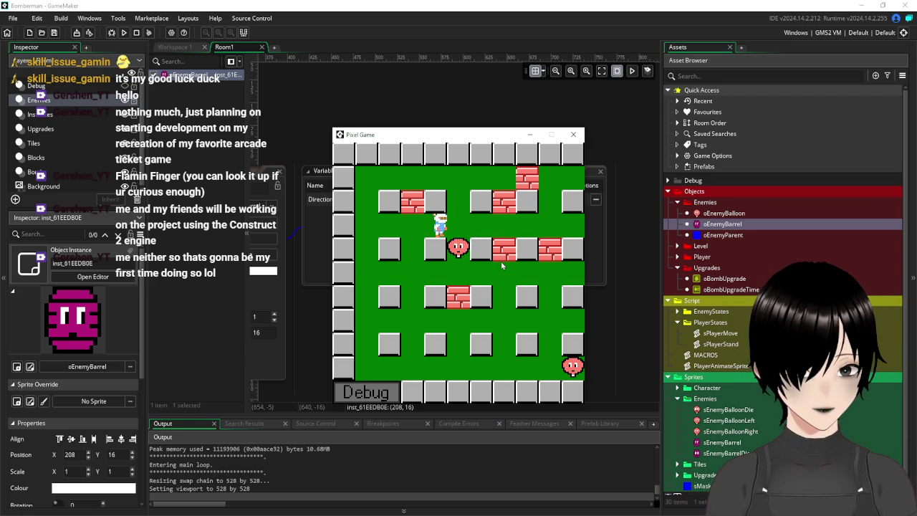
pyautogui.press('Up')
pyautogui.press('space')
pyautogui.press('Right')
pyautogui.press('Right')
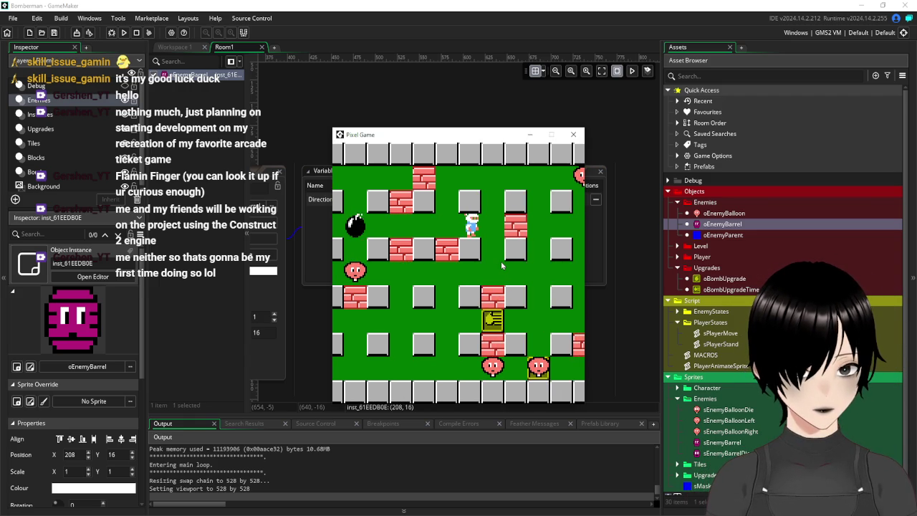
pyautogui.press('Right')
pyautogui.press('Down')
pyautogui.press('Down')
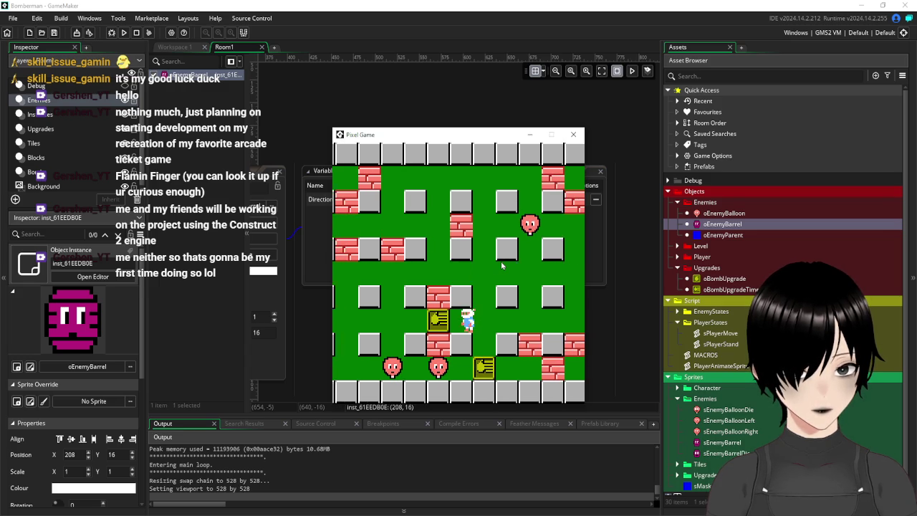
pyautogui.press('Right')
pyautogui.press('Down')
pyautogui.press('space')
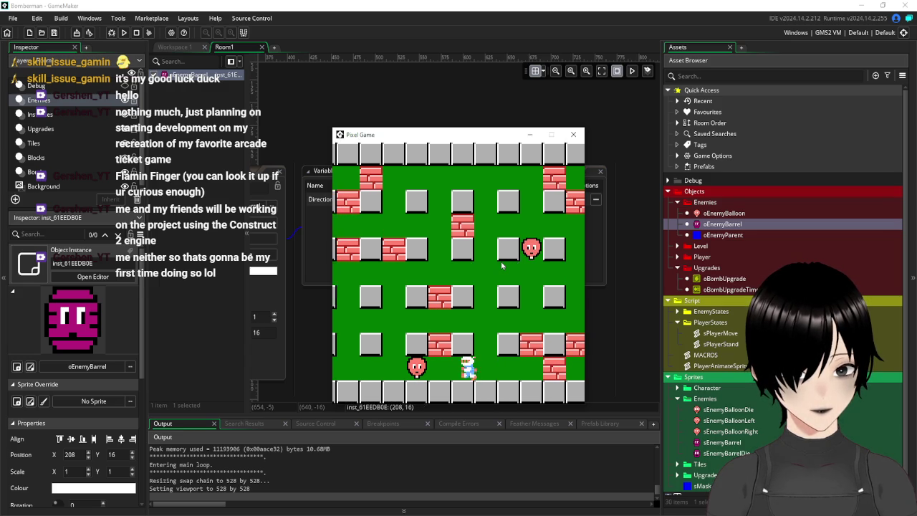
pyautogui.press('Up')
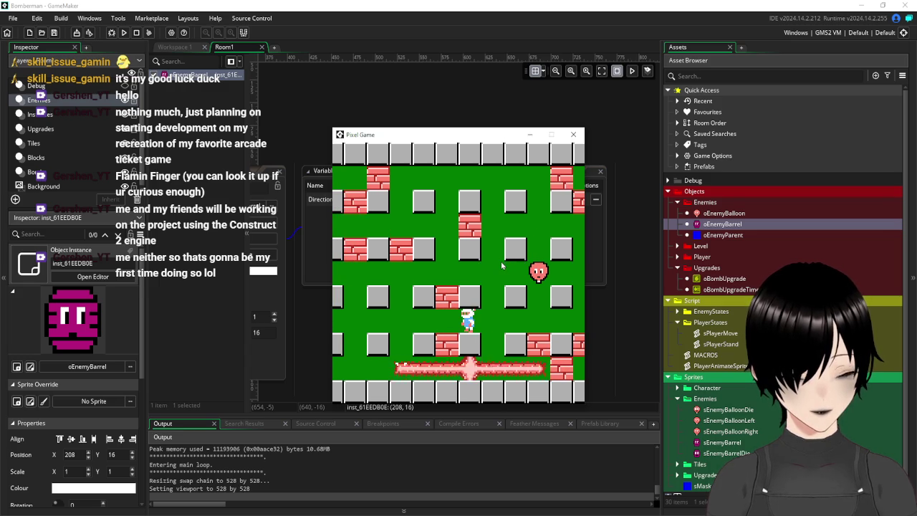
pyautogui.press('Right')
pyautogui.press('Up')
pyautogui.press('space')
pyautogui.press('Up')
pyautogui.press('Right')
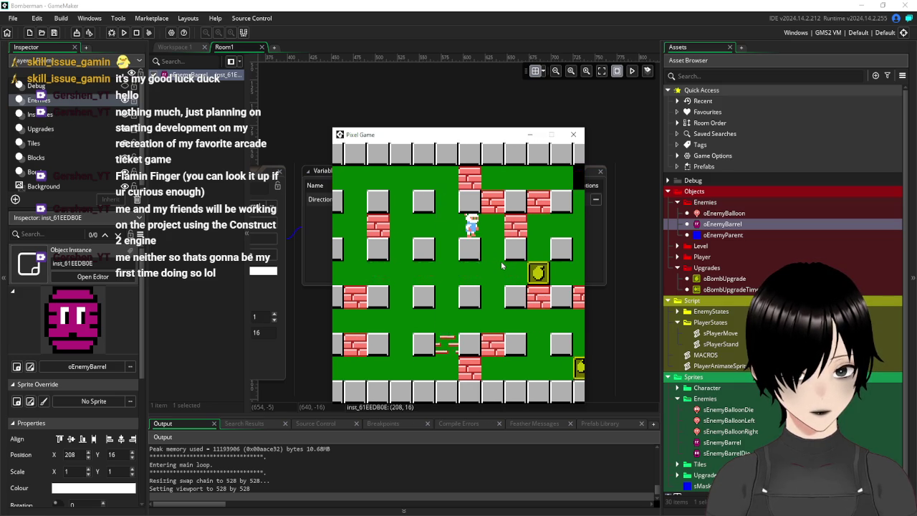
pyautogui.press('Down')
pyautogui.press('Right')
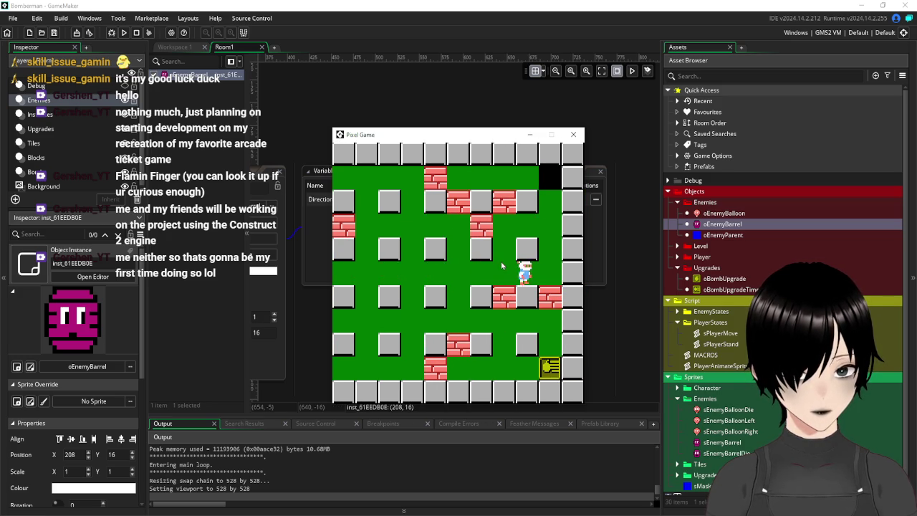
# Step: Collect the power-up, then drop more bombs and retreat from the blasts
pyautogui.press('Up')
pyautogui.press('Down')
pyautogui.press('Left')
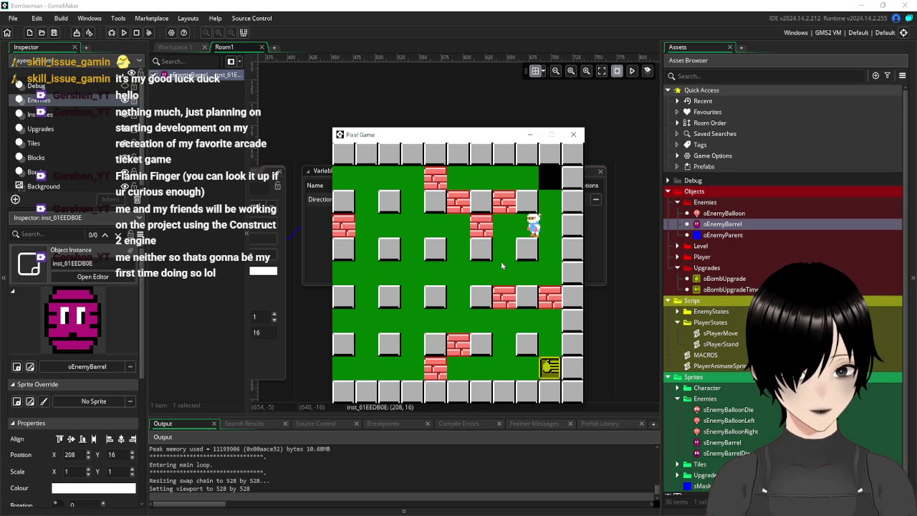
pyautogui.press('Left')
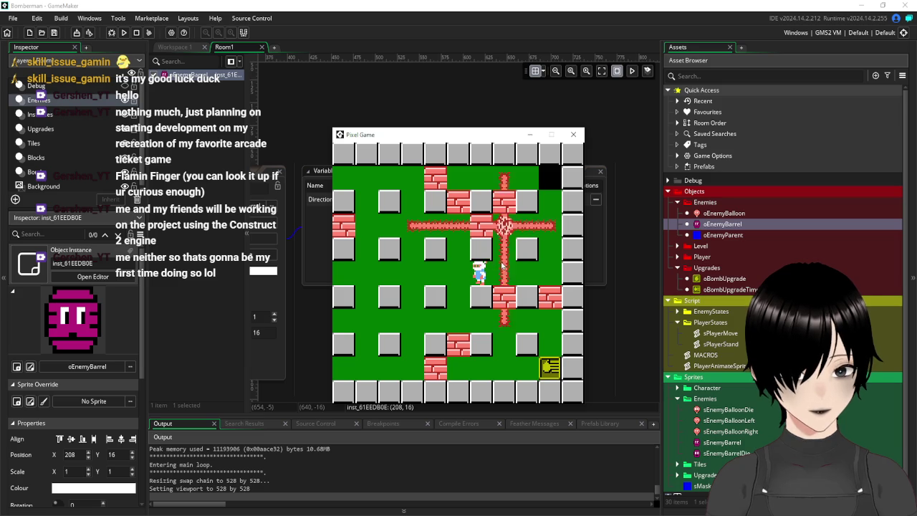
pyautogui.press('Right')
pyautogui.press('Down')
pyautogui.press('Right')
pyautogui.press('Left')
pyautogui.press('Left')
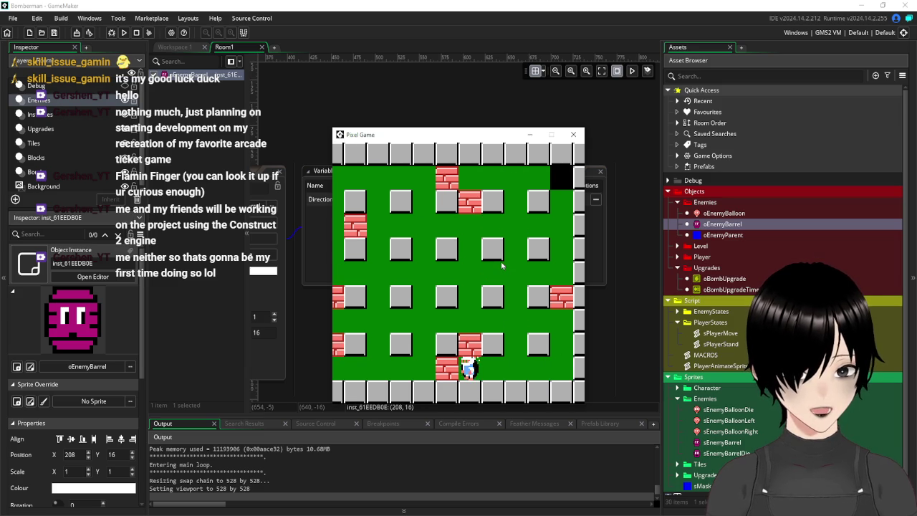
pyautogui.press('Right')
pyautogui.press('Up')
pyautogui.press('Up')
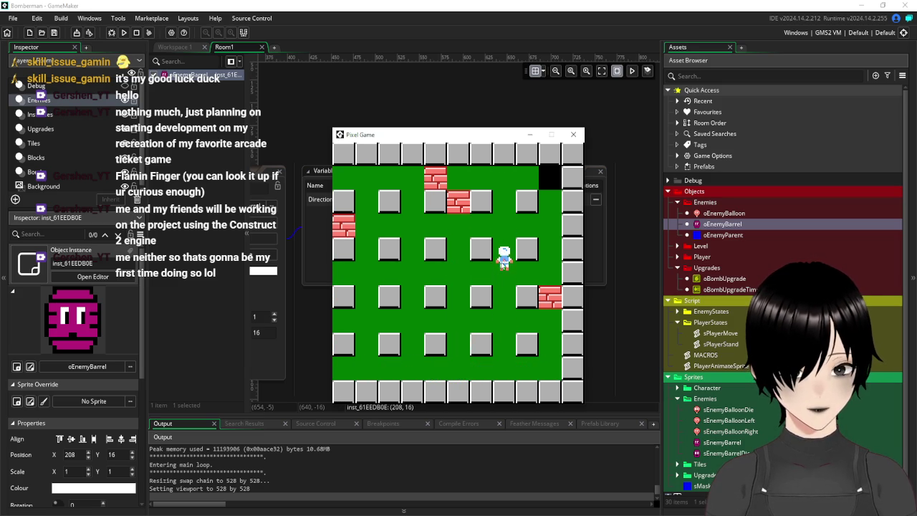
pyautogui.press('space')
pyautogui.press('Left')
pyautogui.press('Down')
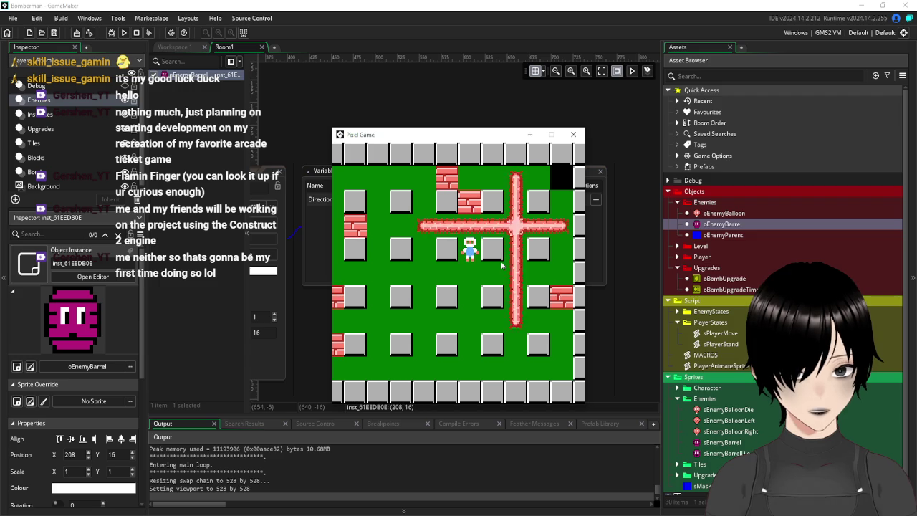
pyautogui.press('Left')
pyautogui.press('space')
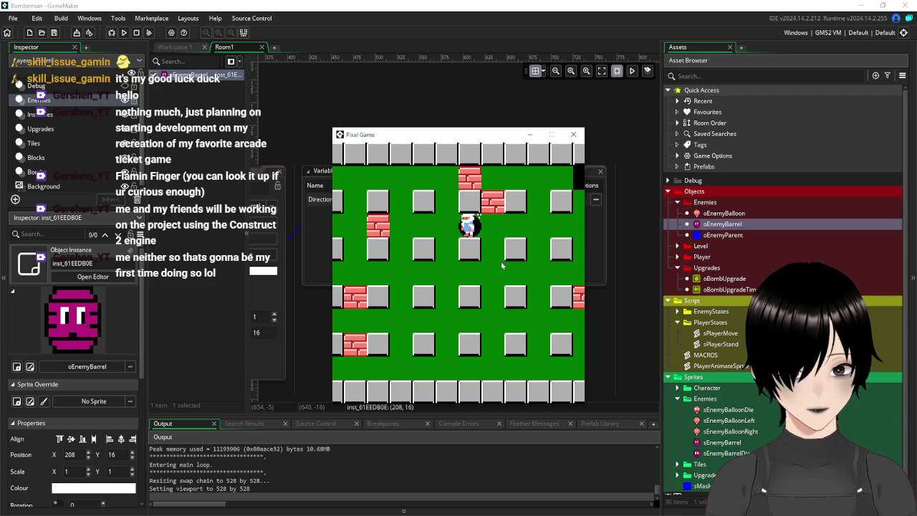
pyautogui.press('Left')
pyautogui.press('Down')
pyautogui.press('Up')
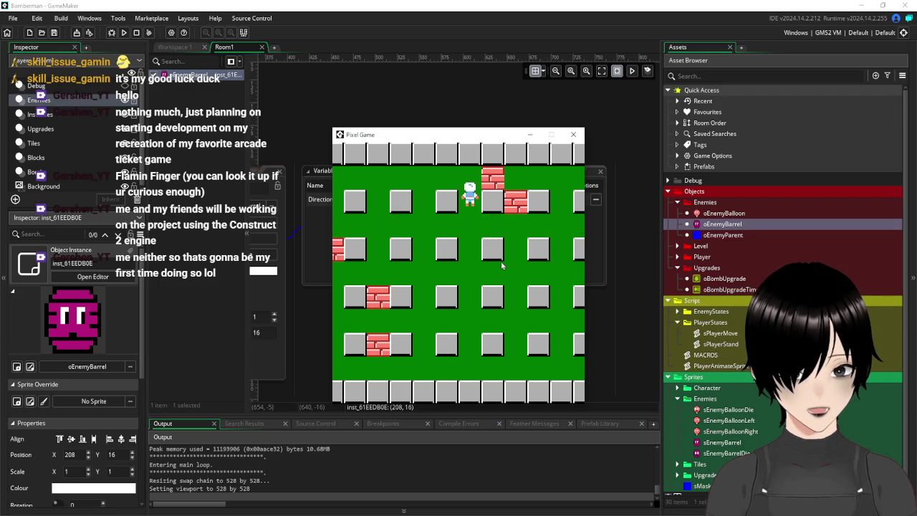
# Step: Bomb around the top-right corner and the centre rows until the area is cleared
pyautogui.press('space')
pyautogui.press('Down')
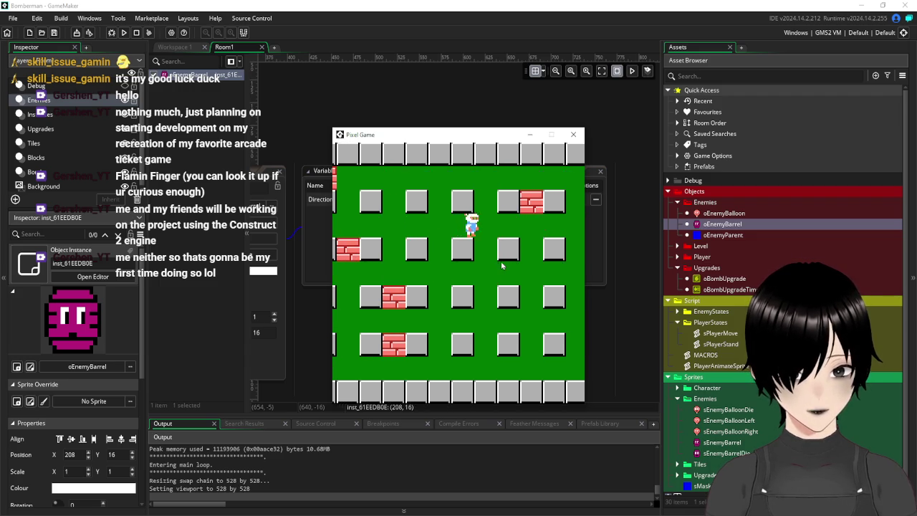
pyautogui.press('Right')
pyautogui.press('Right')
pyautogui.press('Up')
pyautogui.press('Up')
pyautogui.press('Left')
pyautogui.press('Down')
pyautogui.press('Up')
pyautogui.press('Right')
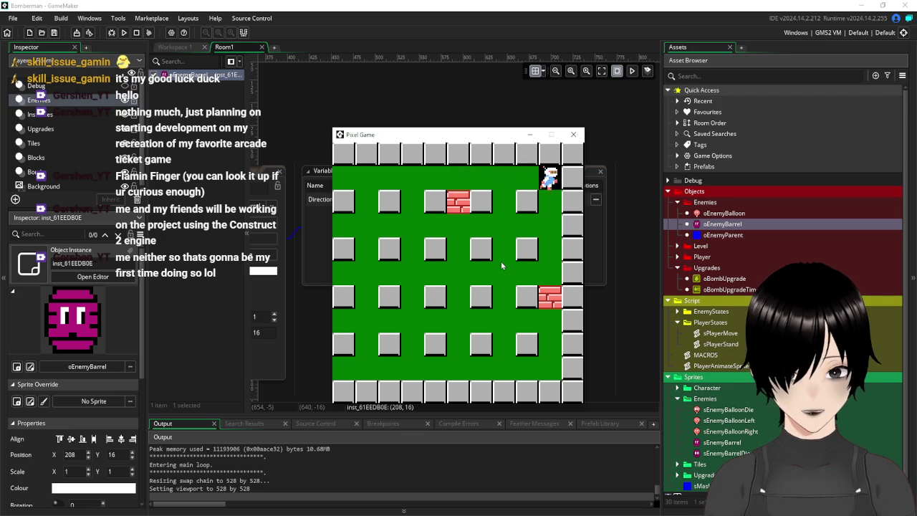
pyautogui.press('Down')
pyautogui.press('space')
pyautogui.press('Left')
pyautogui.press('Right')
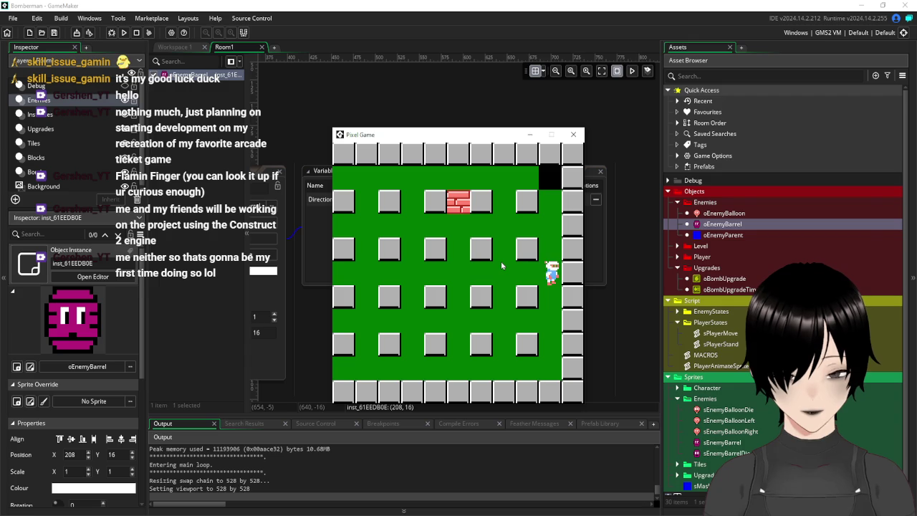
pyautogui.press('Left')
pyautogui.press('Up')
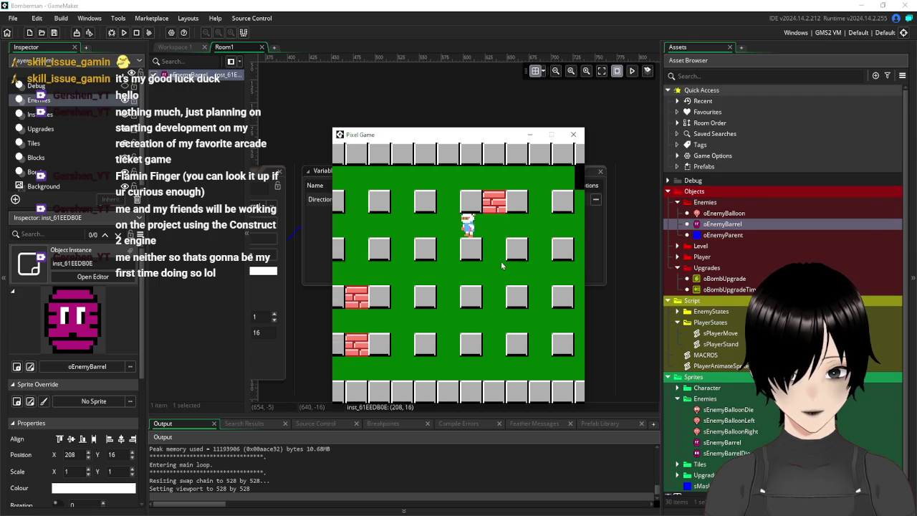
pyautogui.press('Left')
pyautogui.press('space')
pyautogui.press('Left')
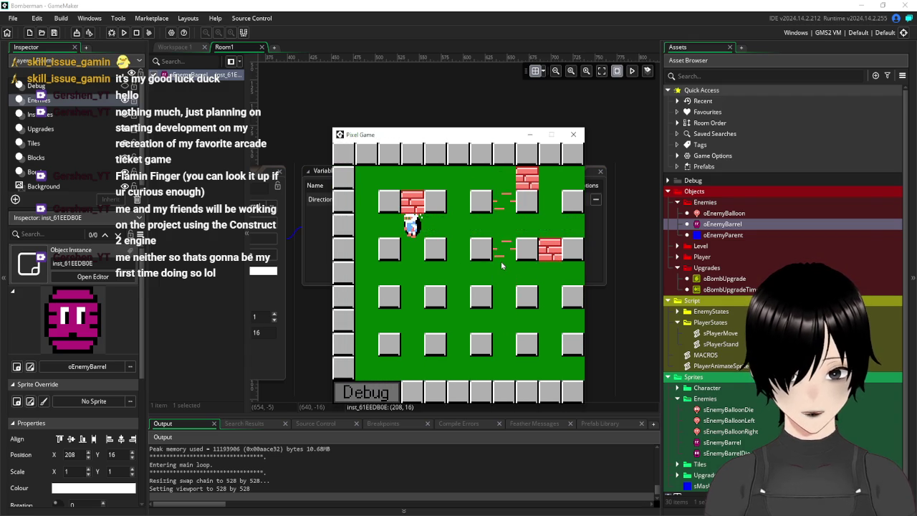
pyautogui.press('Down')
pyautogui.press('Up')
pyautogui.press('Right')
pyautogui.press('Up')
pyautogui.press('space')
pyautogui.press('Right')
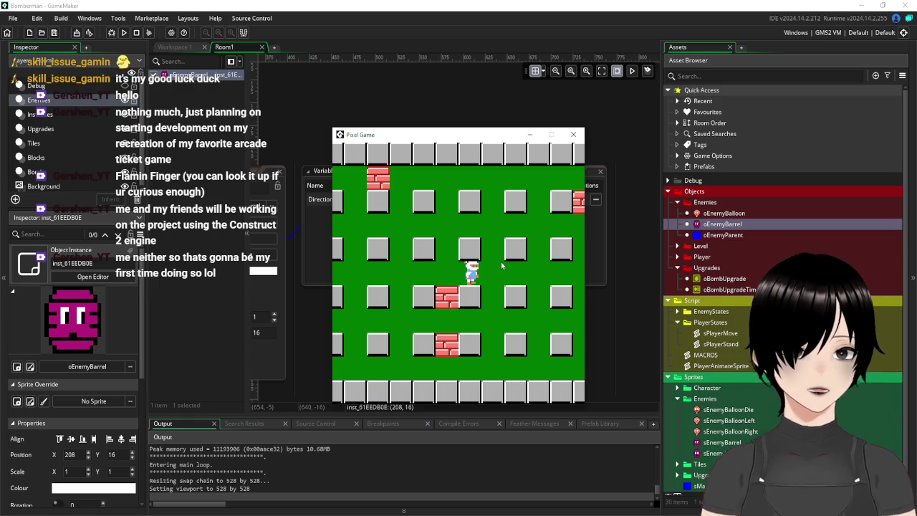
# Step: Close the running game, the oEnemyBarrel Step code editor and its object window
pyautogui.click(574, 136)
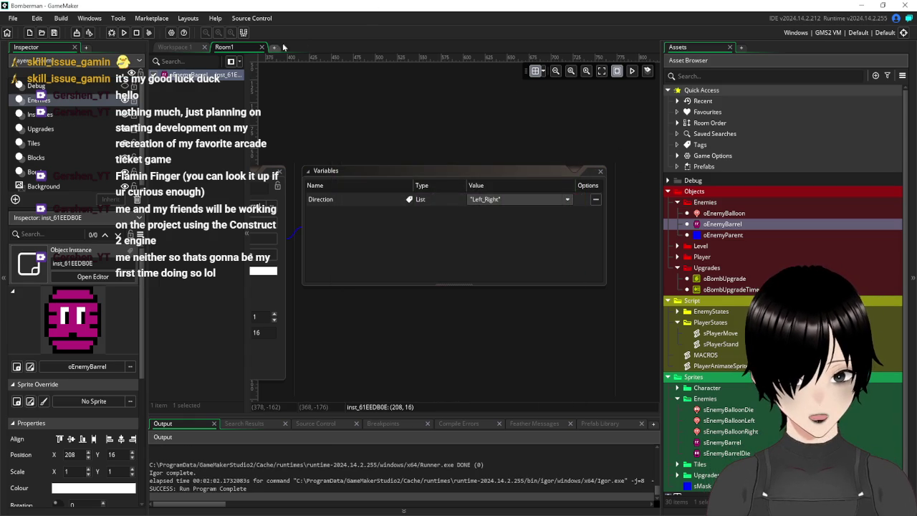
pyautogui.click(188, 47)
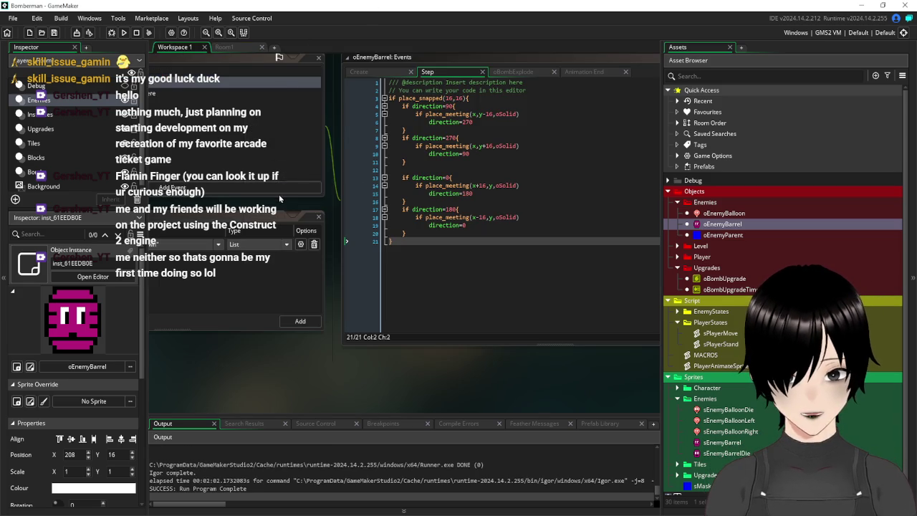
pyautogui.scroll(5, 306, 185)
pyautogui.click(320, 208)
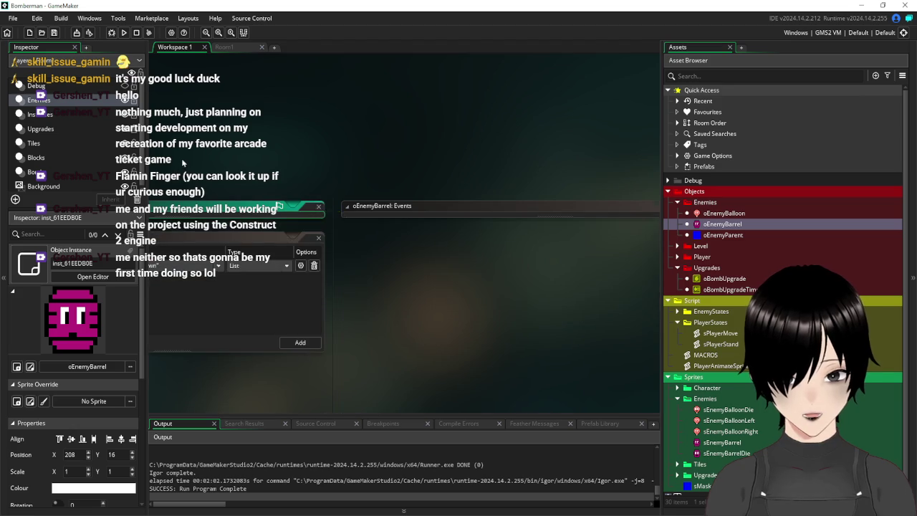
pyautogui.click(369, 159)
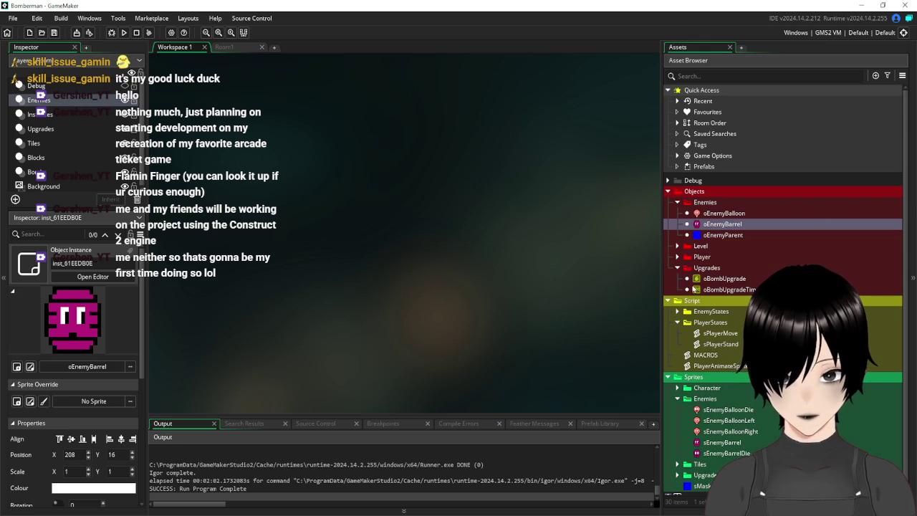
# Step: Collapse the Script, Sprites, Enemies, Upgrades and Objects folders in the Asset Browser
pyautogui.click(669, 301)
pyautogui.click(668, 311)
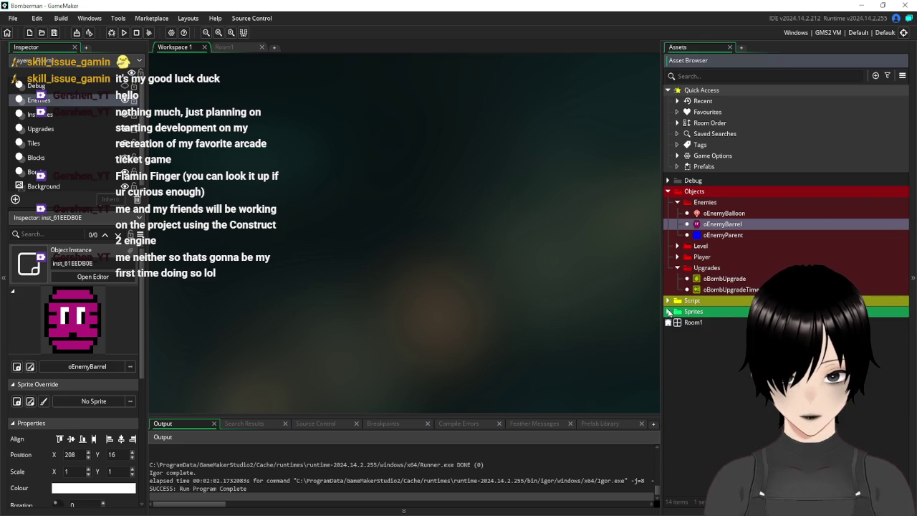
pyautogui.click(668, 313)
pyautogui.click(677, 333)
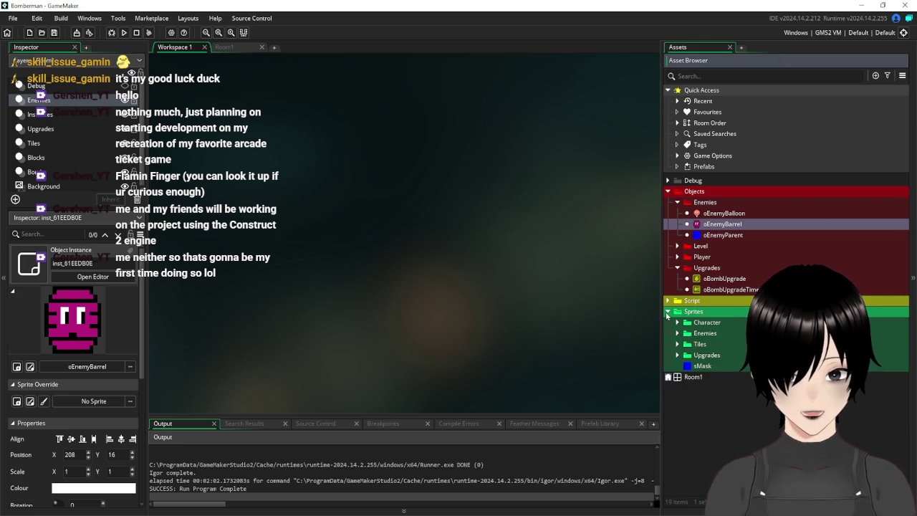
pyautogui.click(668, 312)
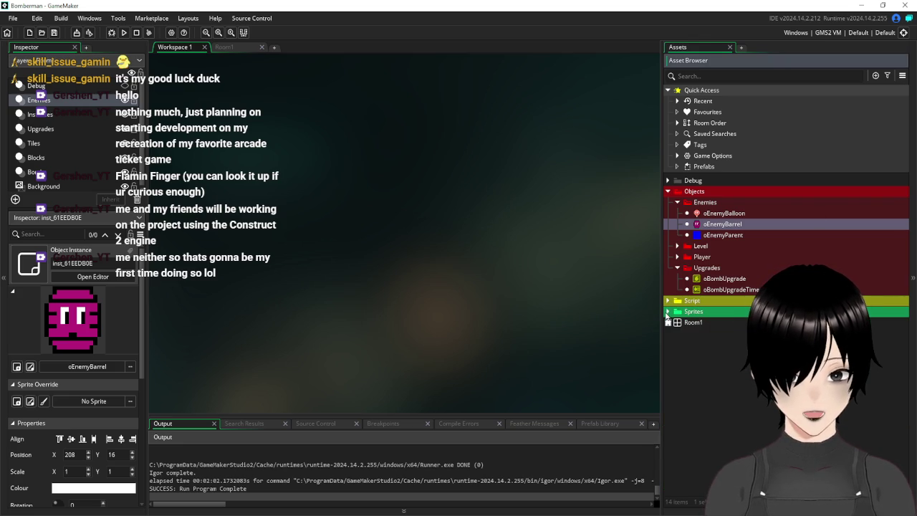
pyautogui.click(678, 203)
pyautogui.click(679, 235)
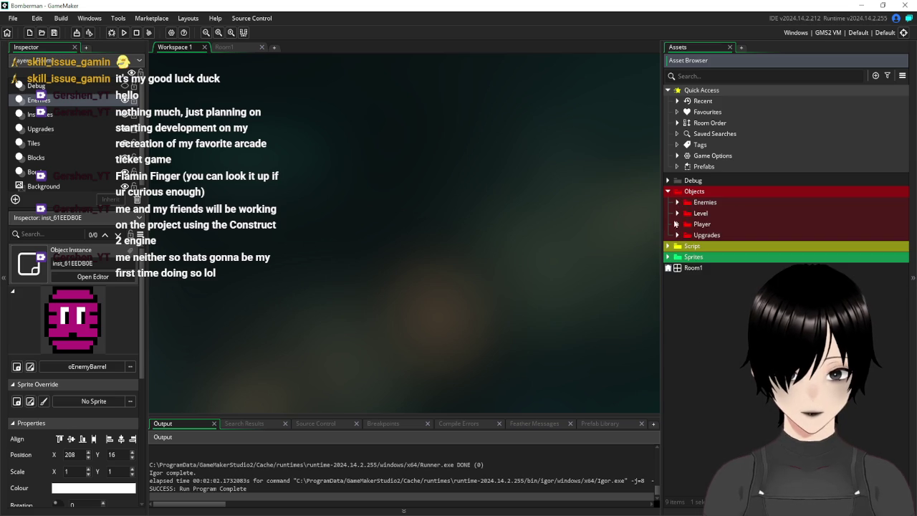
pyautogui.click(668, 194)
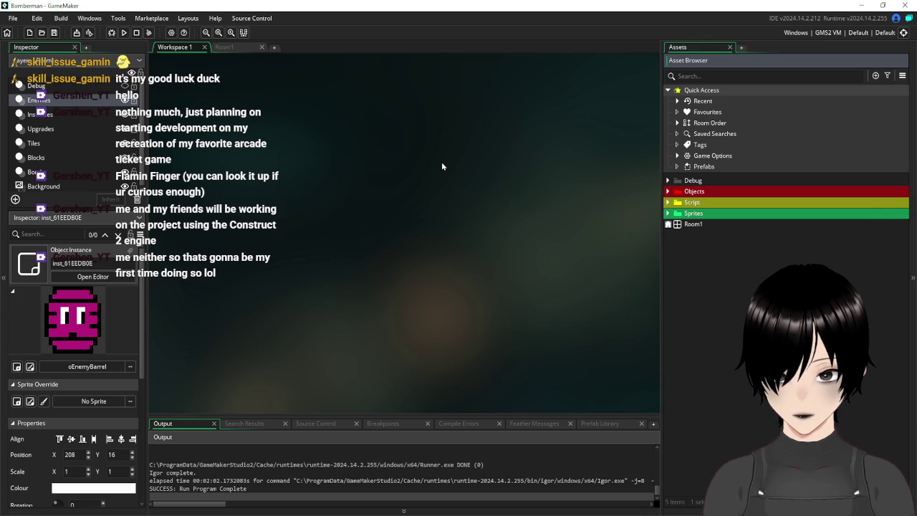
pyautogui.click(226, 47)
pyautogui.click(180, 48)
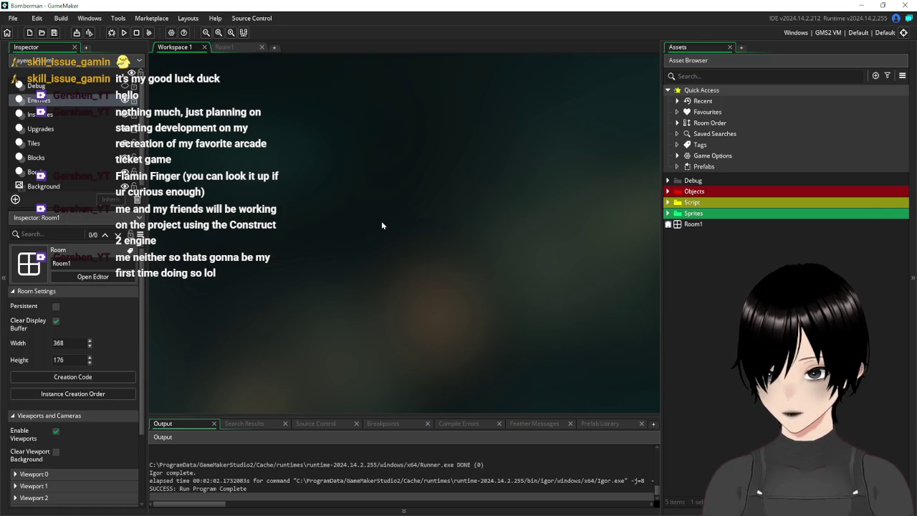
# Step: Create a new asset group named Paths in the project
pyautogui.rightClick(699, 267)
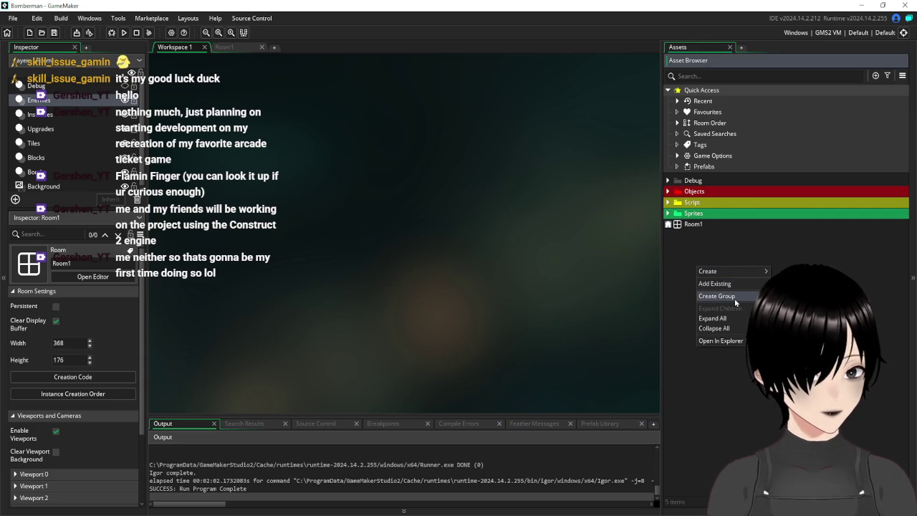
pyautogui.click(735, 298)
pyautogui.write('Paths')
pyautogui.press('Return')
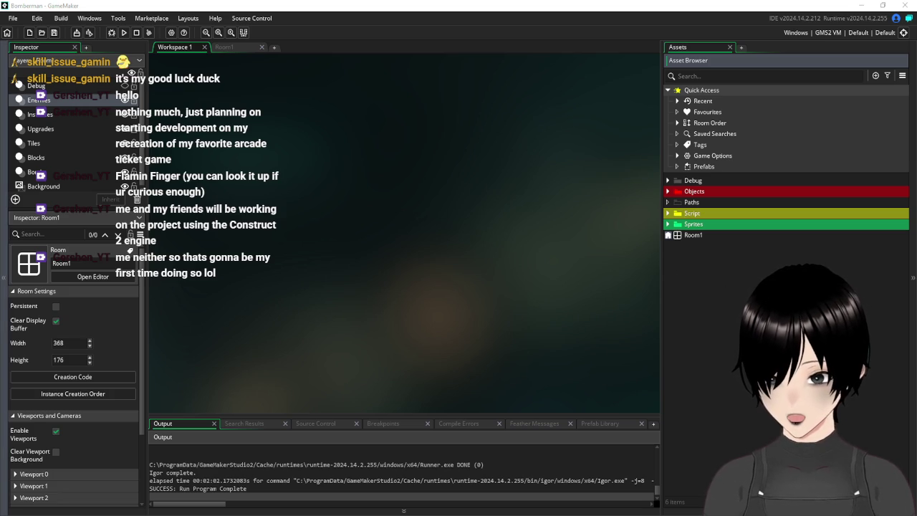
pyautogui.click(233, 47)
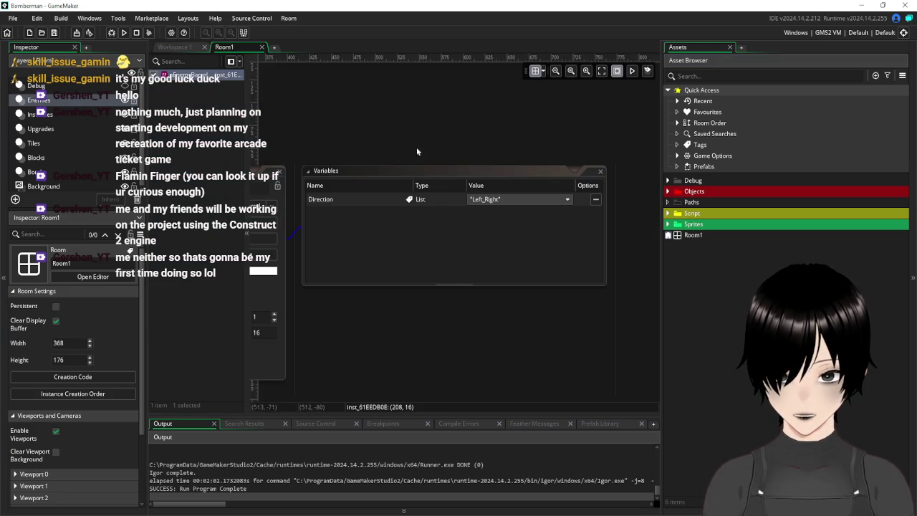
pyautogui.hotkey('alt', 'Tab')
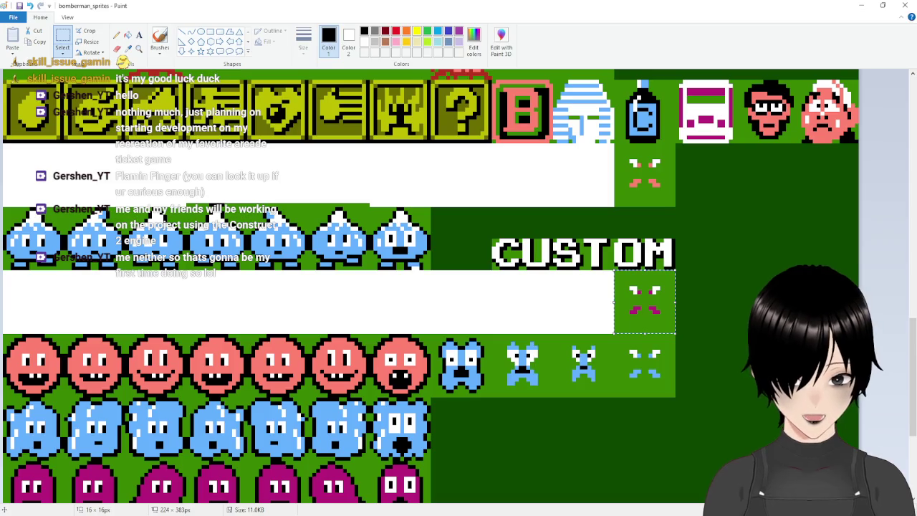
# Step: Scroll the bomberman_sprites sheet in Paint, select a blue enemy sprite, then return to GameMaker
pyautogui.scroll(-3, 276, 307)
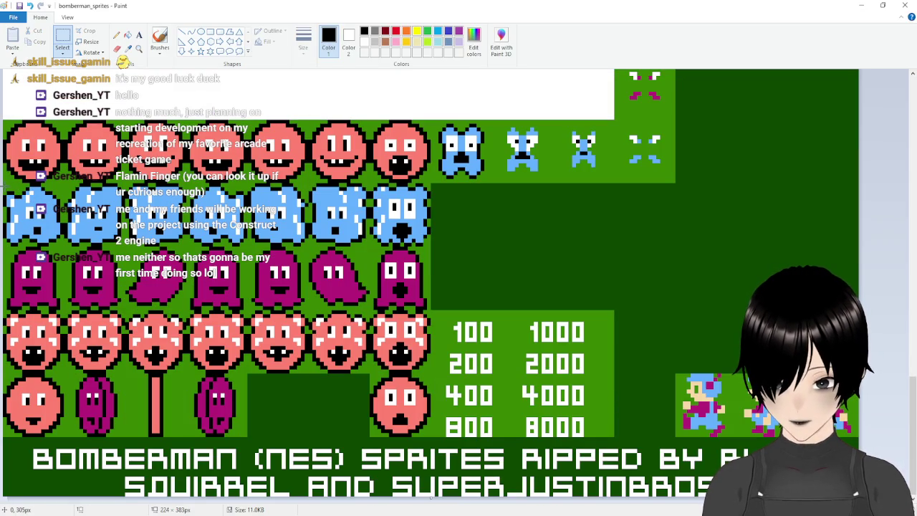
pyautogui.moveTo(64, 185)
pyautogui.mouseDown()
pyautogui.moveTo(3, 209)
pyautogui.moveTo(3, 245)
pyautogui.mouseUp()
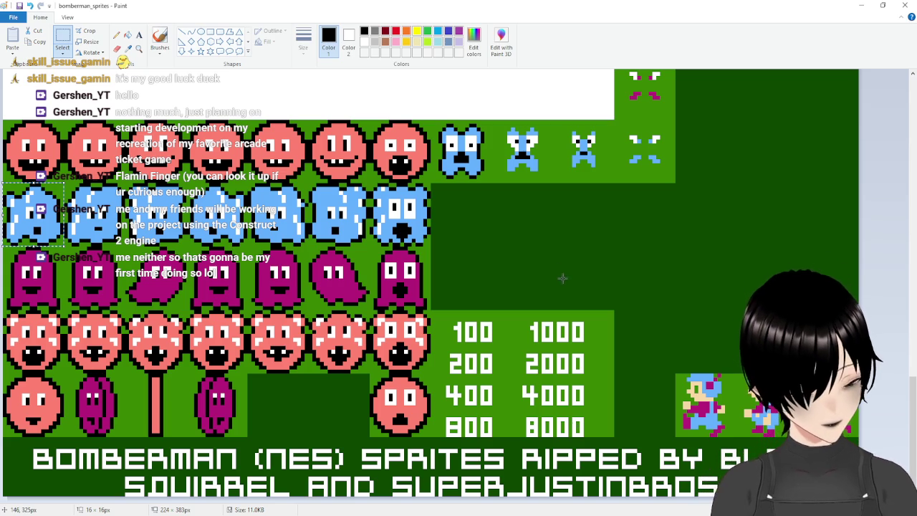
pyautogui.hotkey('alt', 'Tab')
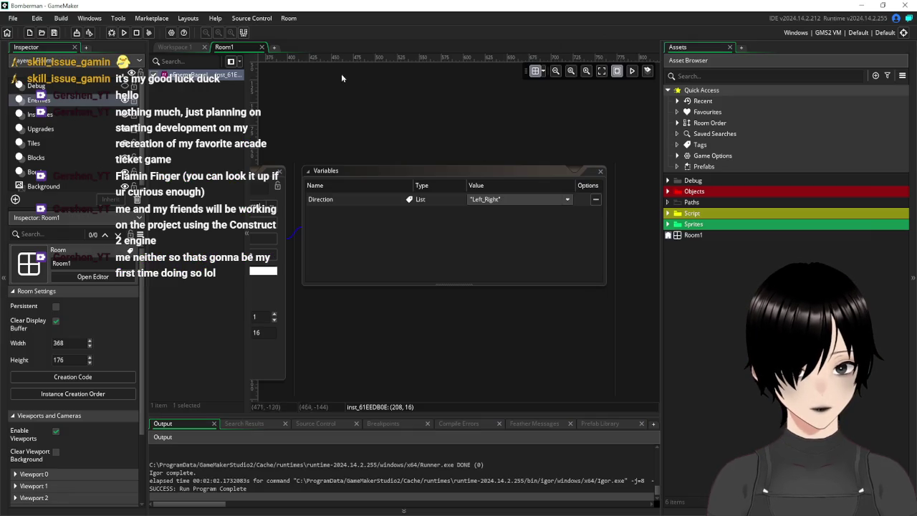
# Step: Delete the purple barrel and the balloon enemy instances from Room1
pyautogui.click(207, 46)
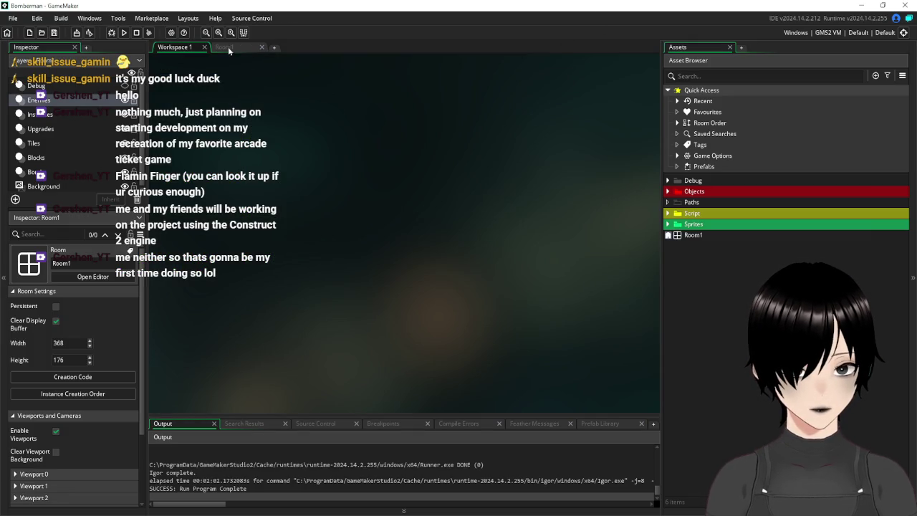
pyautogui.click(227, 47)
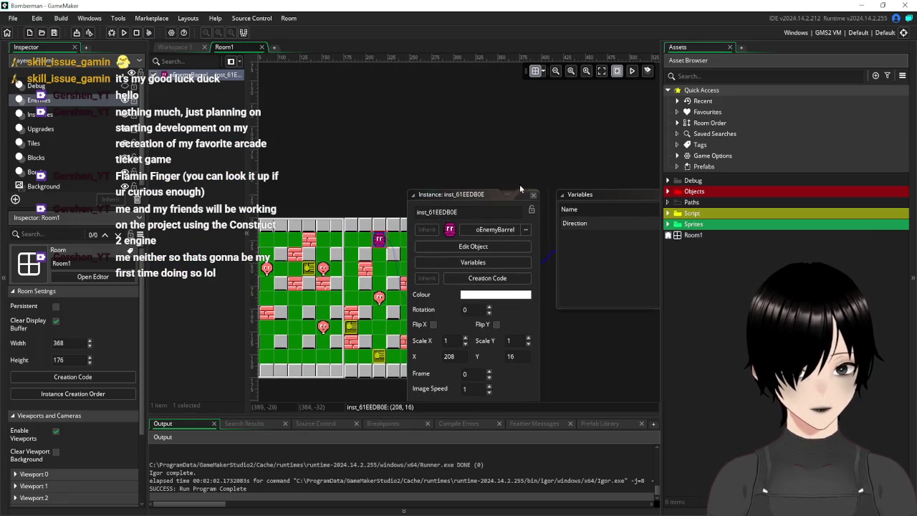
pyautogui.click(534, 194)
pyautogui.moveTo(316, 133)
pyautogui.mouseDown()
pyautogui.moveTo(437, 84)
pyautogui.moveTo(388, 71)
pyautogui.mouseUp()
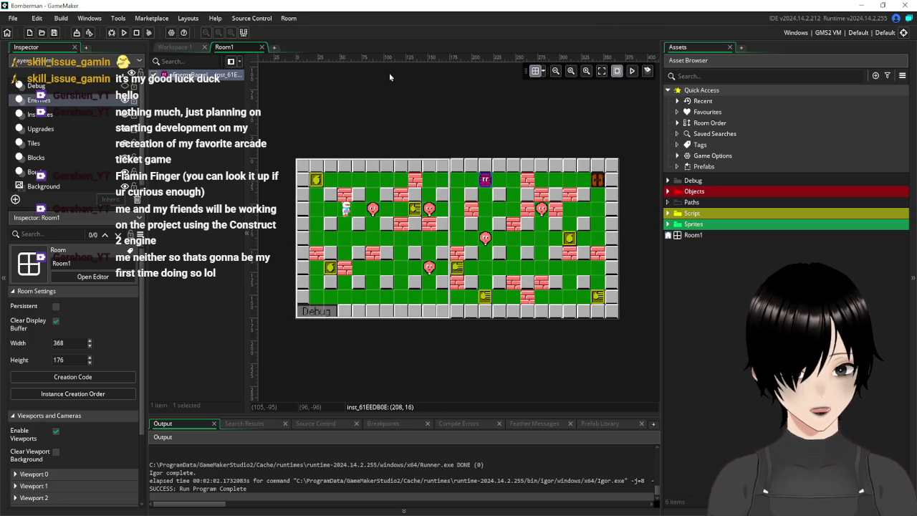
pyautogui.click(485, 179)
pyautogui.press('Delete')
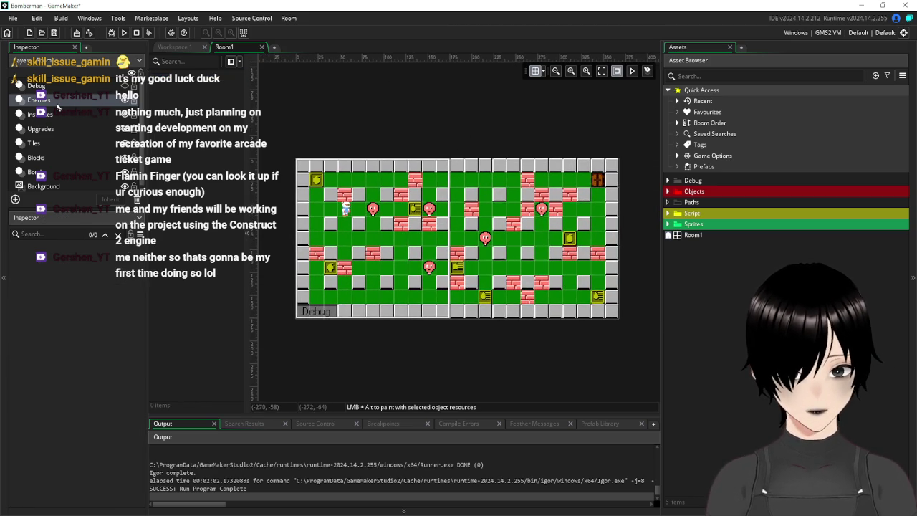
pyautogui.click(53, 130)
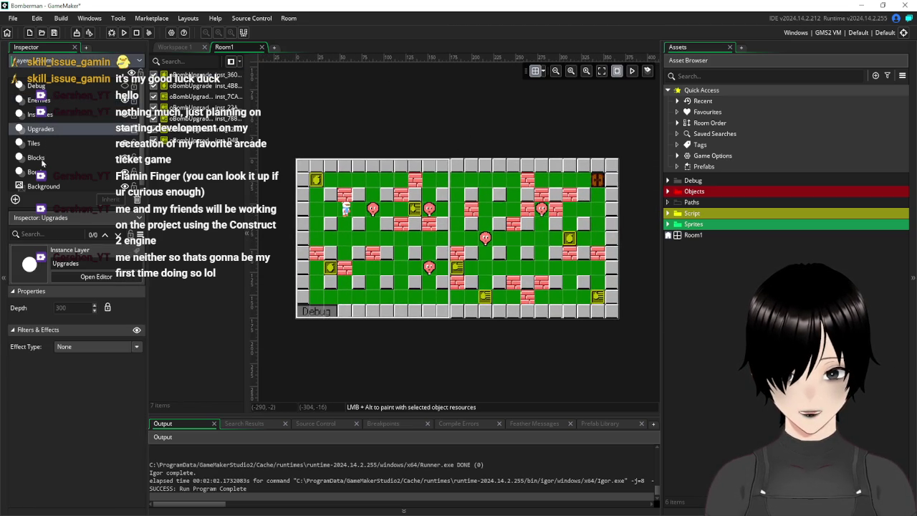
pyautogui.click(46, 113)
pyautogui.click(218, 100)
pyautogui.press('Delete')
pyautogui.press('Delete')
pyautogui.press('Delete')
pyautogui.press('Delete')
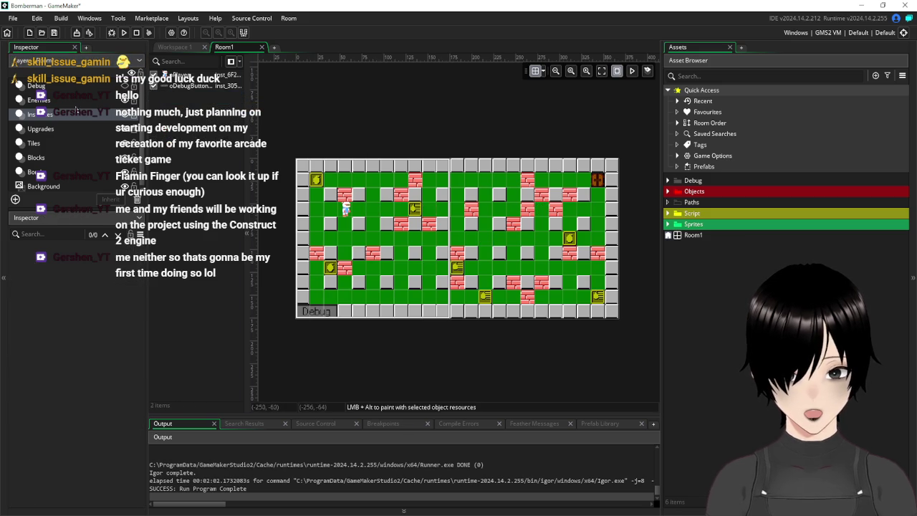
pyautogui.click(48, 101)
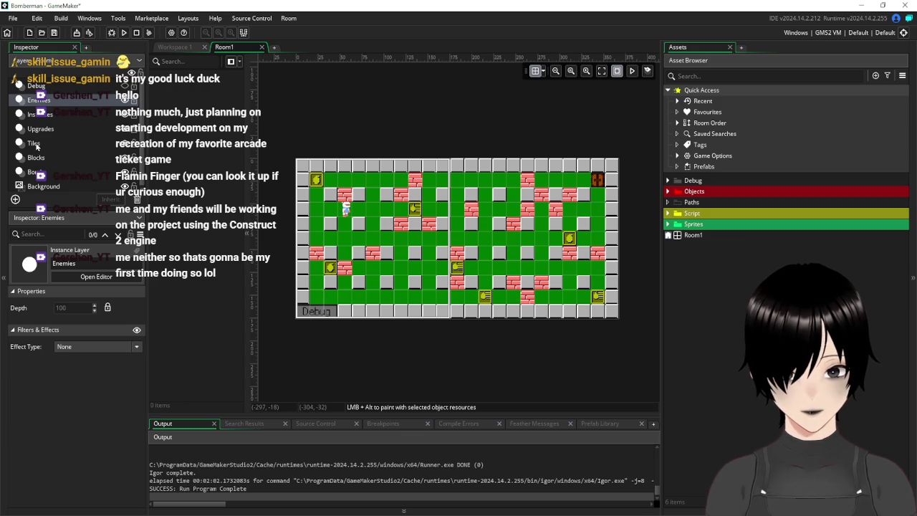
# Step: Move the Bomb layer above Tiles and save the project
pyautogui.click(32, 172)
pyautogui.moveTo(42, 166); pyautogui.dragTo(33, 141)
pyautogui.click(60, 34)
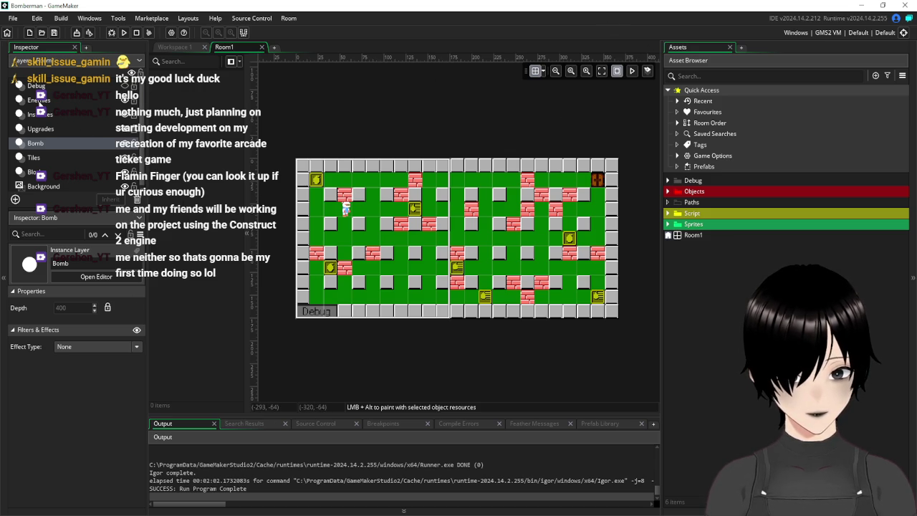
# Step: Expand Objects > Enemies and bring up the Enemies folder's Create submenu
pyautogui.click(39, 100)
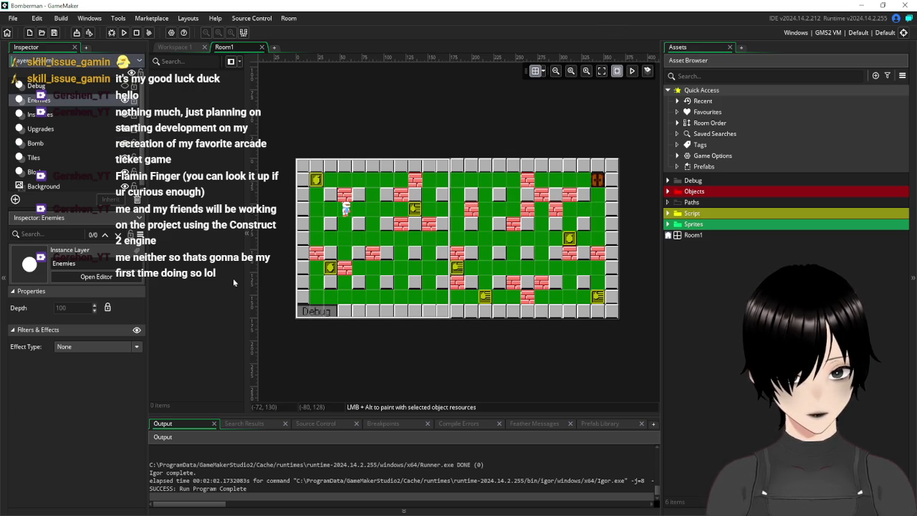
pyautogui.click(668, 192)
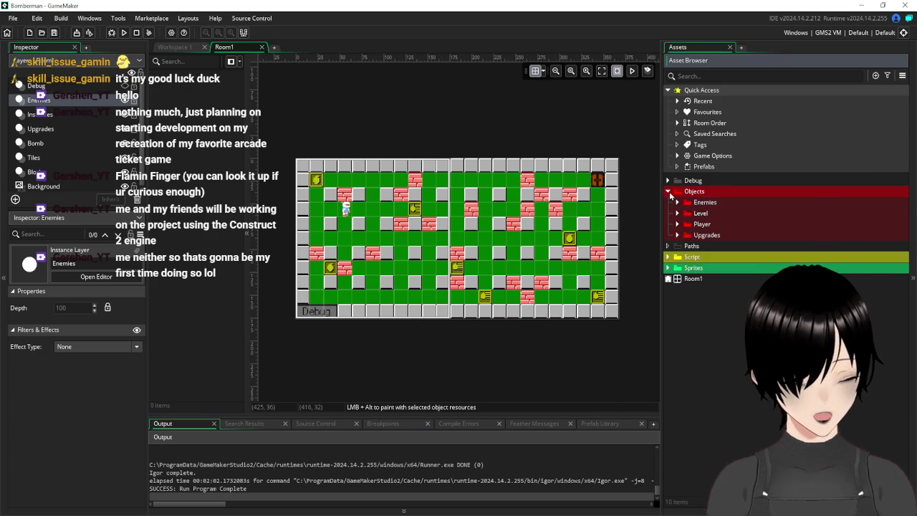
pyautogui.click(669, 192)
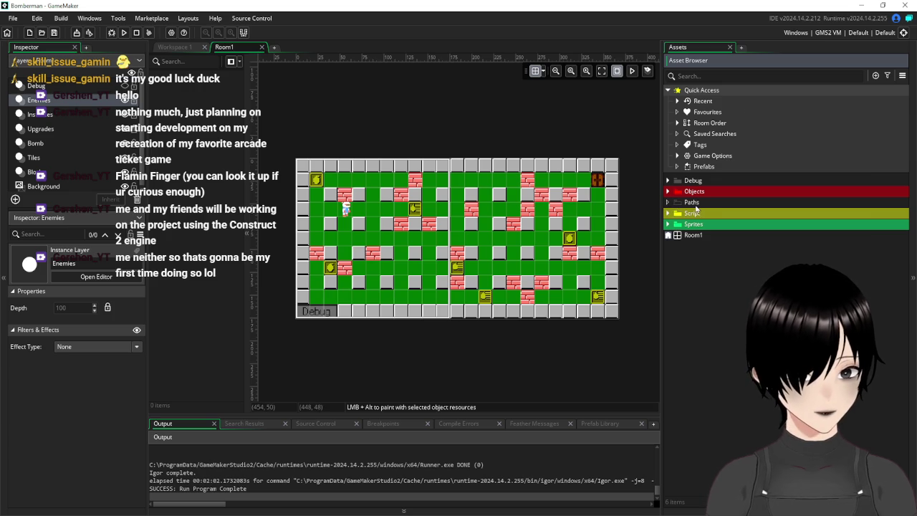
pyautogui.rightClick(691, 203)
pyautogui.moveTo(689, 205)
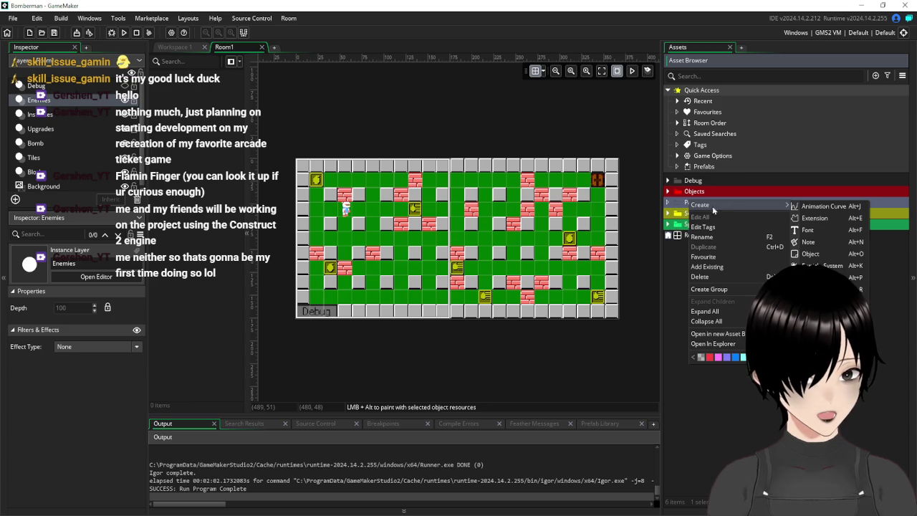
pyautogui.click(667, 255)
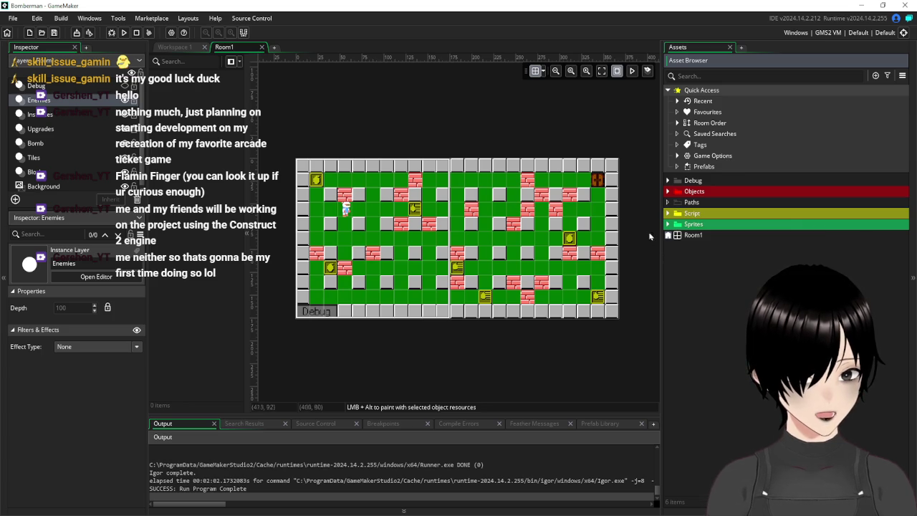
pyautogui.click(384, 187)
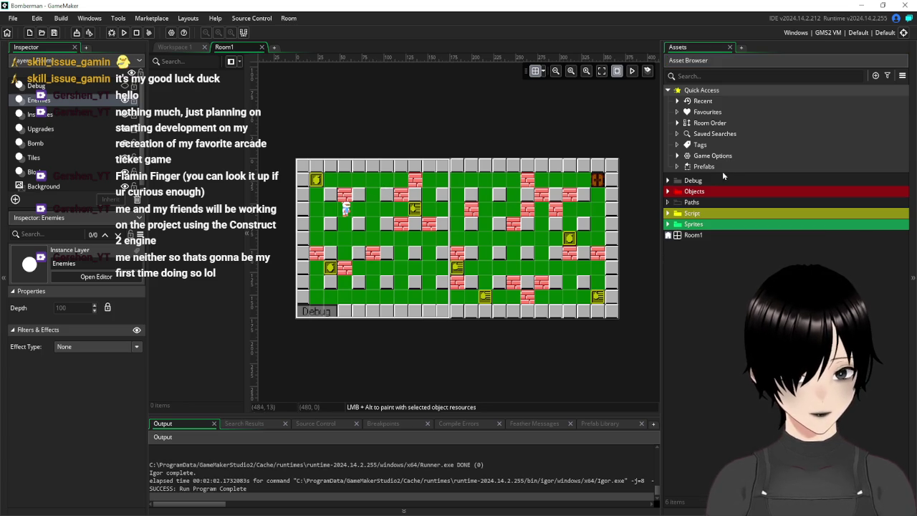
pyautogui.click(667, 192)
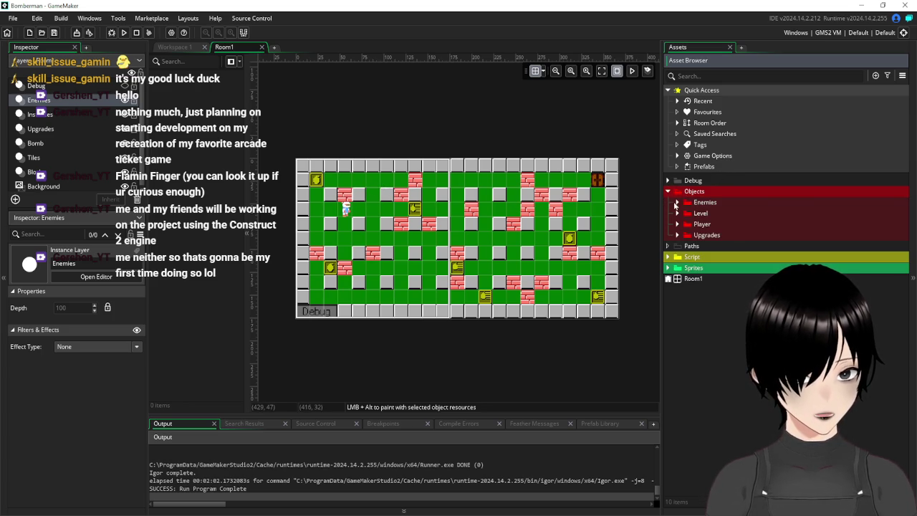
pyautogui.click(676, 206)
pyautogui.rightClick(706, 204)
pyautogui.moveTo(720, 209)
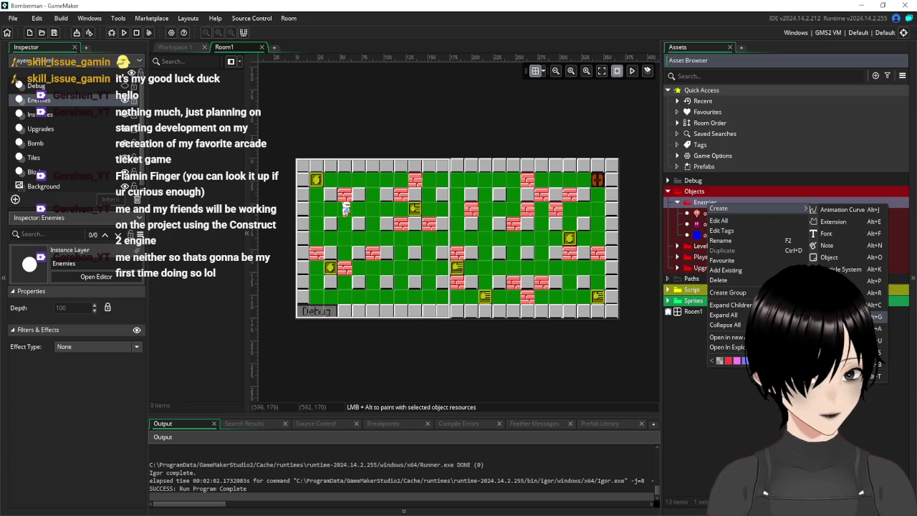
# Step: Create an object named oEnemyBlob in Enemies and assign it the sMask sprite
pyautogui.click(829, 257)
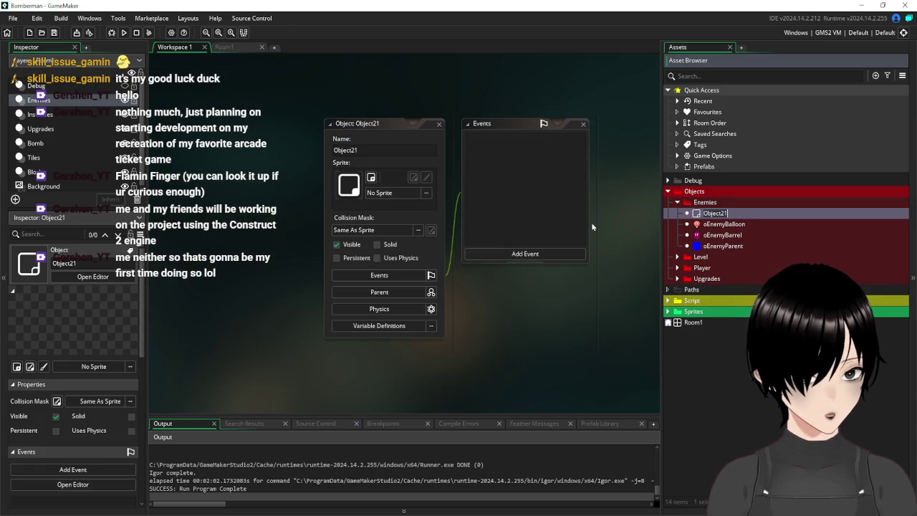
pyautogui.click(328, 153)
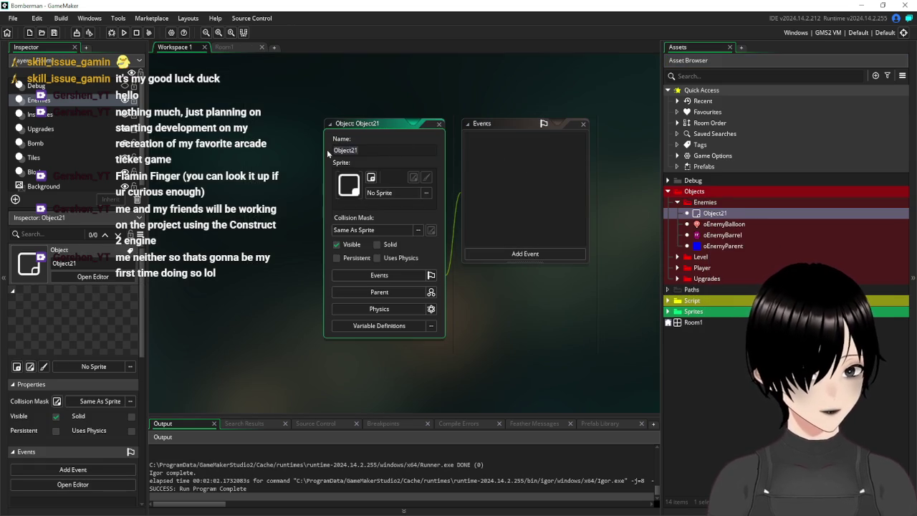
pyautogui.write('oEn')
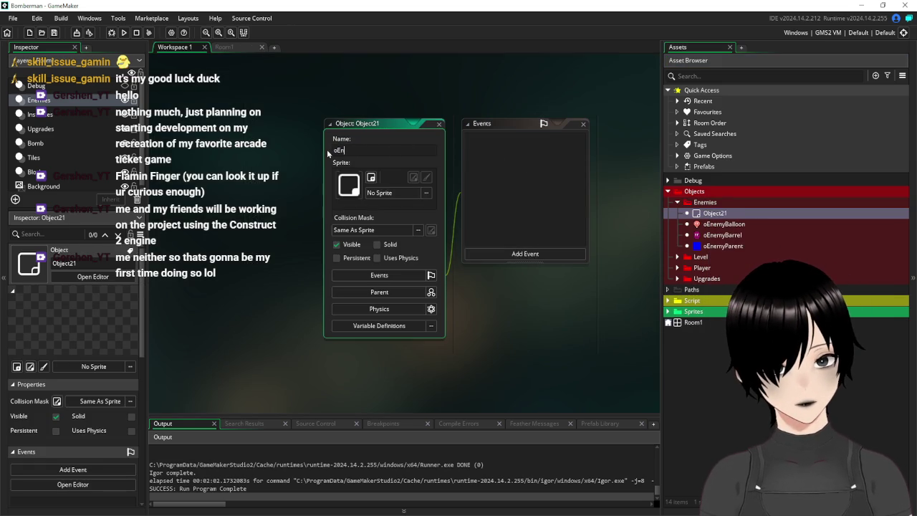
pyautogui.write('emyBlob')
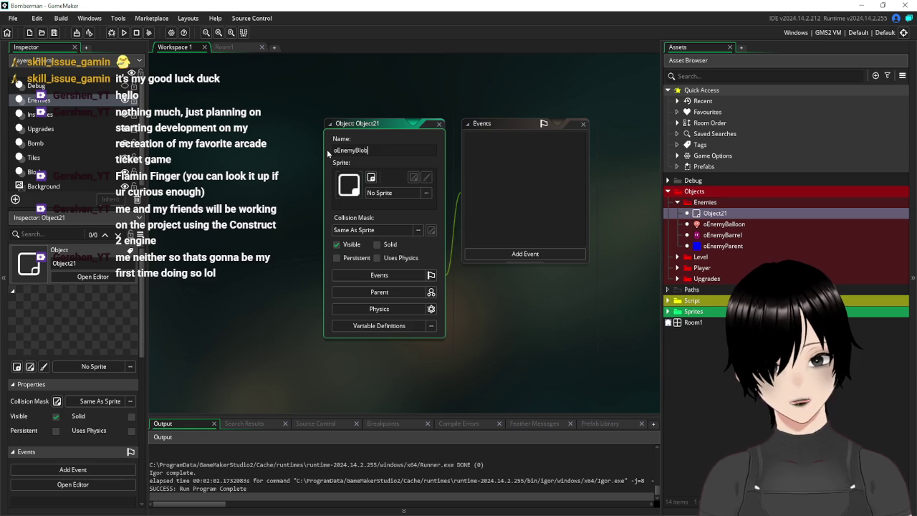
pyautogui.click(380, 193)
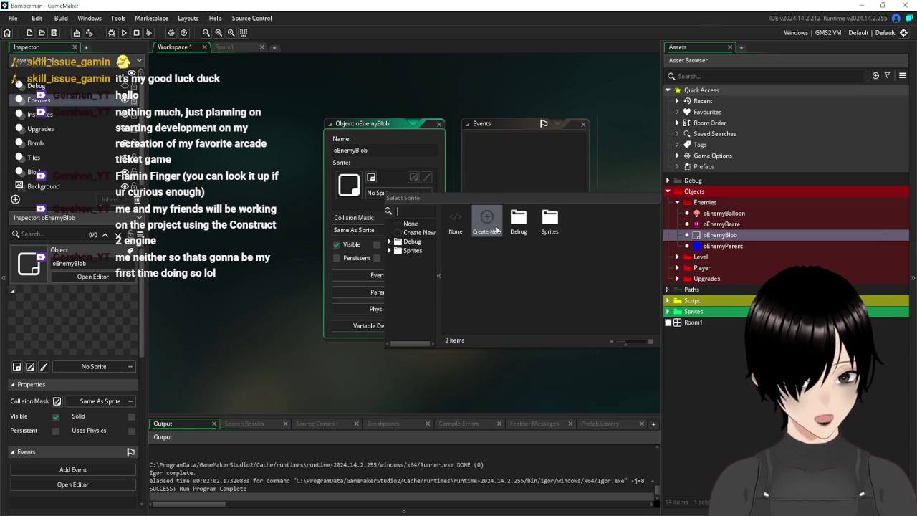
pyautogui.click(613, 218)
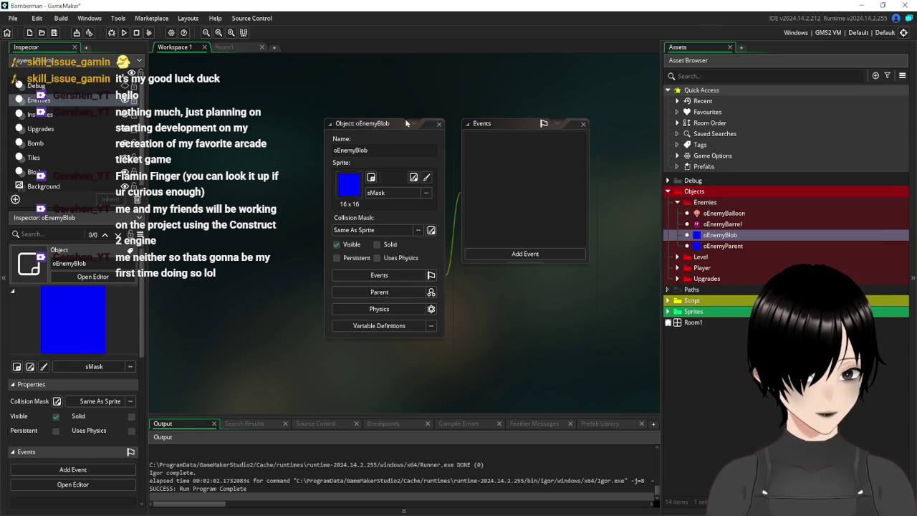
pyautogui.moveTo(376, 129); pyautogui.dragTo(230, 112)
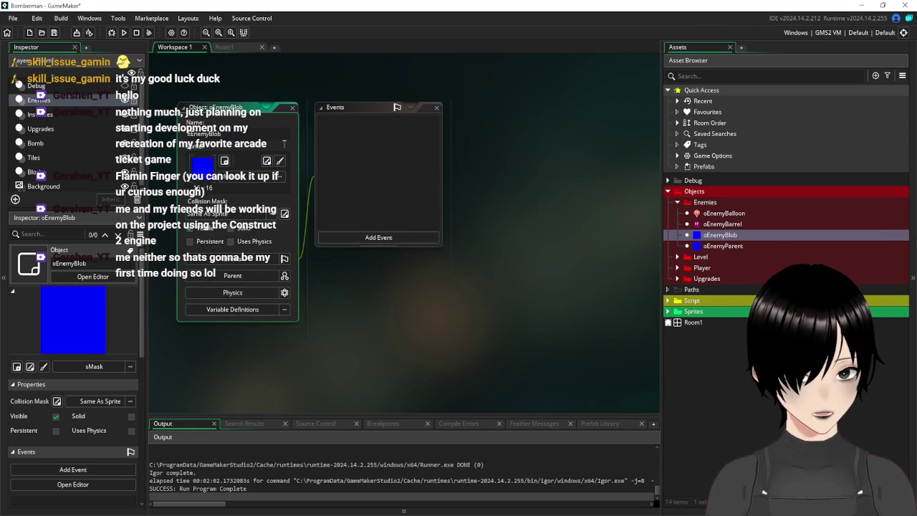
# Step: Add an Asset-type variable definition defaulting to noone, then return to Room1
pyautogui.click(275, 312)
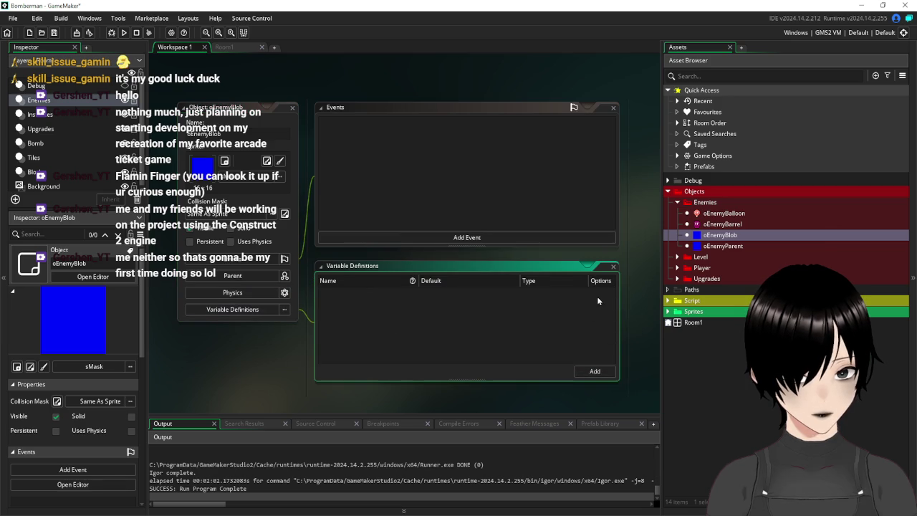
pyautogui.click(595, 371)
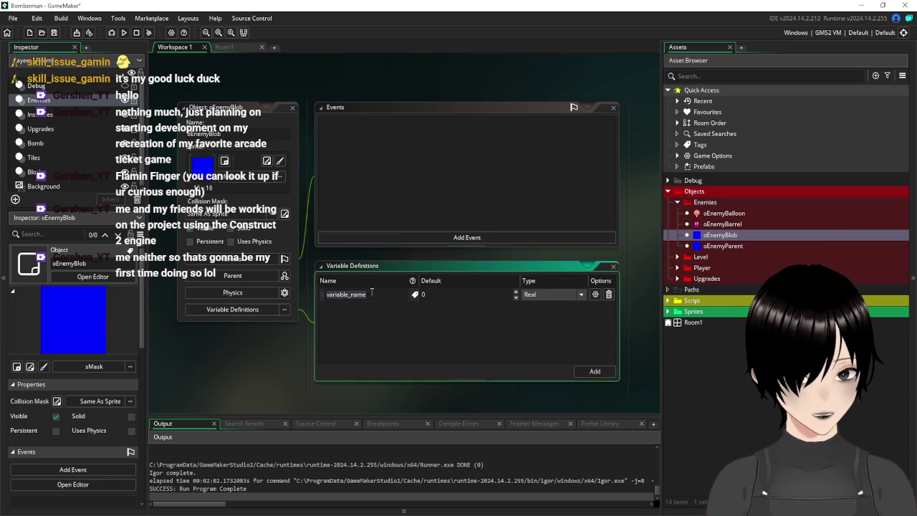
pyautogui.click(565, 292)
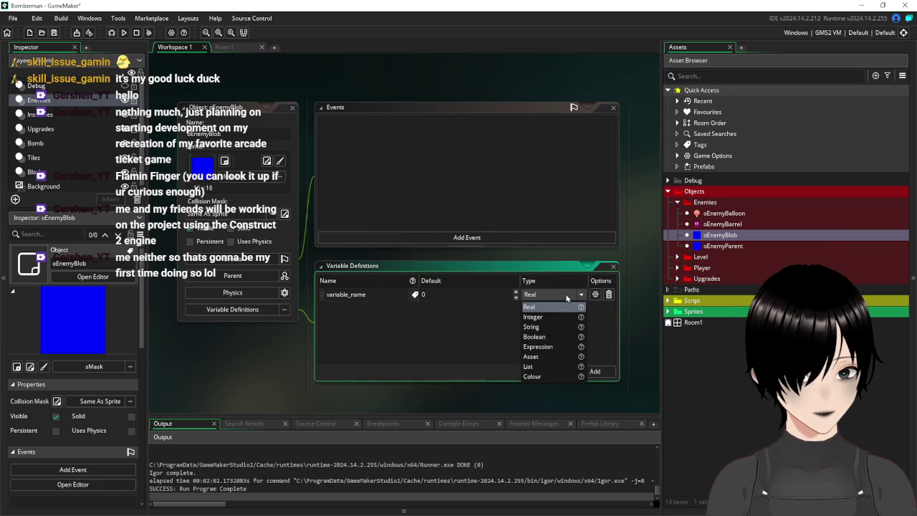
pyautogui.click(560, 356)
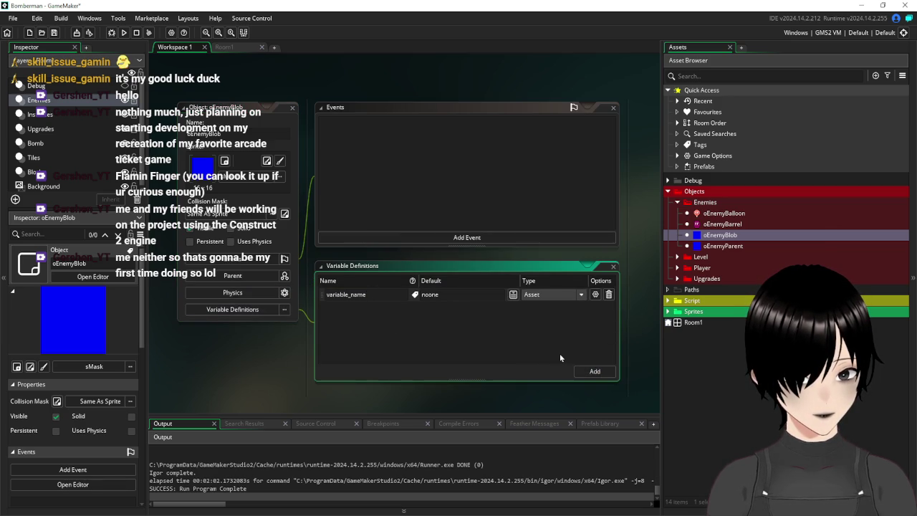
pyautogui.click(512, 294)
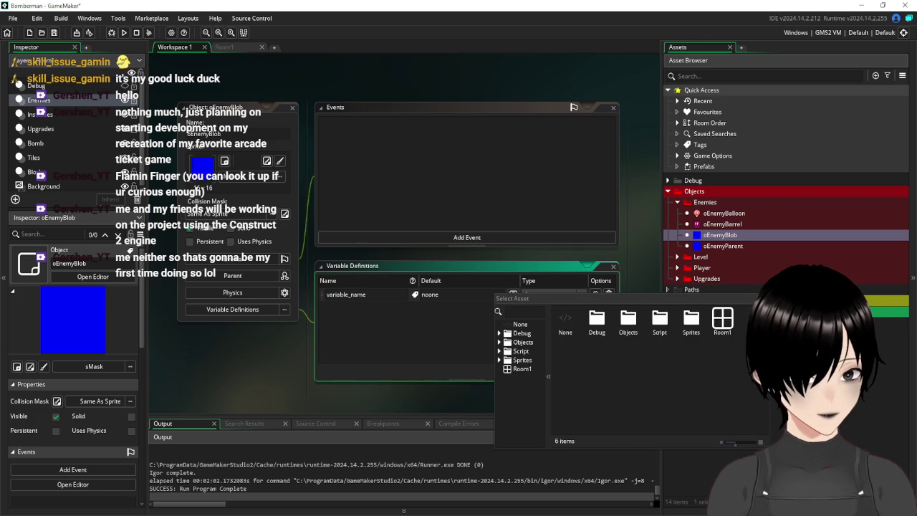
pyautogui.click(382, 355)
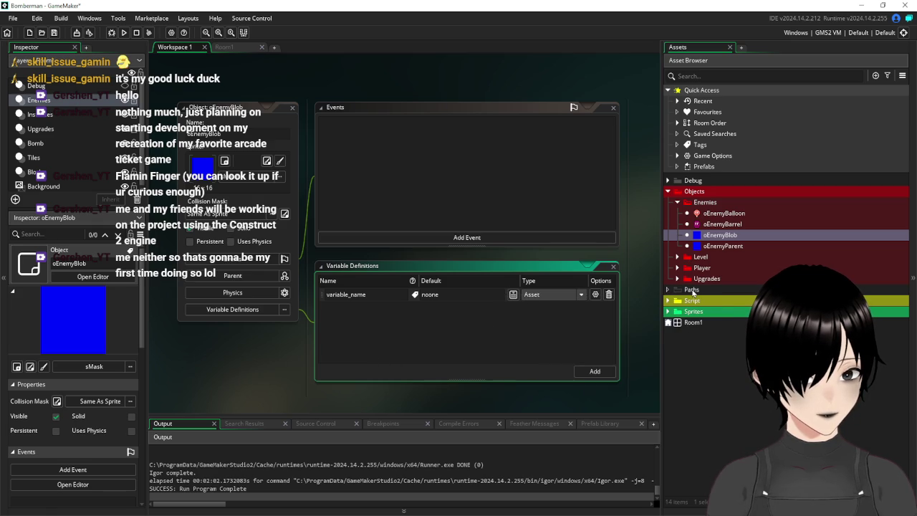
pyautogui.click(237, 46)
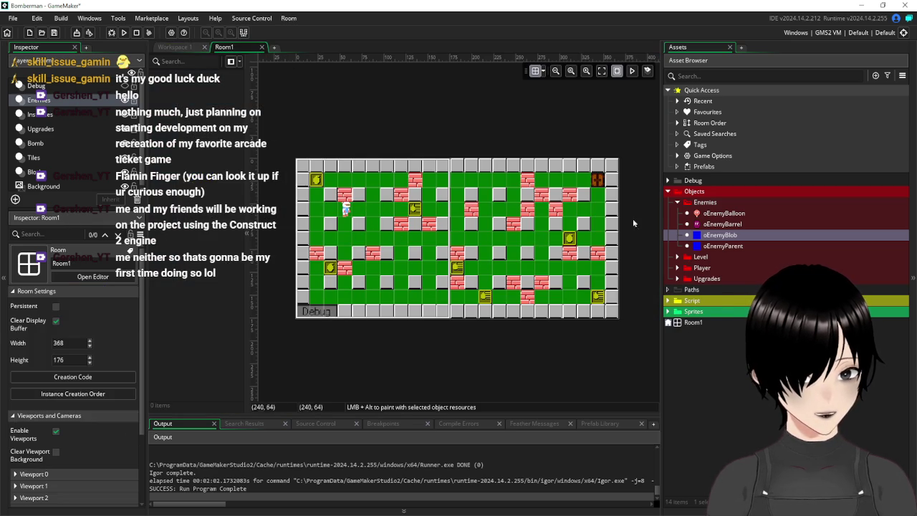
# Step: Create a Path1 asset in the Paths group and return to the Room1 editor
pyautogui.rightClick(692, 288)
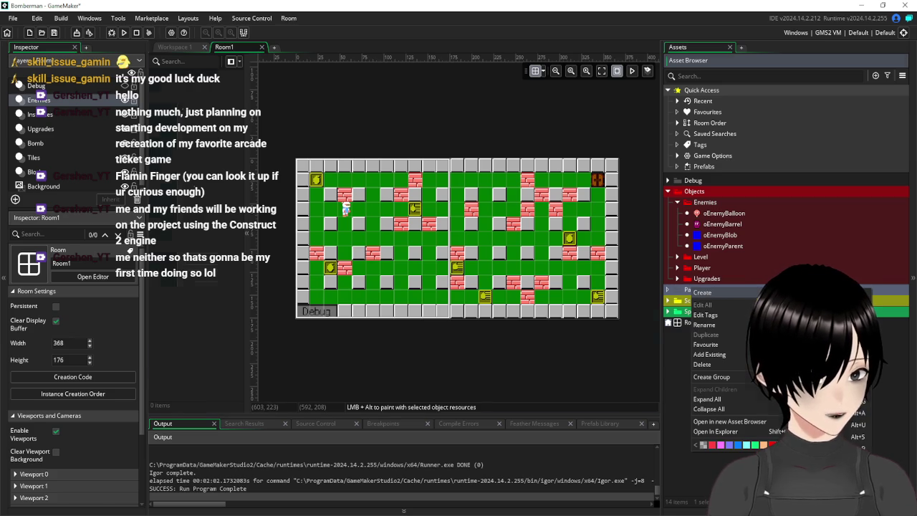
pyautogui.click(702, 292)
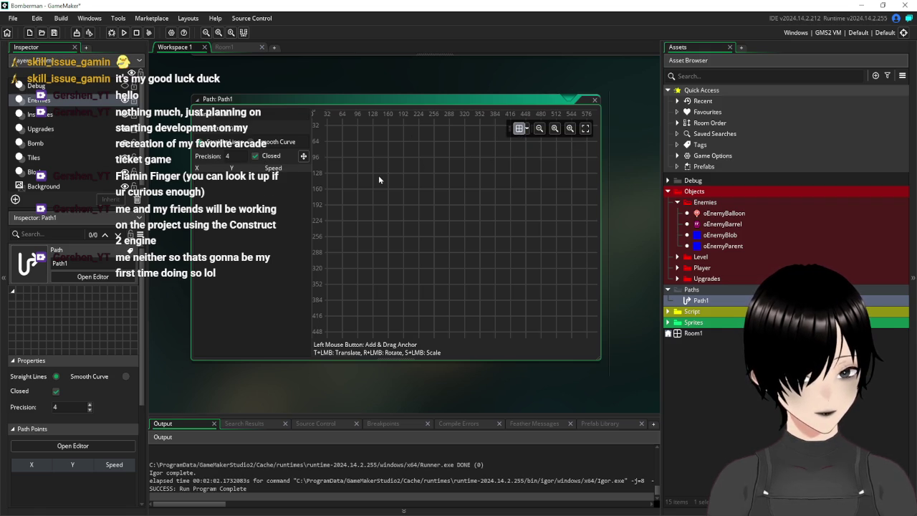
pyautogui.click(252, 50)
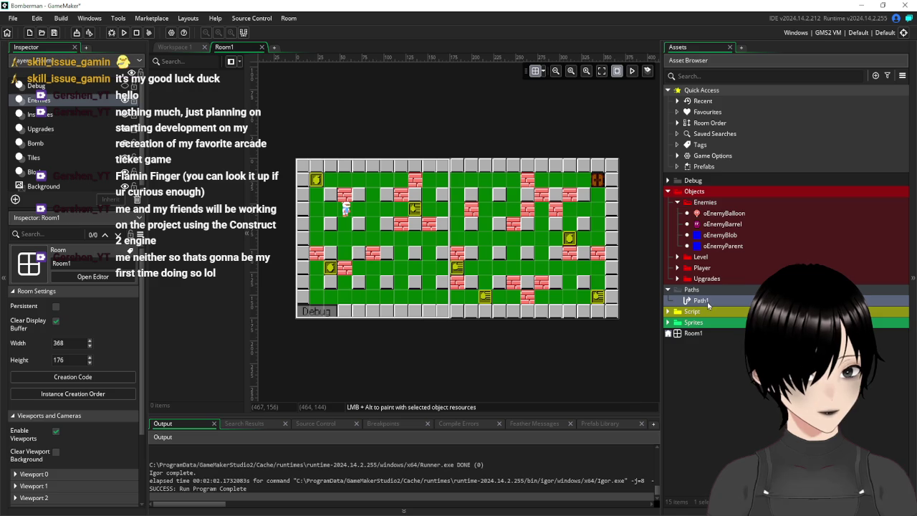
# Step: Add a path layer to Room1 and name it EnemyPath1
pyautogui.click(15, 200)
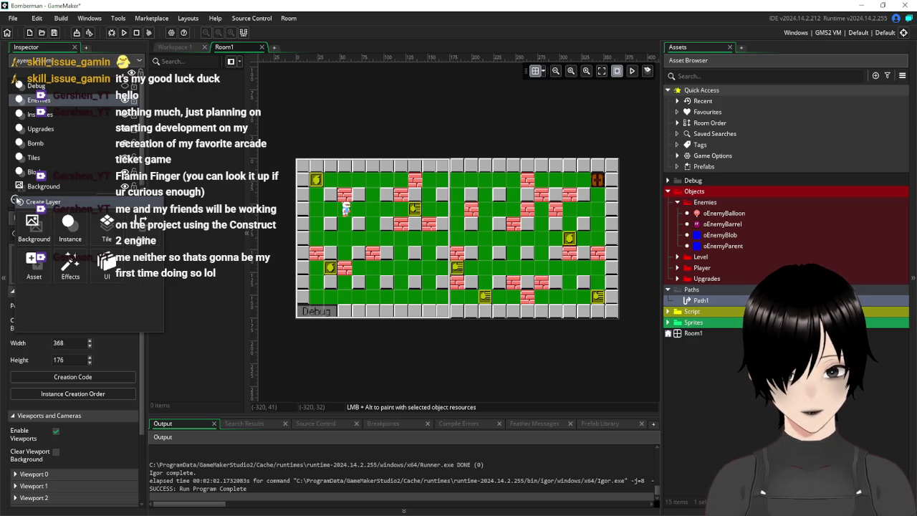
pyautogui.click(142, 227)
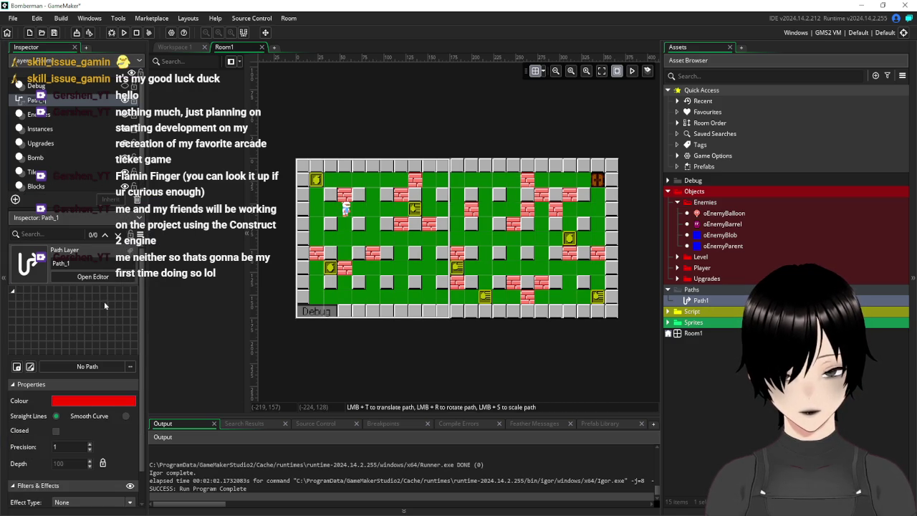
pyautogui.scroll(-1, 102, 338)
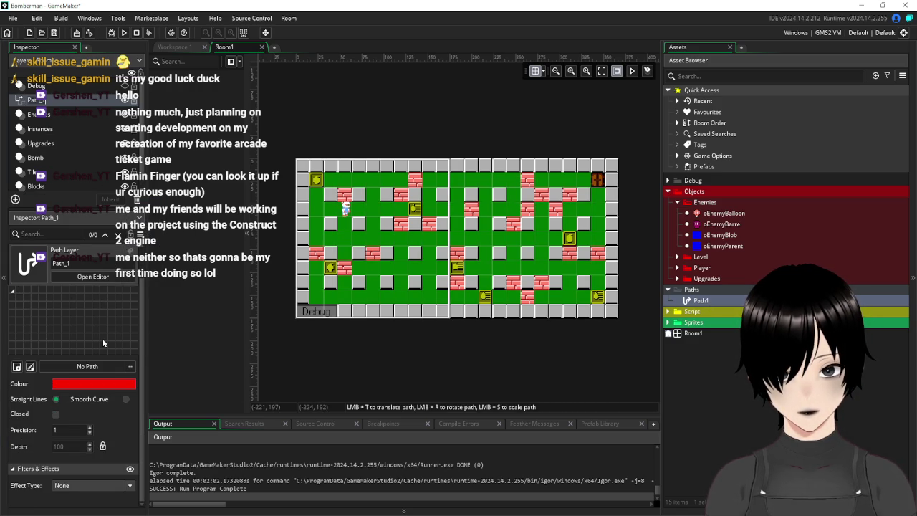
pyautogui.scroll(1, 103, 338)
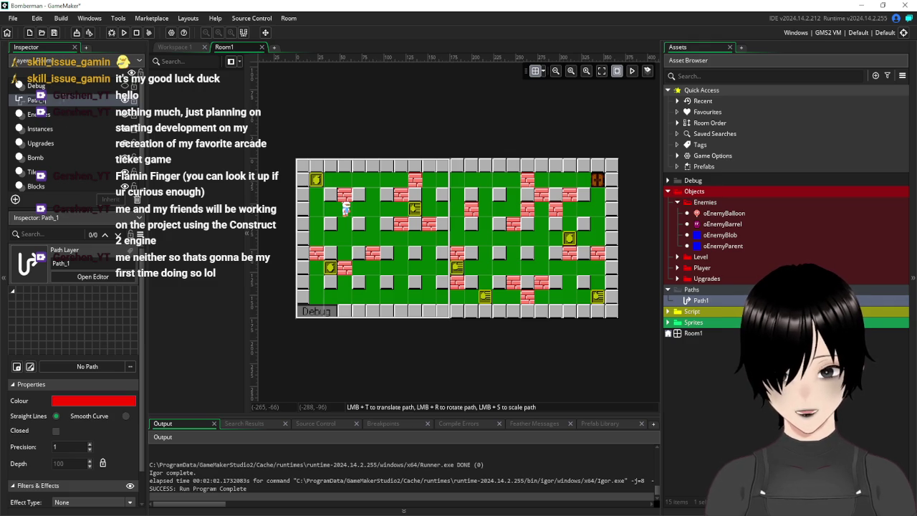
pyautogui.write('Enemy')
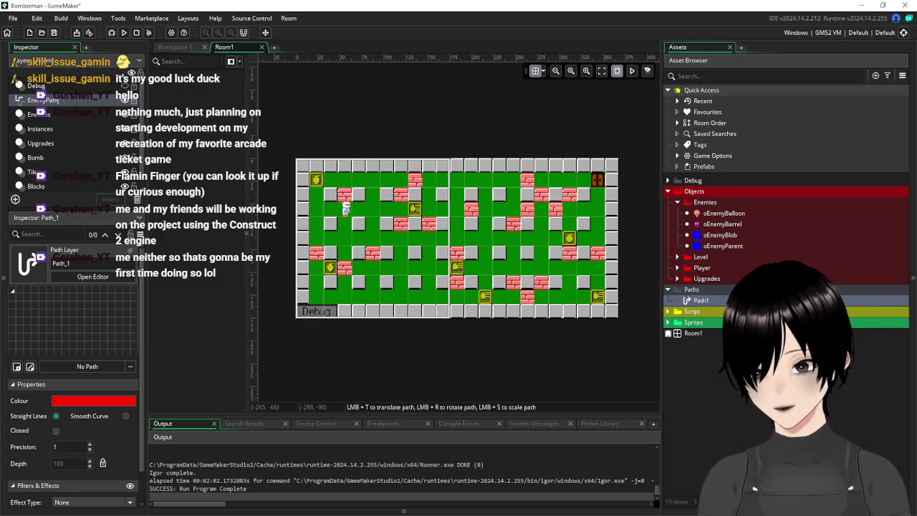
pyautogui.write('1')
pyautogui.press('Return')
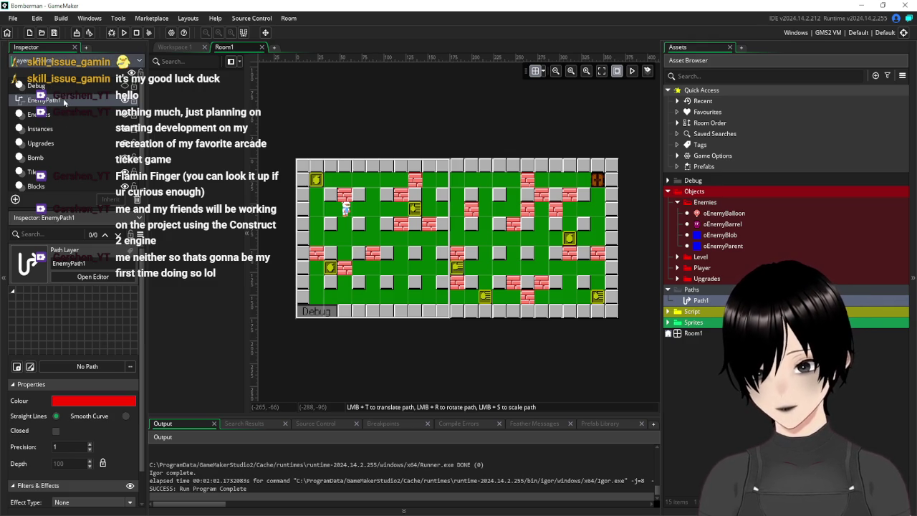
# Step: Enlarge the layer list and add a new layer folder to Room1
pyautogui.click(15, 199)
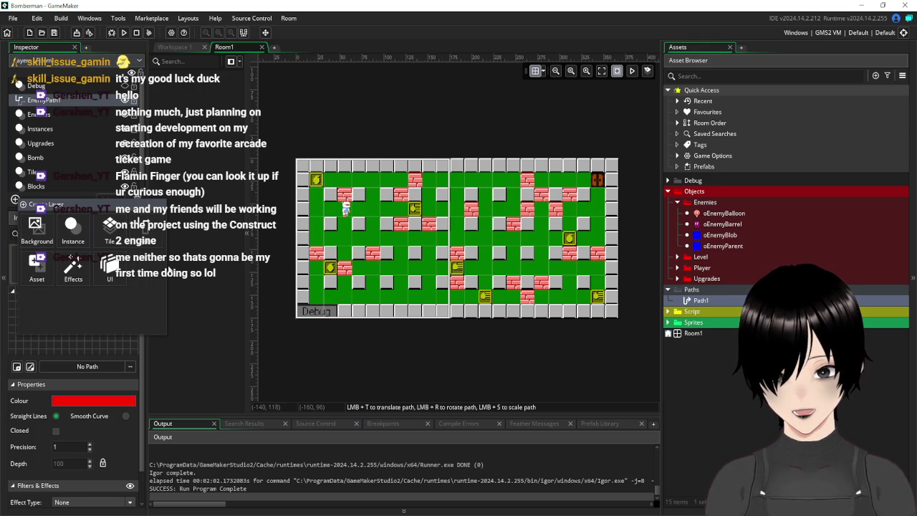
pyautogui.click(228, 287)
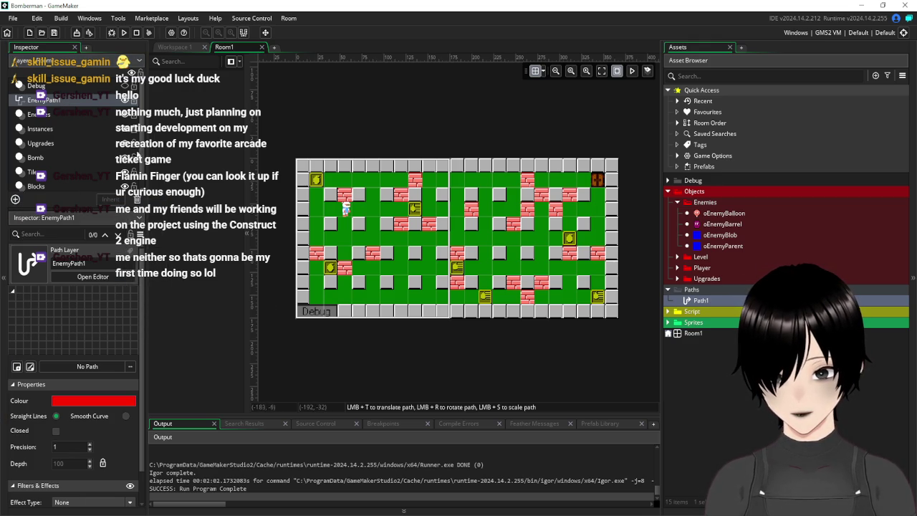
pyautogui.scroll(-1, 63, 143)
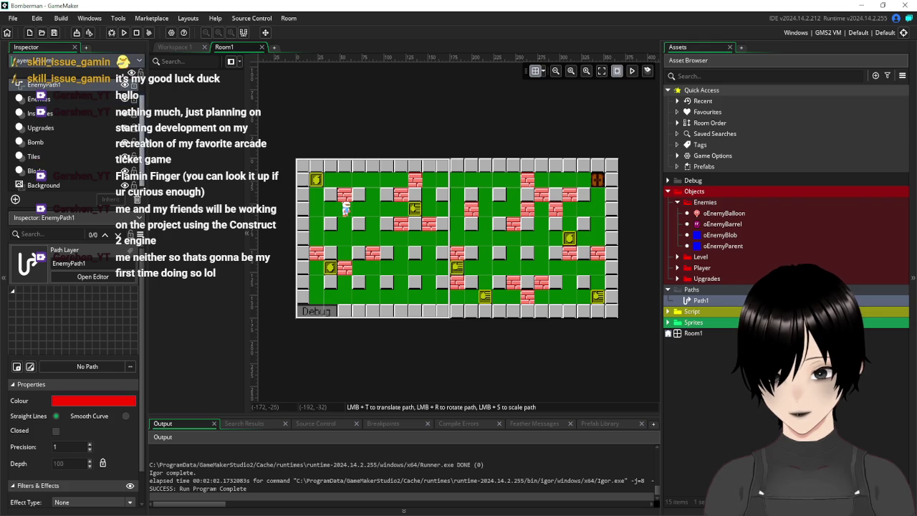
pyautogui.click(63, 159)
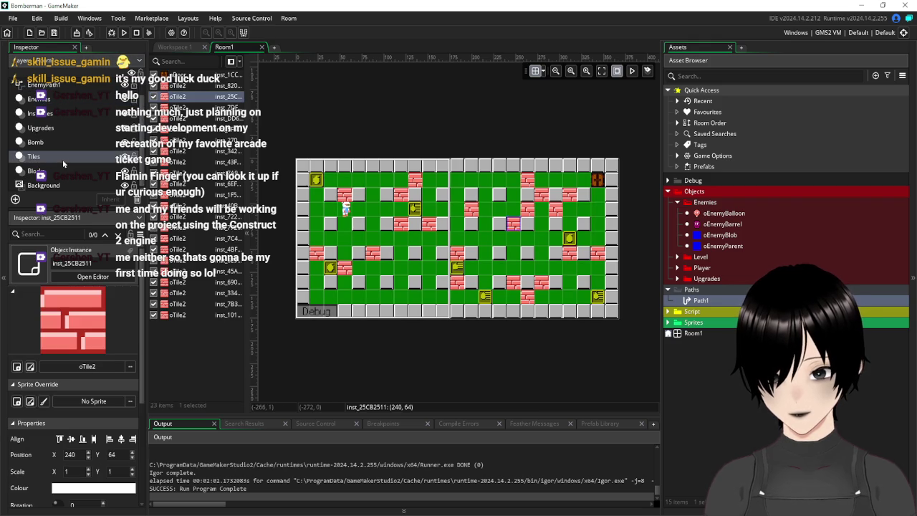
pyautogui.rightClick(50, 86)
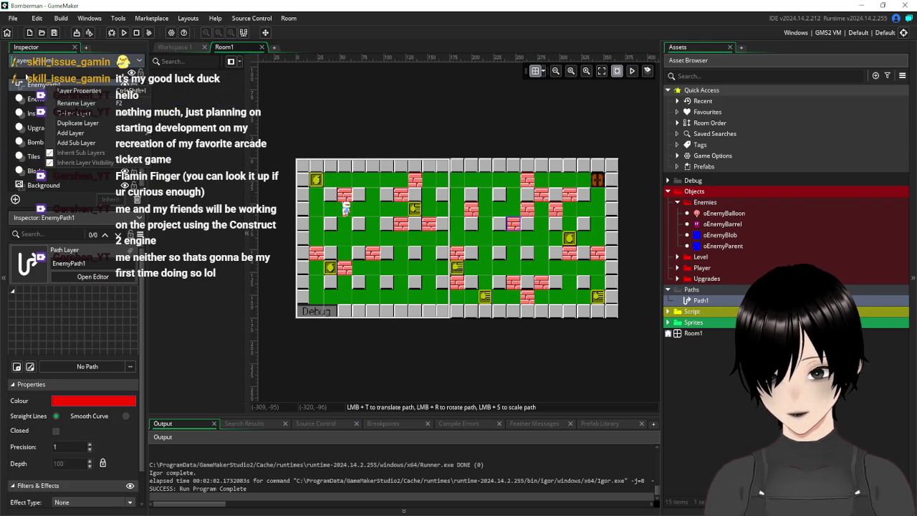
pyautogui.click(26, 76)
pyautogui.moveTo(84, 208); pyautogui.dragTo(84, 266)
pyautogui.rightClick(48, 231)
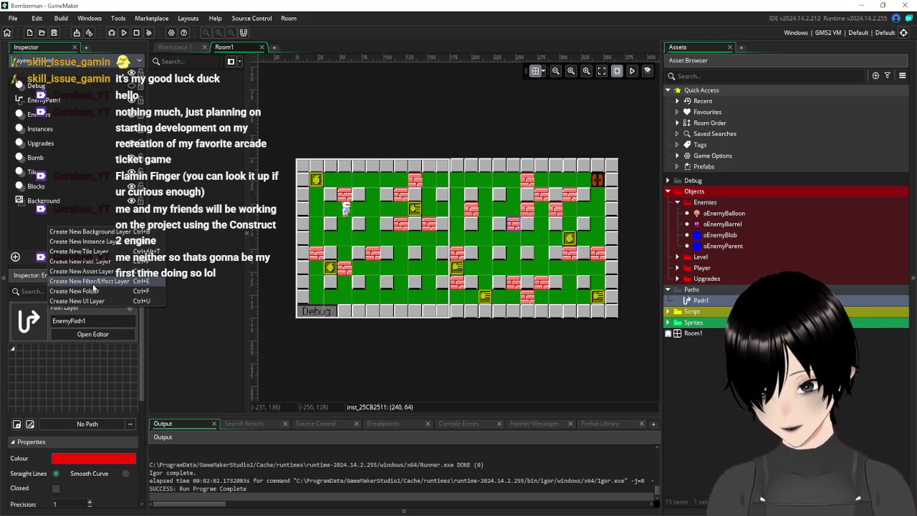
pyautogui.click(77, 294)
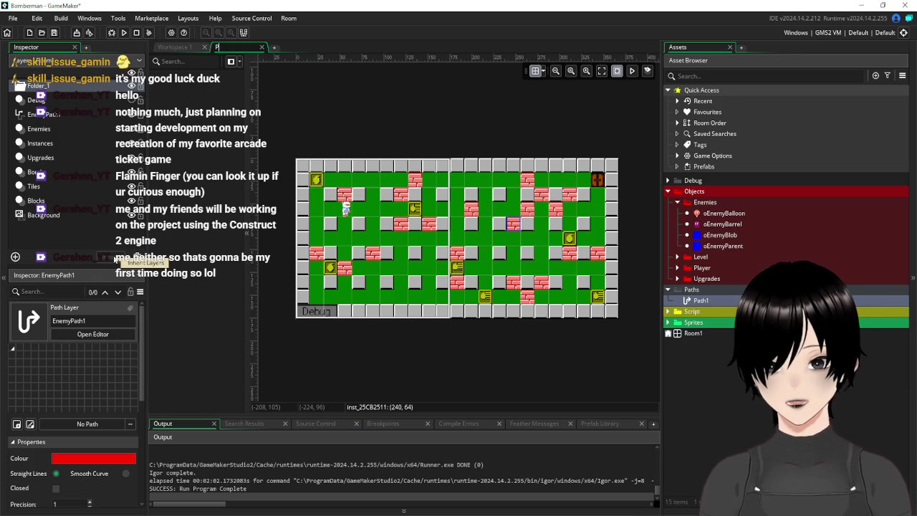
# Step: Rename the Folder_1 layer folder to Paths
pyautogui.press('Return')
pyautogui.click(527, 294)
pyautogui.rightClick(49, 85)
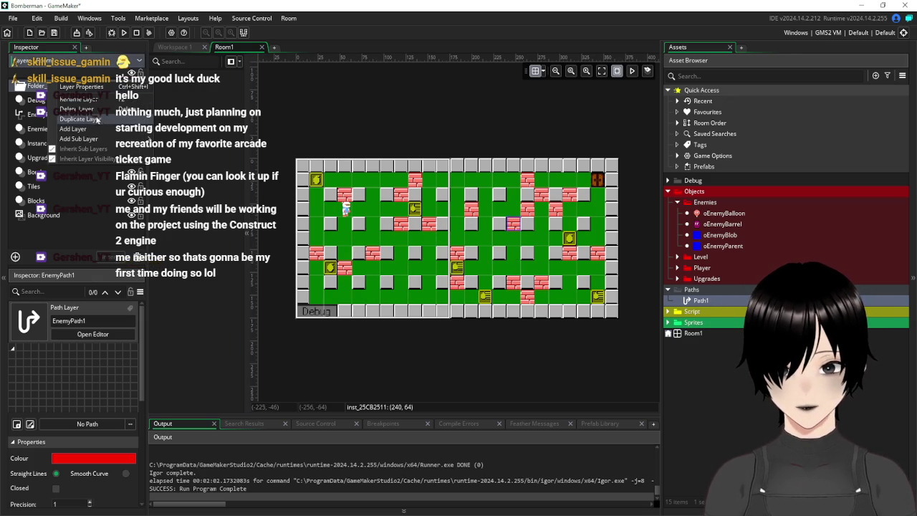
pyautogui.click(79, 99)
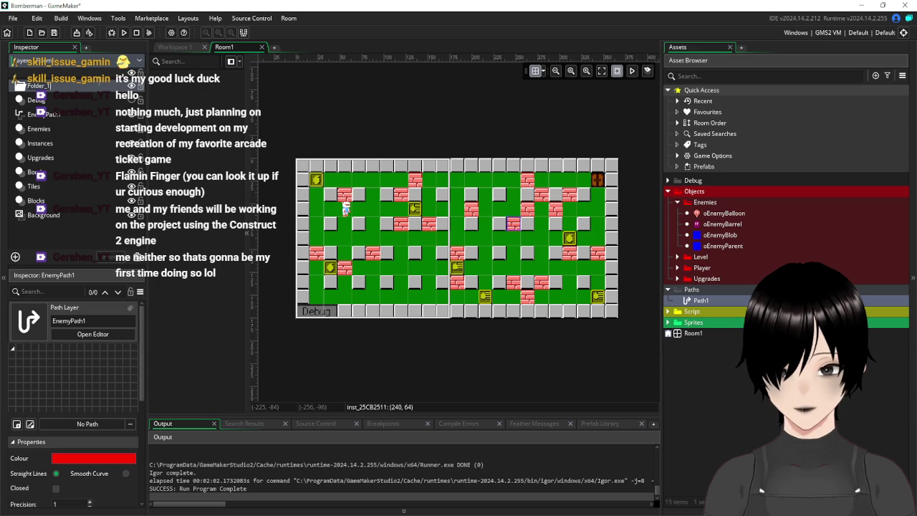
pyautogui.write('Paths')
pyautogui.press('Return')
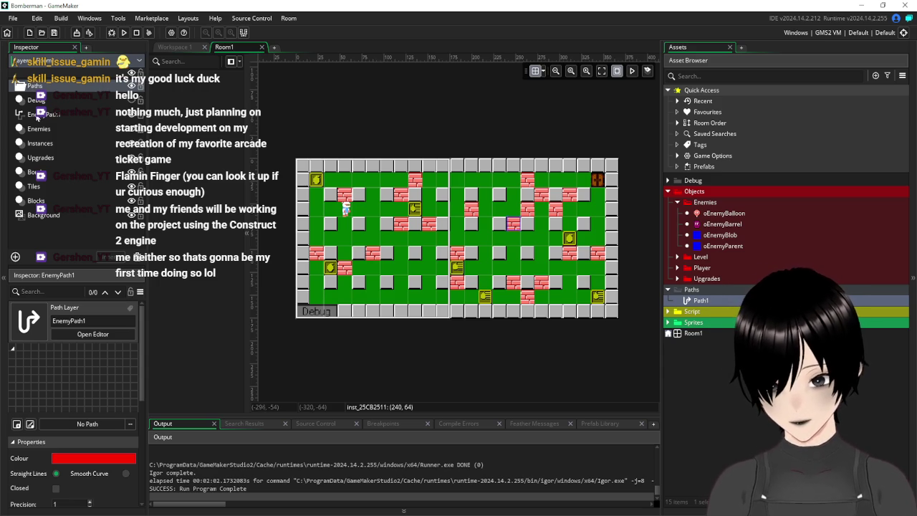
# Step: Move the EnemyPath1 layer into the Paths folder
pyautogui.click(47, 115)
pyautogui.moveTo(46, 114); pyautogui.dragTo(36, 86)
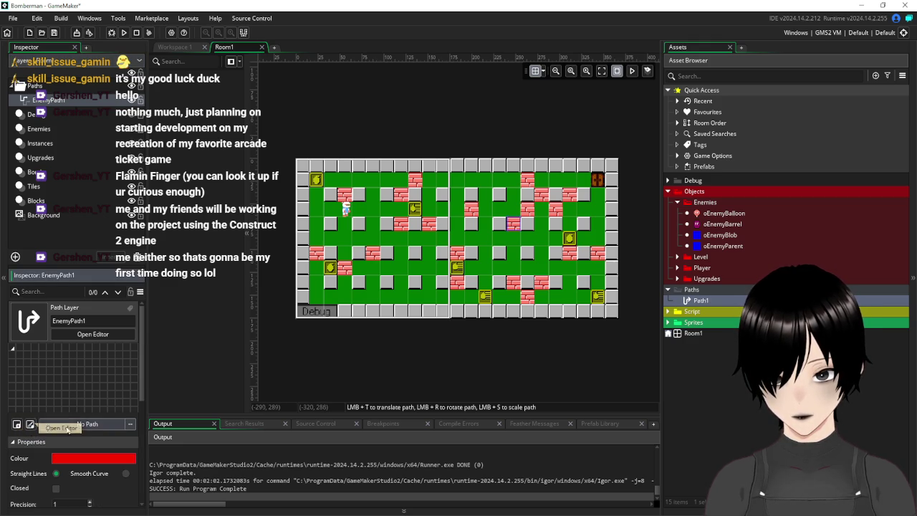
pyautogui.click(92, 424)
# Step: Assign Path1 from the Paths folder to the EnemyPath1 layer
pyautogui.doubleClick(203, 297)
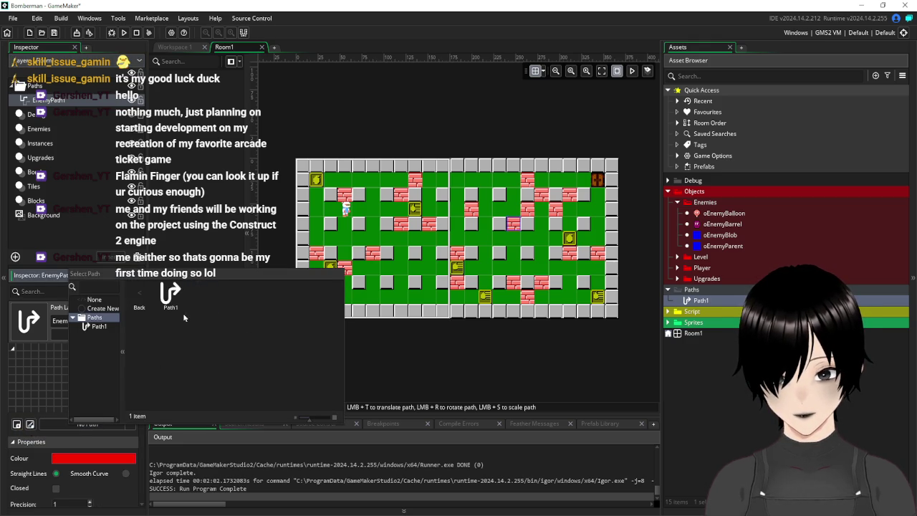
pyautogui.doubleClick(170, 298)
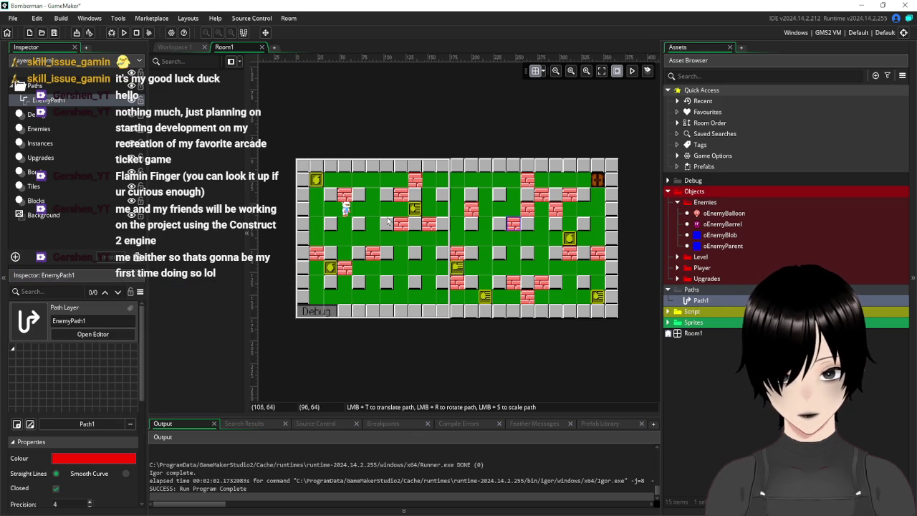
pyautogui.scroll(2, 385, 221)
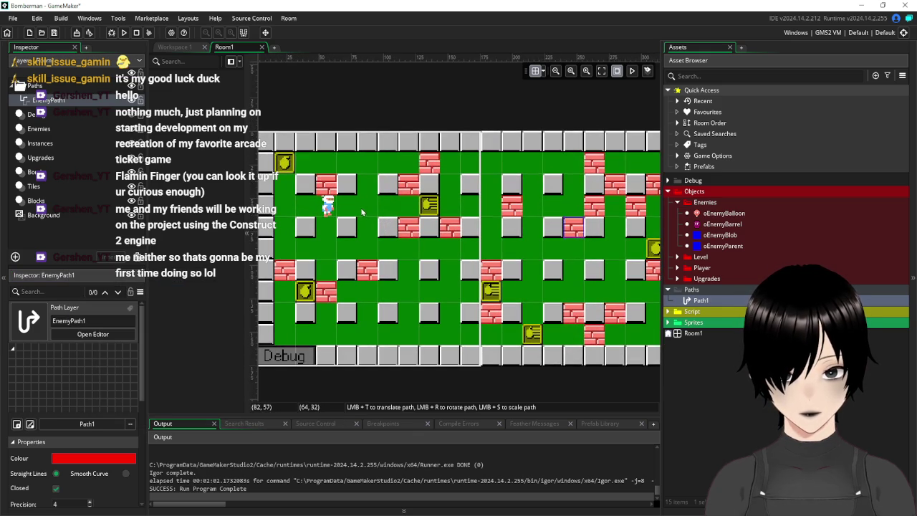
# Step: Set the room grid to 8 by 8
pyautogui.click(544, 72)
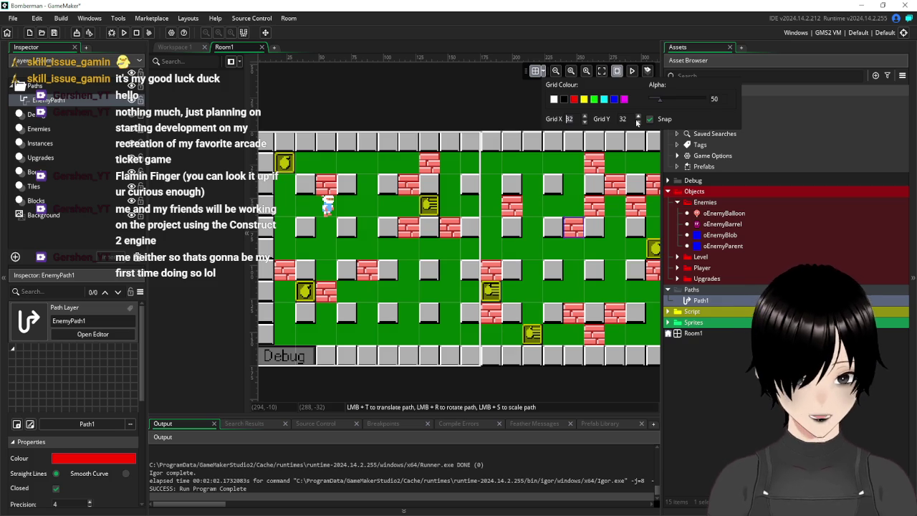
pyautogui.write('8')
pyautogui.press('Tab')
pyautogui.write('8')
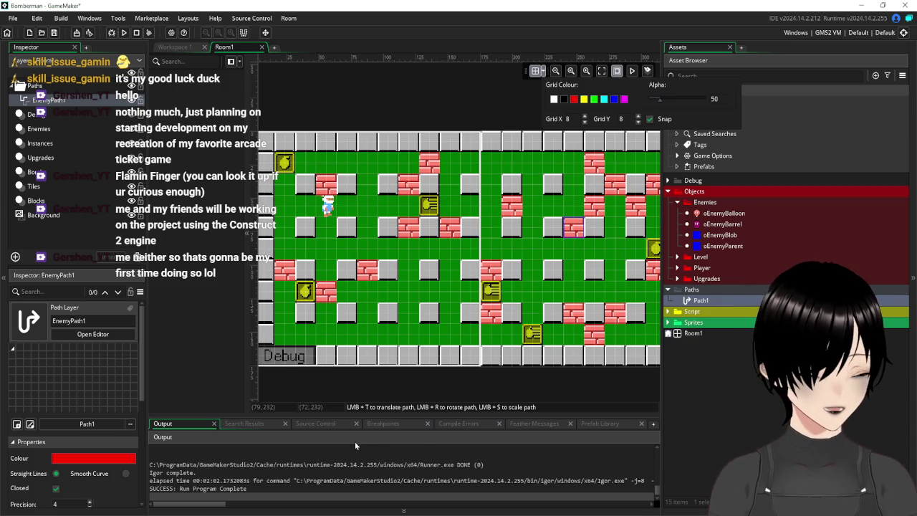
pyautogui.click(344, 389)
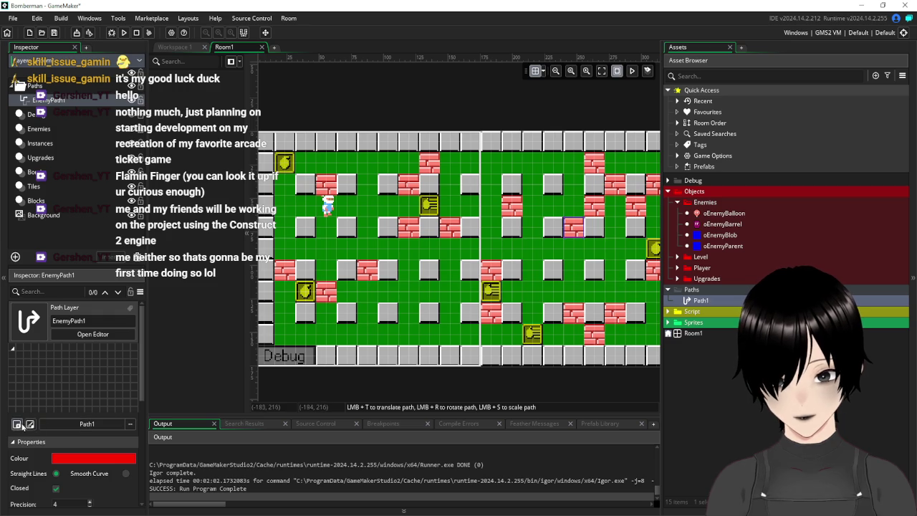
pyautogui.scroll(-2, 89, 449)
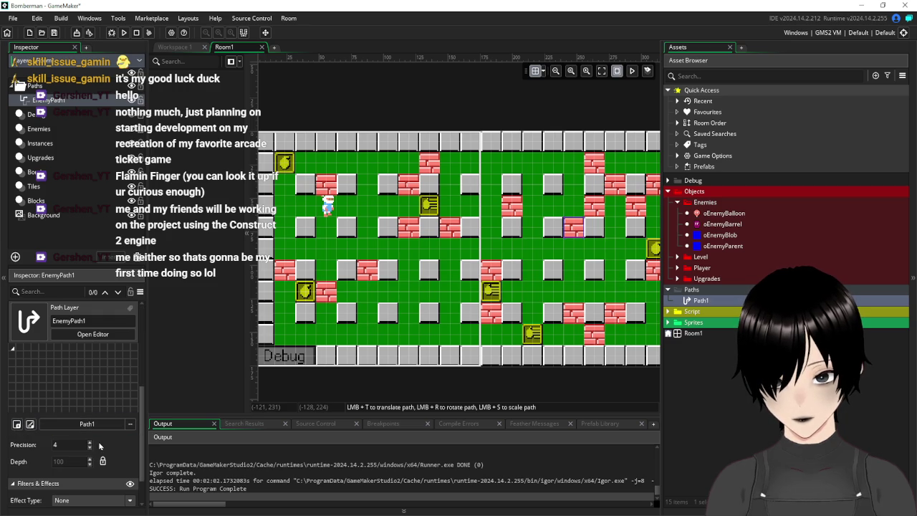
pyautogui.scroll(-1, 100, 446)
pyautogui.scroll(3, 101, 445)
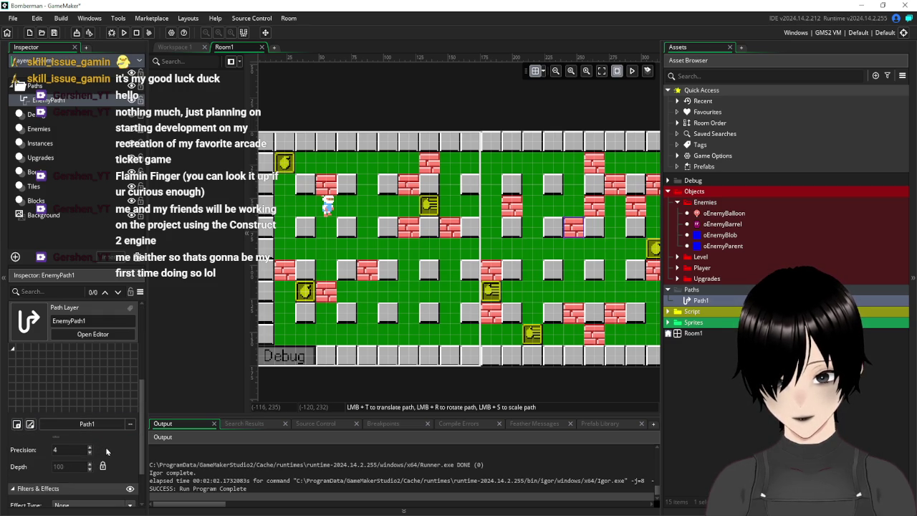
pyautogui.scroll(2, 85, 459)
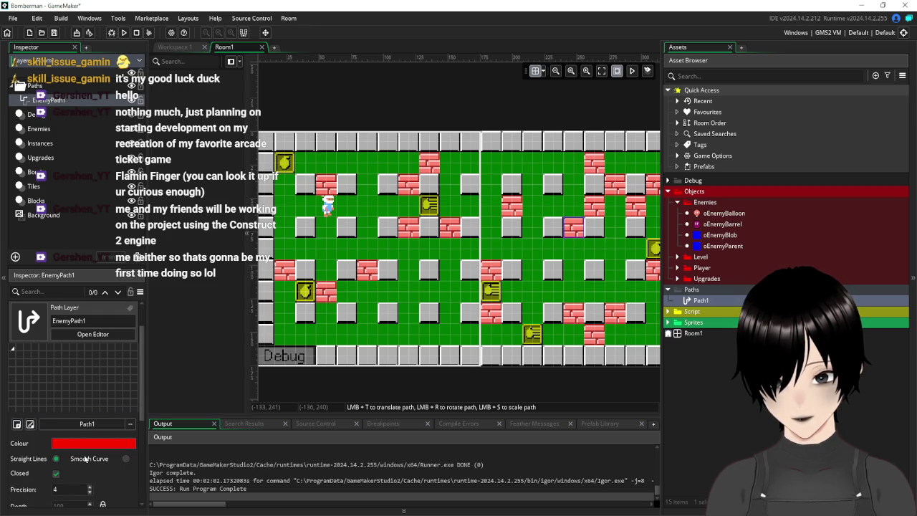
# Step: Place the path's top point near Room1's top-left corner and adjust its bottom point below the level
pyautogui.click(301, 167)
pyautogui.moveTo(301, 167); pyautogui.dragTo(306, 166)
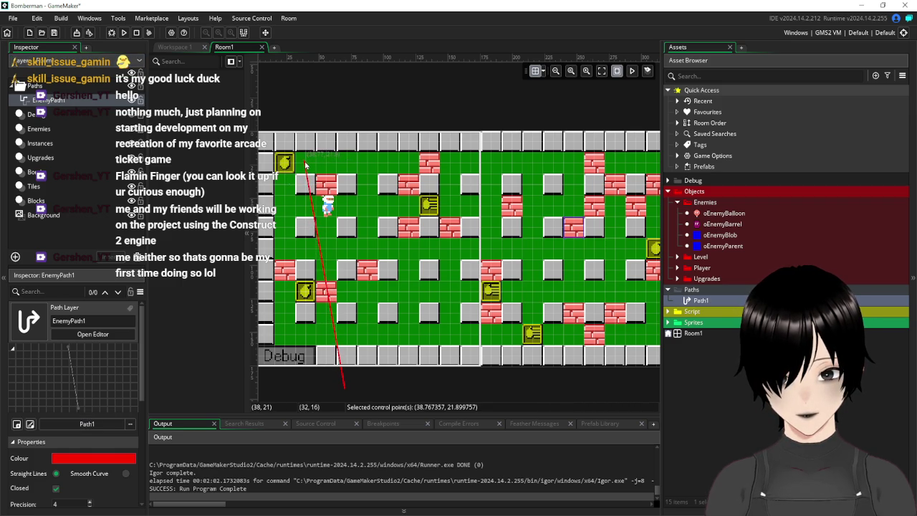
pyautogui.moveTo(306, 167); pyautogui.dragTo(306, 167)
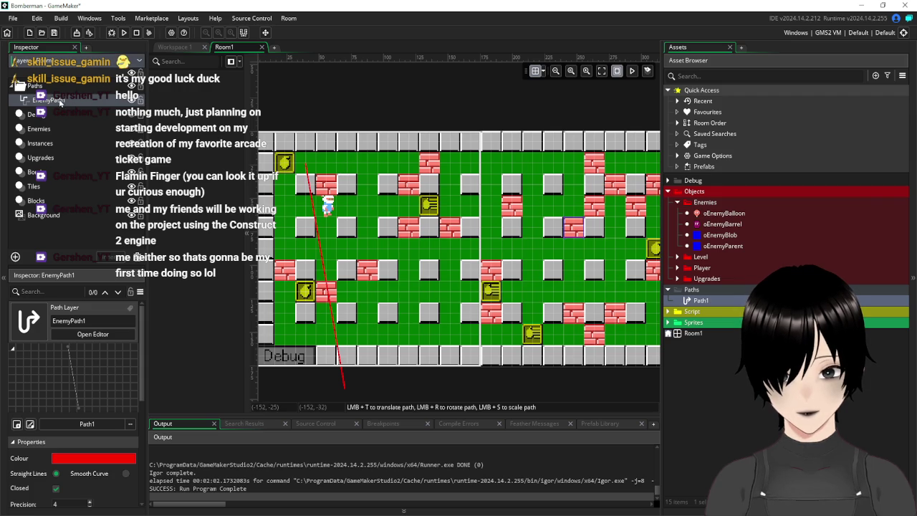
pyautogui.scroll(-2, 368, 350)
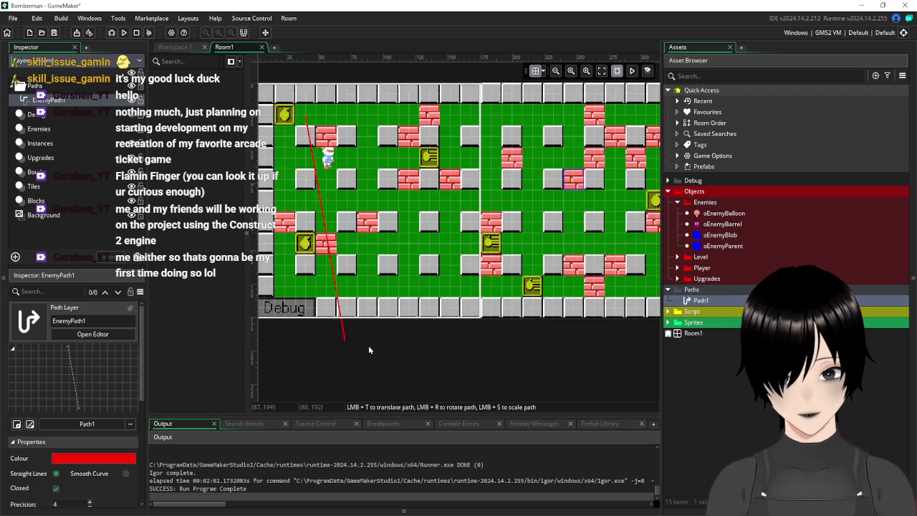
pyautogui.scroll(-2, 369, 350)
pyautogui.click(344, 295)
pyautogui.moveTo(344, 291)
pyautogui.mouseDown()
pyautogui.moveTo(344, 276)
pyautogui.moveTo(336, 290)
pyautogui.mouseUp()
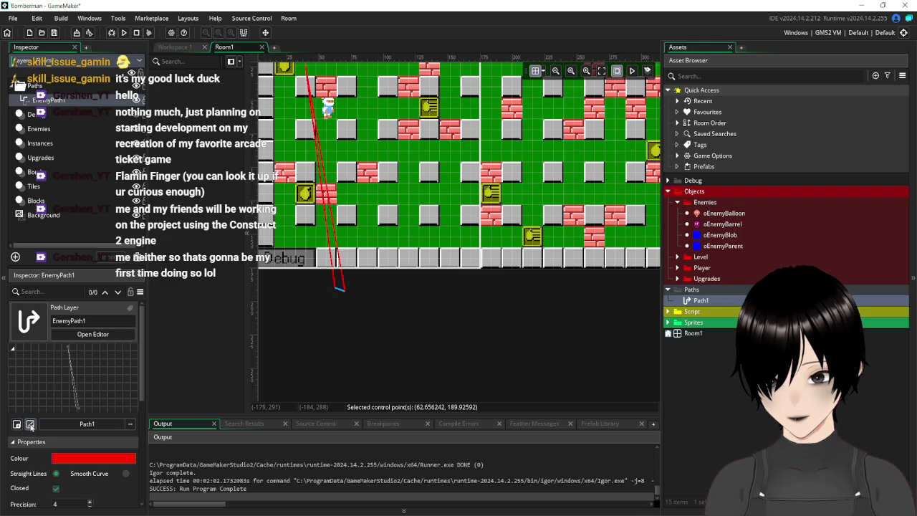
# Step: Open Path1 in the full path editor and delete all of its points
pyautogui.click(30, 425)
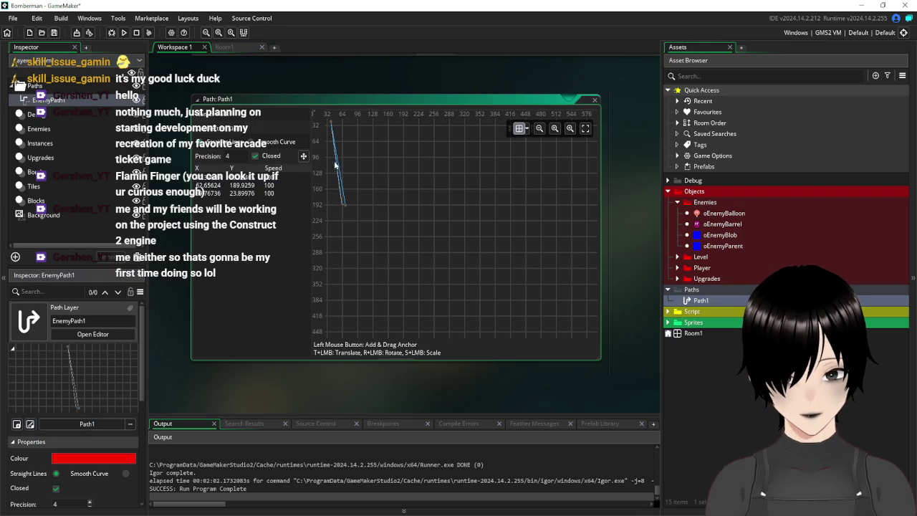
pyautogui.rightClick(330, 123)
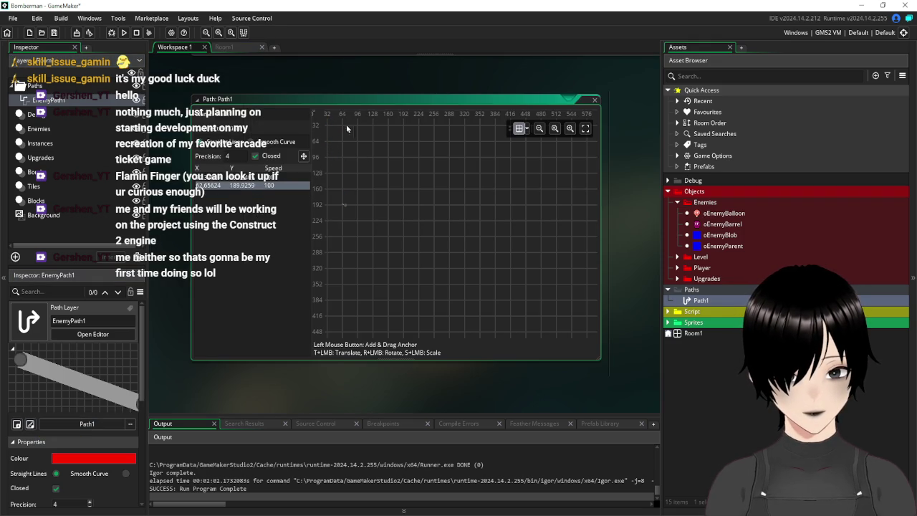
pyautogui.rightClick(347, 205)
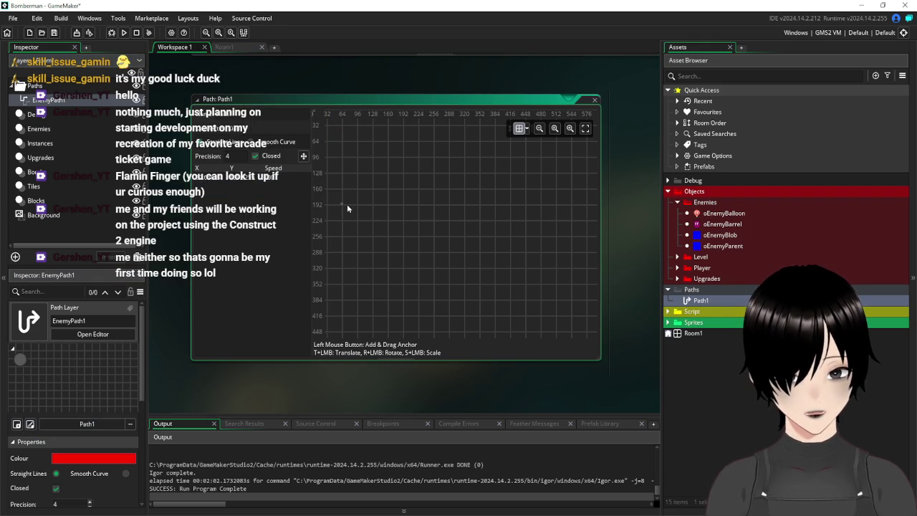
pyautogui.click(342, 204)
pyautogui.rightClick(343, 203)
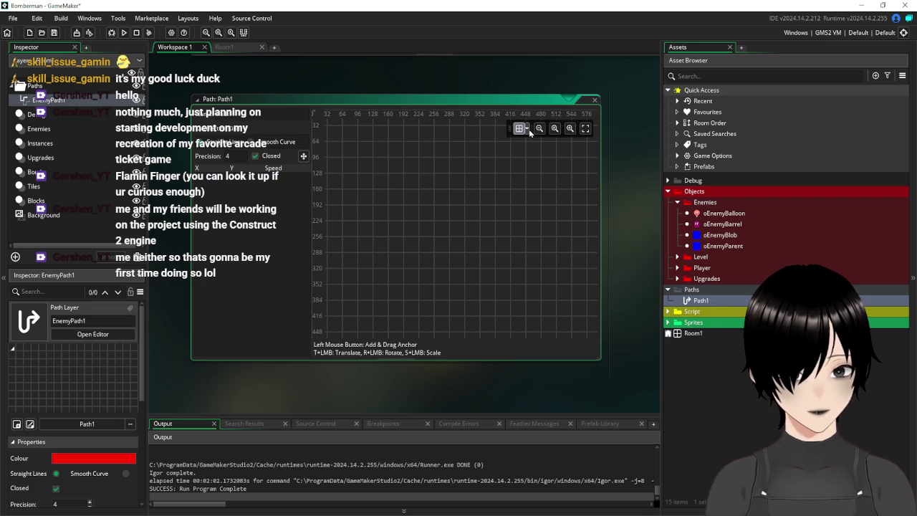
# Step: Set the path editor grid to 8 by 8, then close Path1 and return to Room1
pyautogui.click(526, 128)
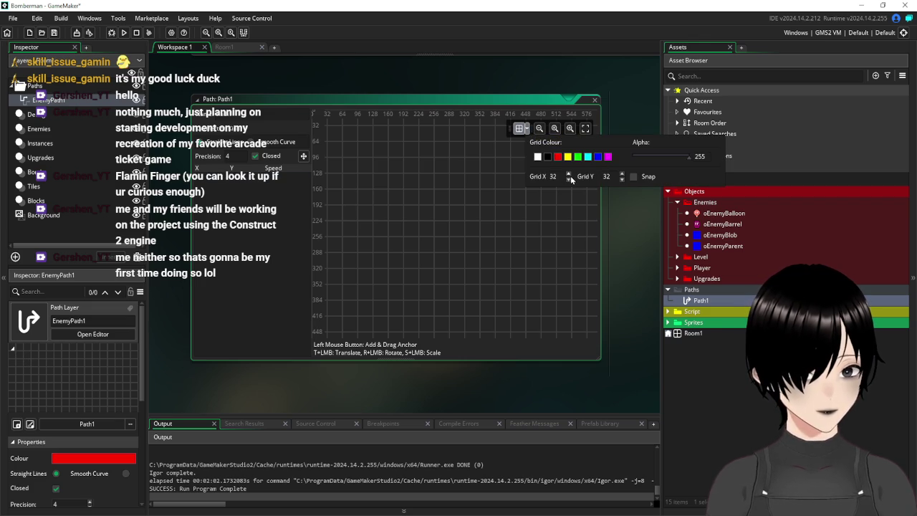
pyautogui.click(545, 178)
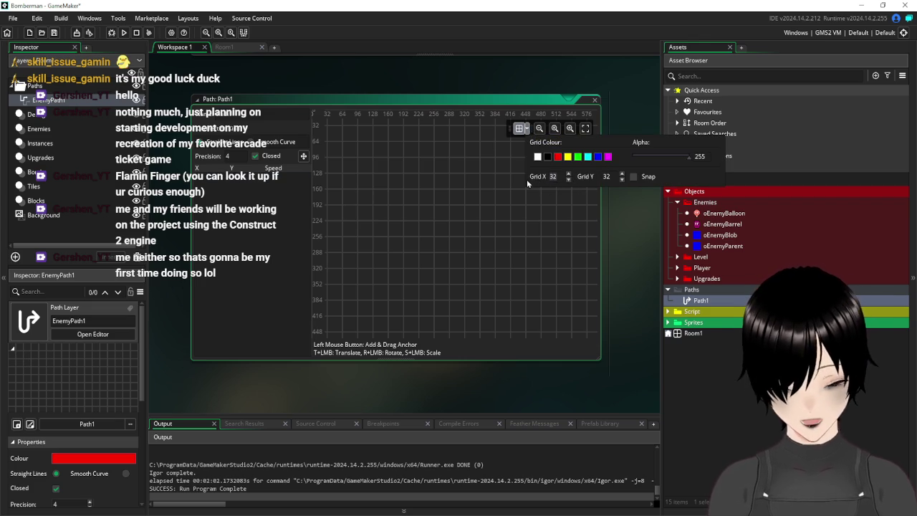
pyautogui.write('8')
pyautogui.press('Tab')
pyautogui.write('8')
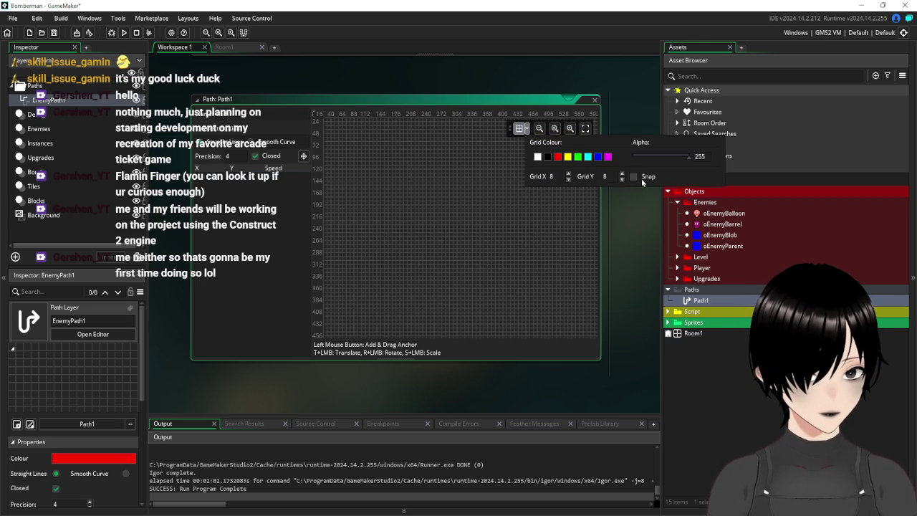
pyautogui.click(634, 248)
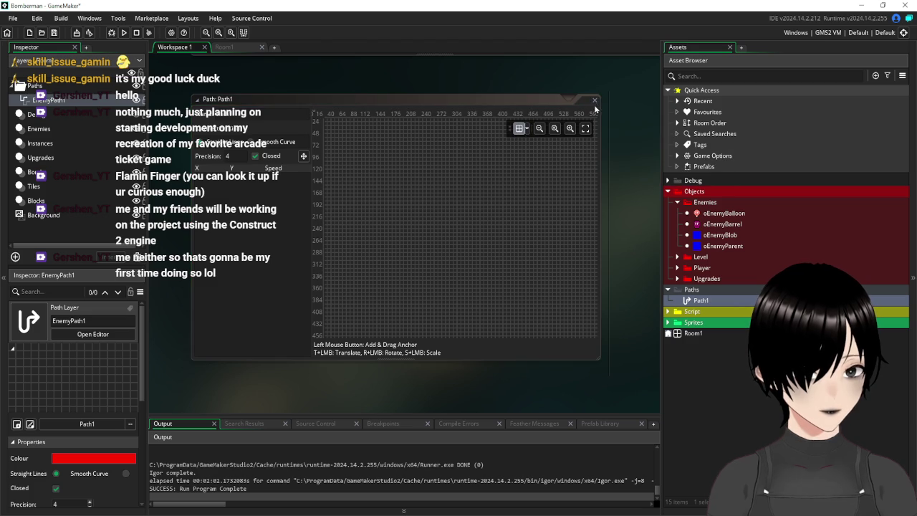
pyautogui.click(592, 103)
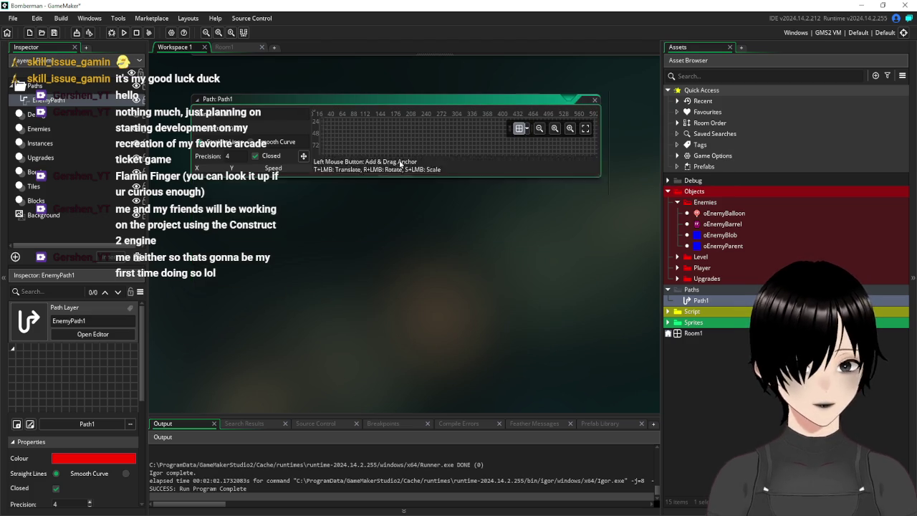
pyautogui.click(63, 101)
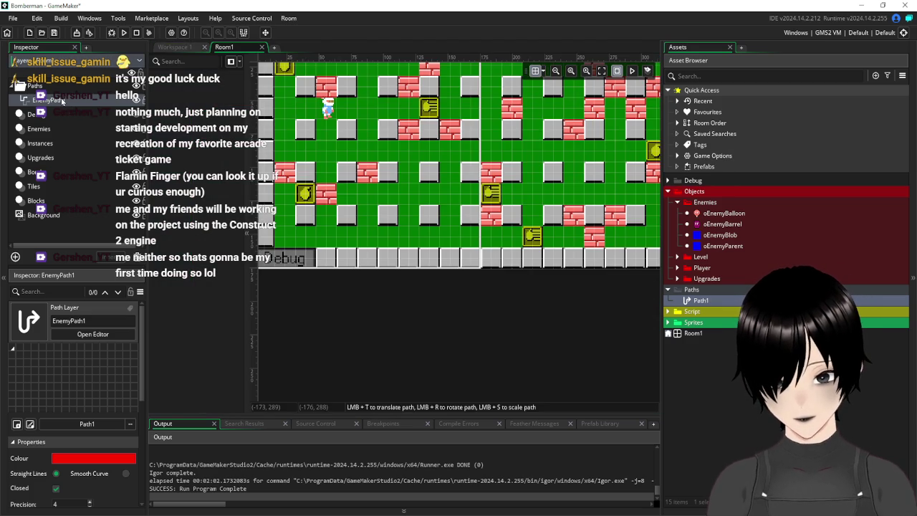
# Step: In Room1, move Path1's start point left and add a second point directly below it
pyautogui.scroll(3, 375, 341)
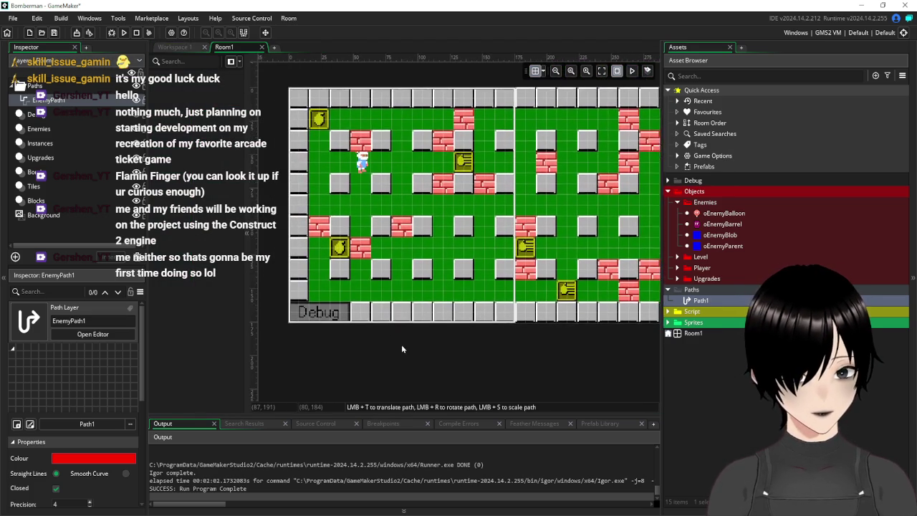
pyautogui.scroll(1, 401, 349)
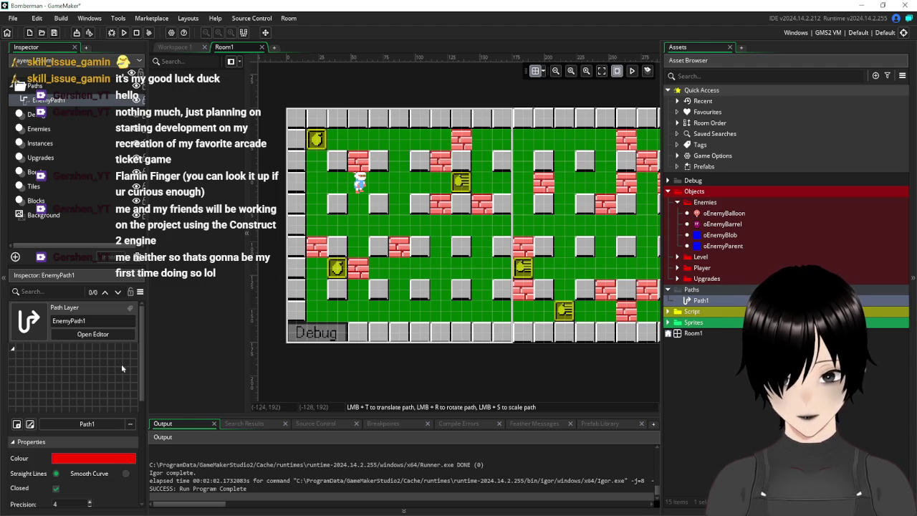
pyautogui.click(408, 188)
pyautogui.moveTo(408, 187); pyautogui.dragTo(396, 187)
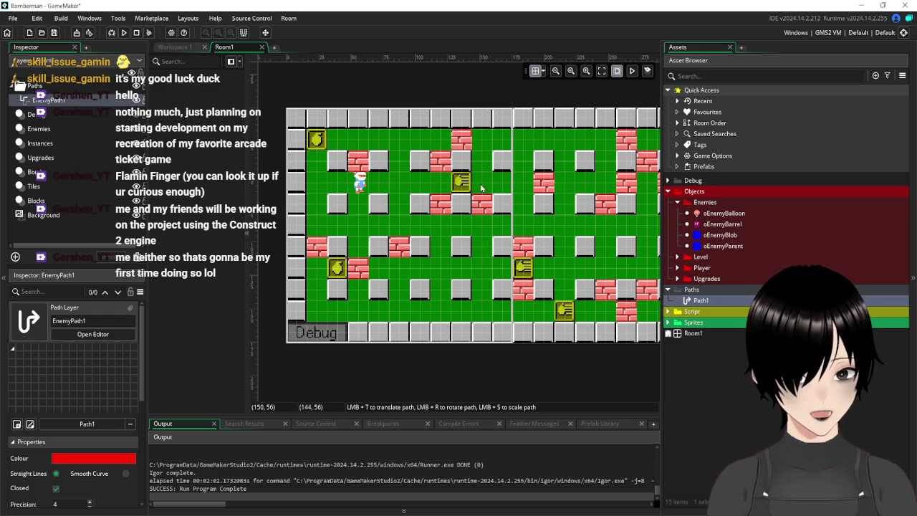
pyautogui.click(402, 229)
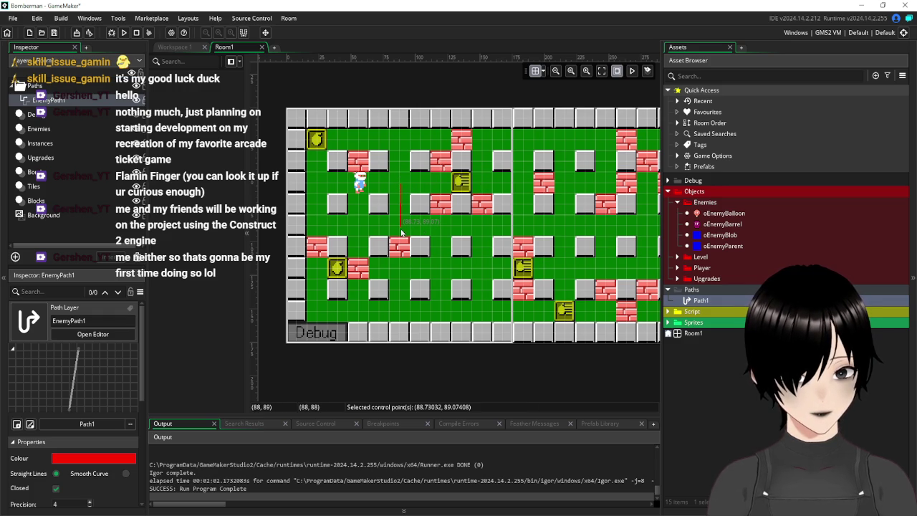
pyautogui.moveTo(397, 188)
pyautogui.mouseDown()
pyautogui.moveTo(412, 176)
pyautogui.moveTo(430, 204)
pyautogui.moveTo(400, 189)
pyautogui.mouseUp()
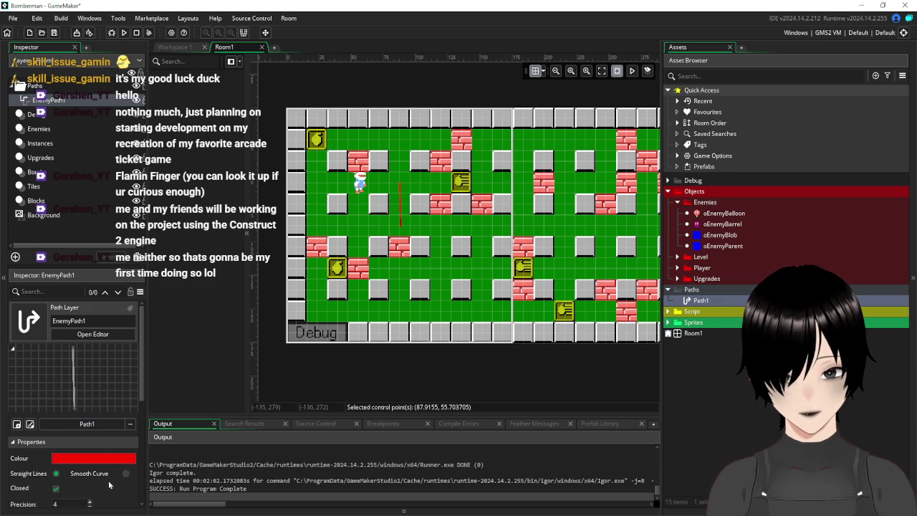
# Step: Open Path1 from the EnemyPath1 properties in the full path editor
pyautogui.scroll(-1, 107, 464)
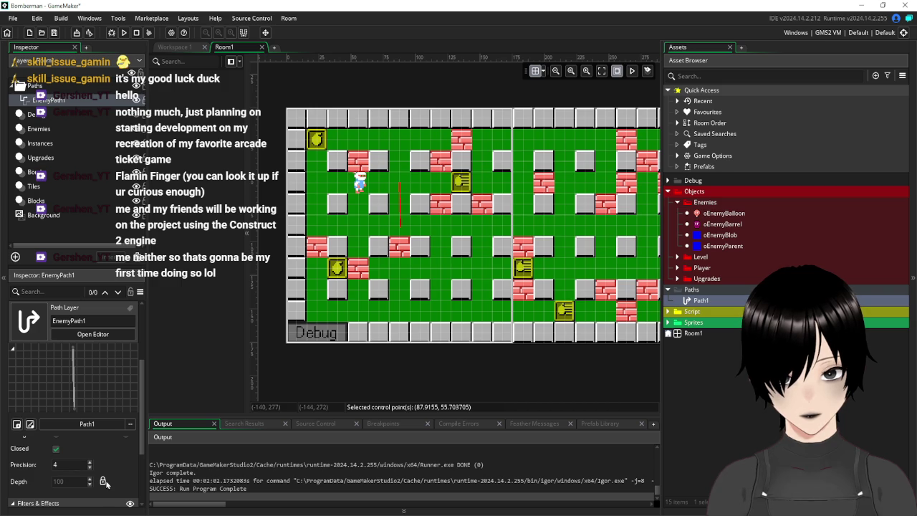
pyautogui.scroll(-1, 84, 467)
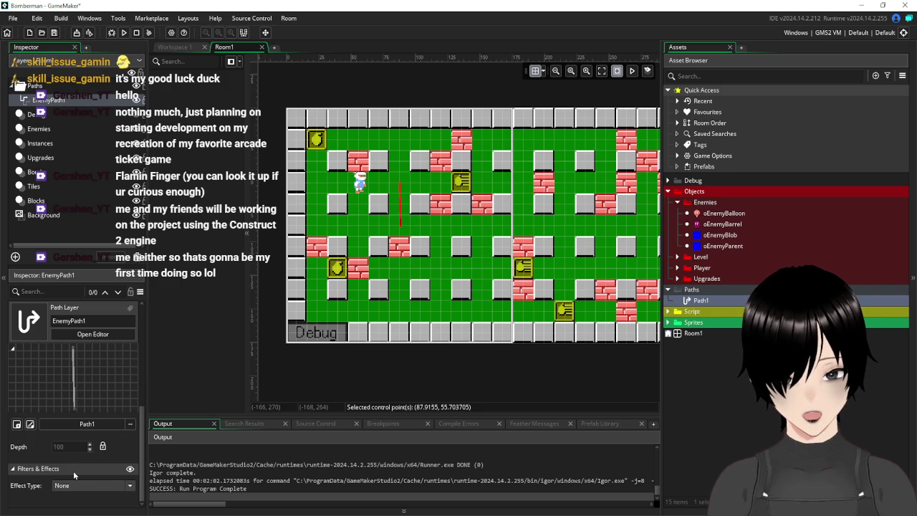
pyautogui.scroll(2, 73, 471)
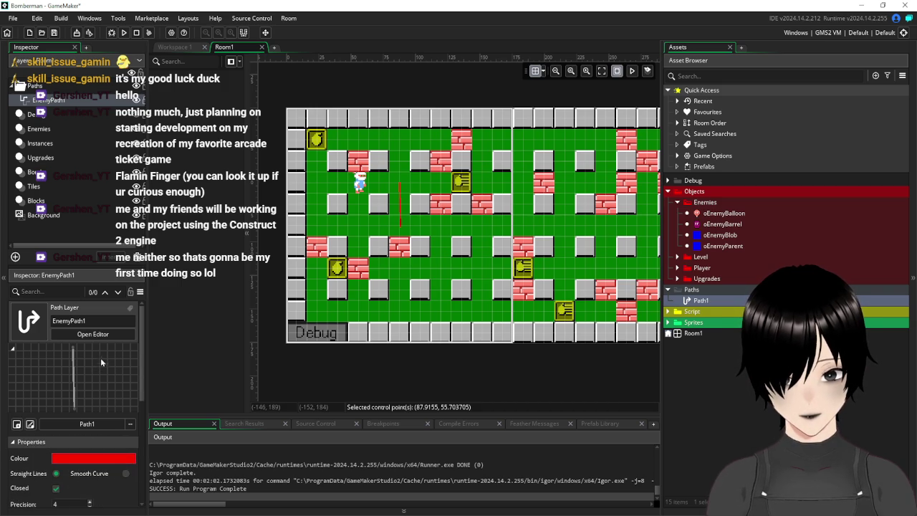
pyautogui.click(30, 425)
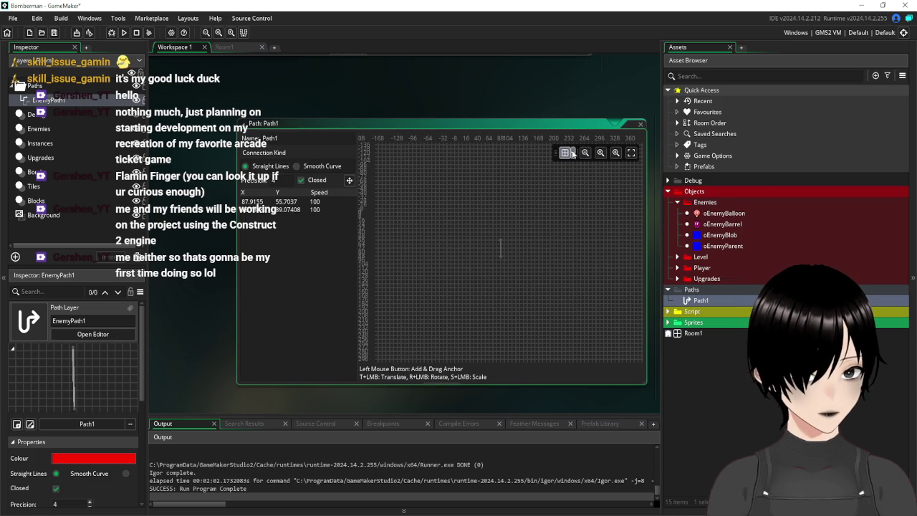
# Step: Snap Path1 into a vertical line from 88, 56 down to 88, 88, then return to Room1
pyautogui.click(573, 154)
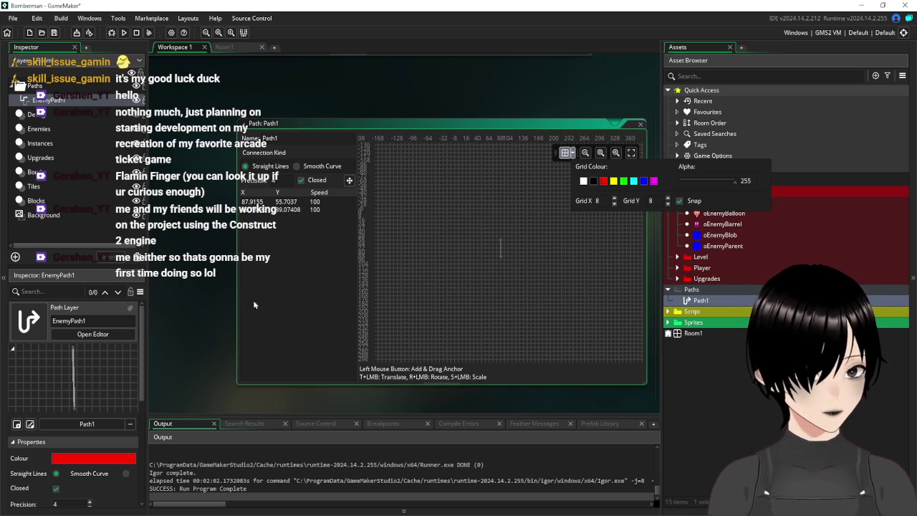
pyautogui.click(560, 242)
pyautogui.scroll(6, 528, 256)
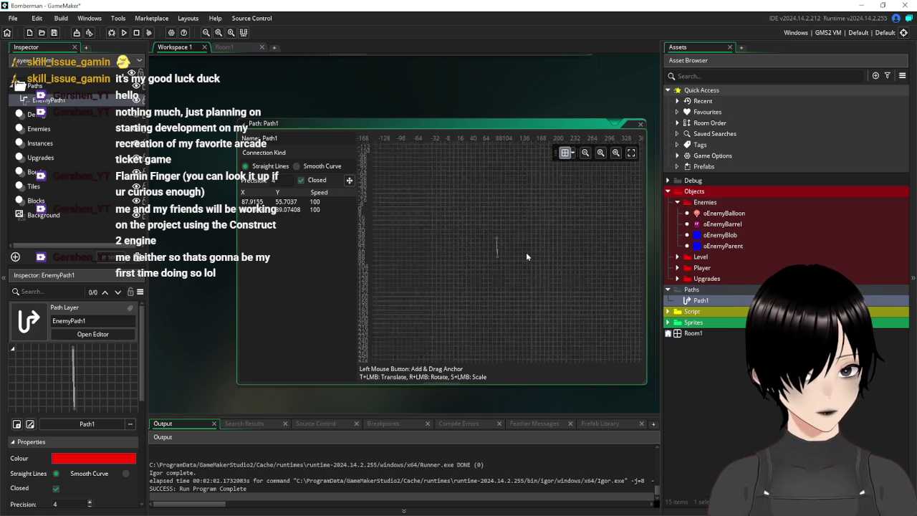
pyautogui.moveTo(476, 272)
pyautogui.mouseDown()
pyautogui.moveTo(424, 264)
pyautogui.moveTo(463, 273)
pyautogui.mouseUp()
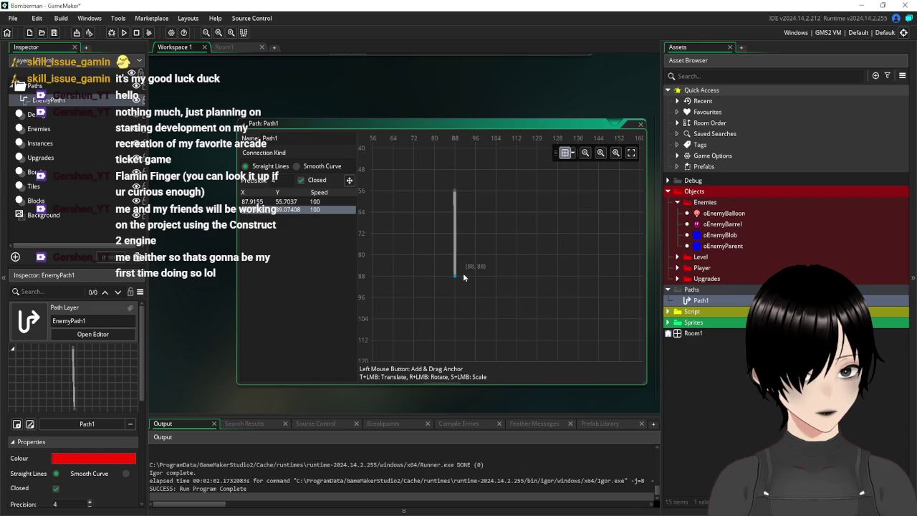
pyautogui.click(456, 192)
pyautogui.moveTo(456, 192)
pyautogui.mouseDown()
pyautogui.moveTo(479, 189)
pyautogui.moveTo(445, 190)
pyautogui.mouseUp()
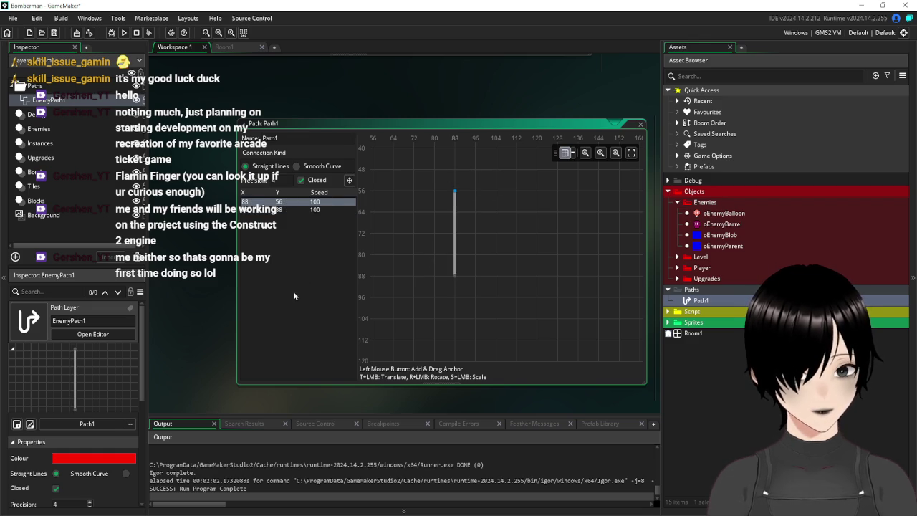
pyautogui.click(233, 46)
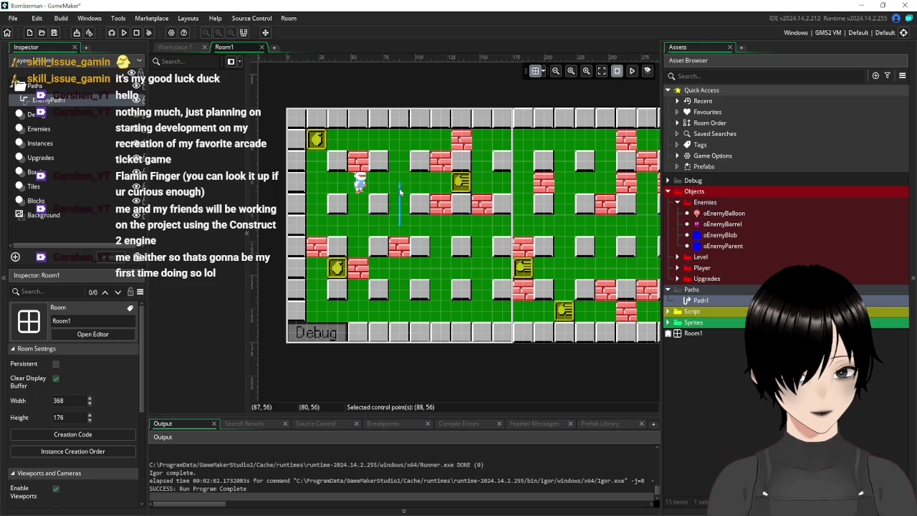
# Step: Undo stray path point edits in Room1 and open the room's grid settings
pyautogui.moveTo(402, 199); pyautogui.dragTo(431, 185)
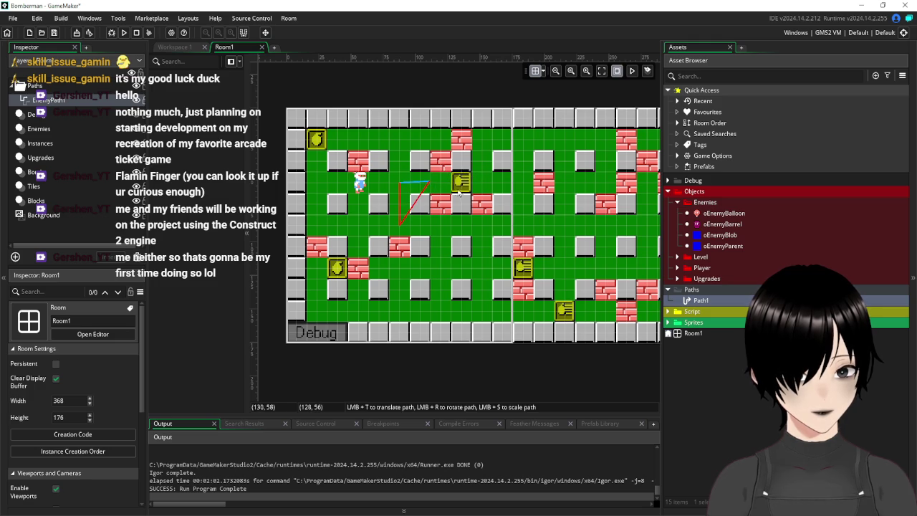
pyautogui.hotkey('ctrl', 'z')
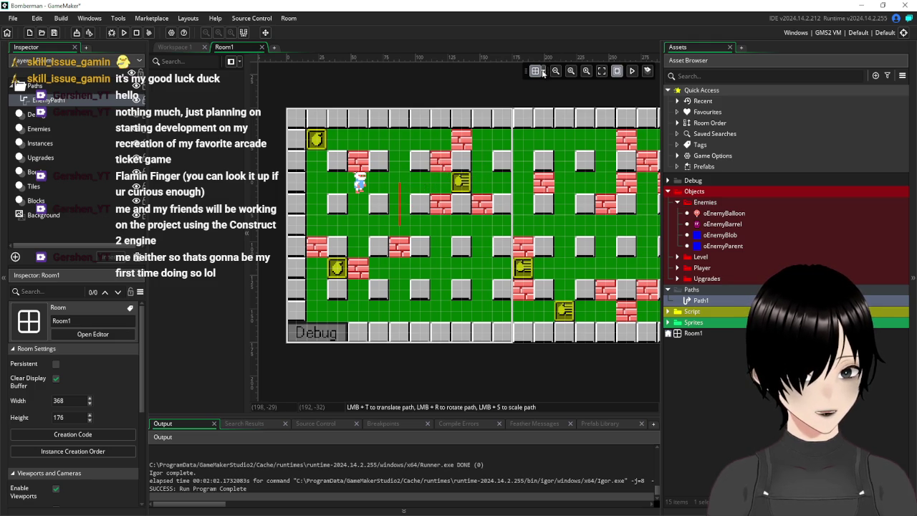
pyautogui.click(543, 73)
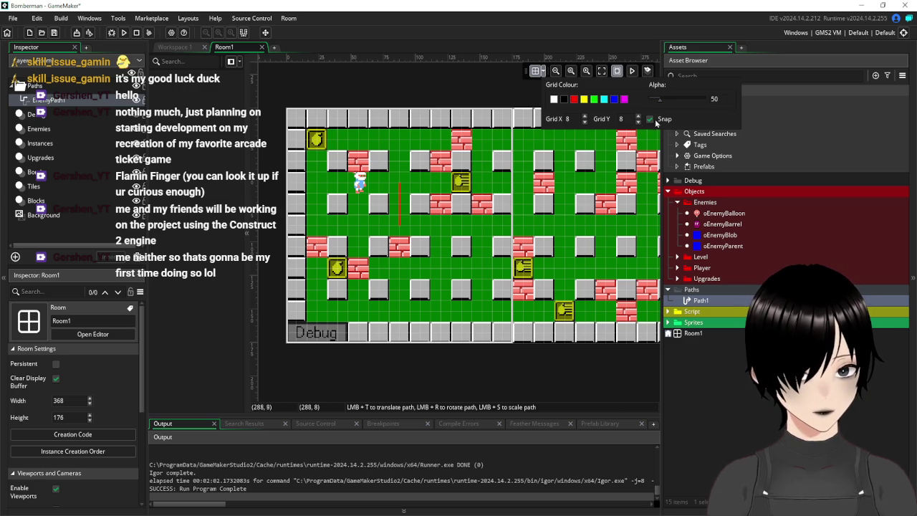
pyautogui.click(409, 189)
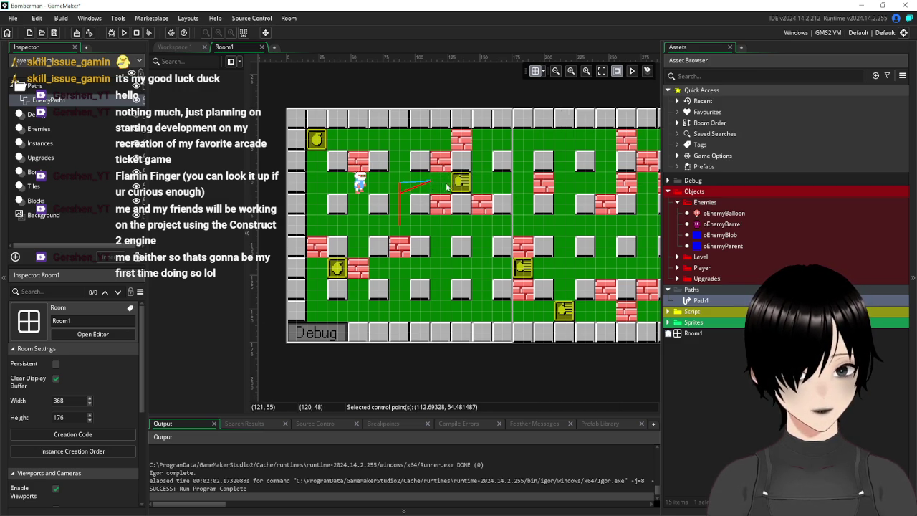
pyautogui.hotkey('ctrl', 'z')
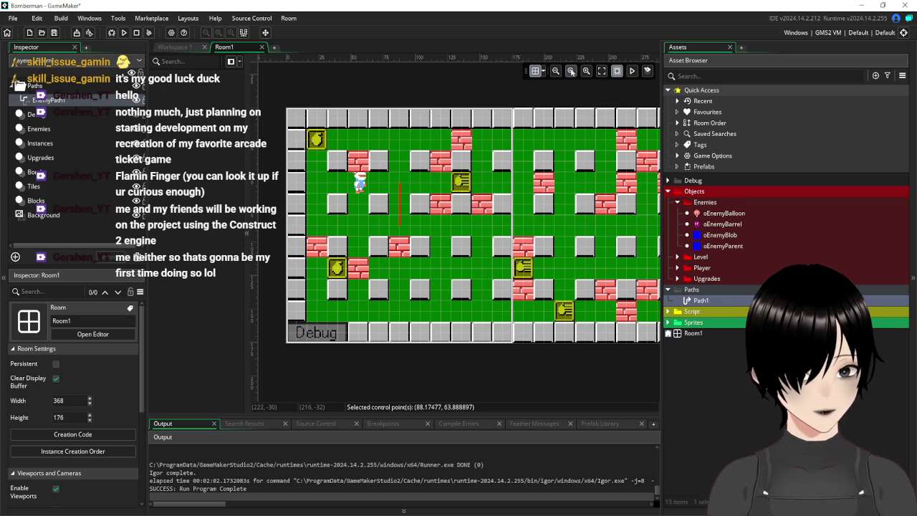
pyautogui.click(544, 71)
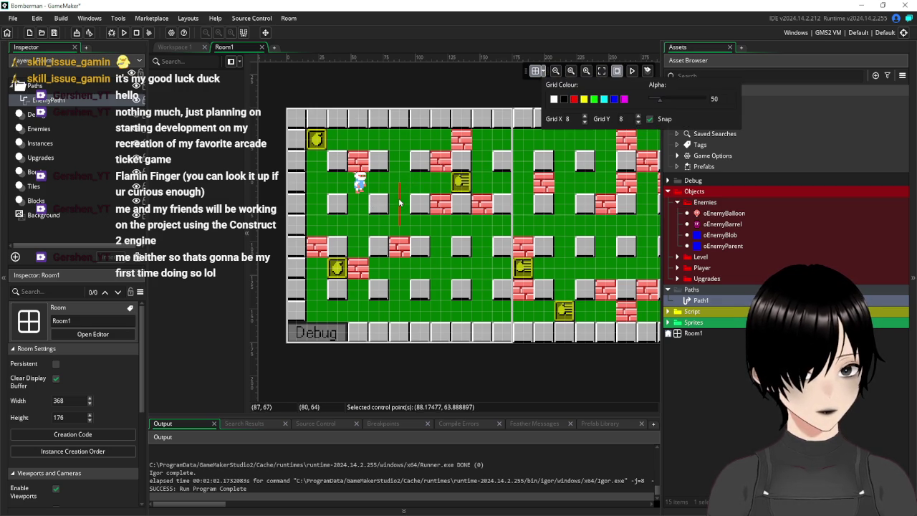
# Step: Drag a path point right to close Path1 into a square loop near 120.6, 88.3
pyautogui.moveTo(400, 203)
pyautogui.mouseDown()
pyautogui.moveTo(420, 181)
pyautogui.moveTo(442, 181)
pyautogui.moveTo(421, 213)
pyautogui.moveTo(443, 227)
pyautogui.mouseUp()
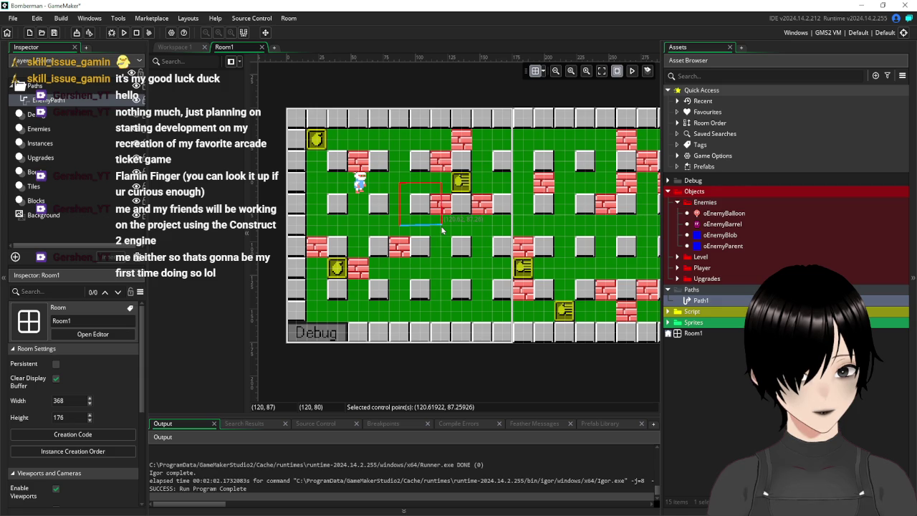
pyautogui.scroll(8, 442, 226)
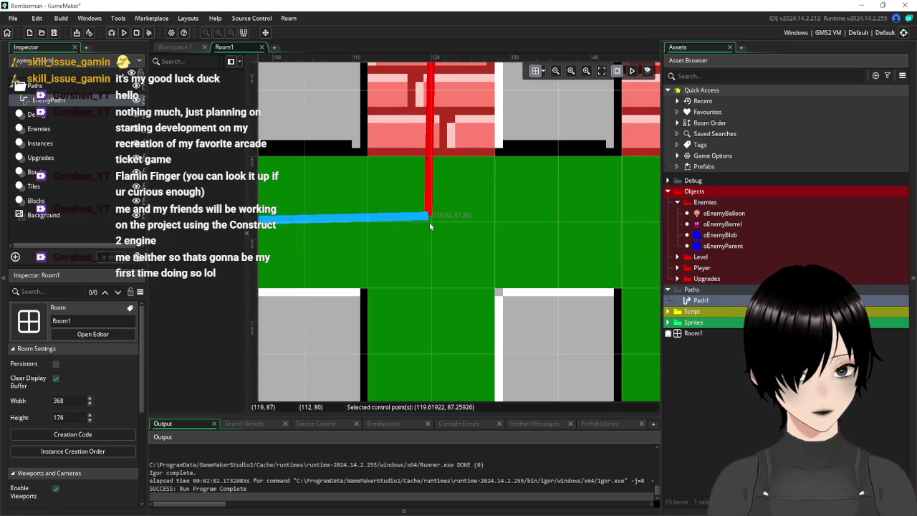
pyautogui.moveTo(432, 227); pyautogui.dragTo(430, 227)
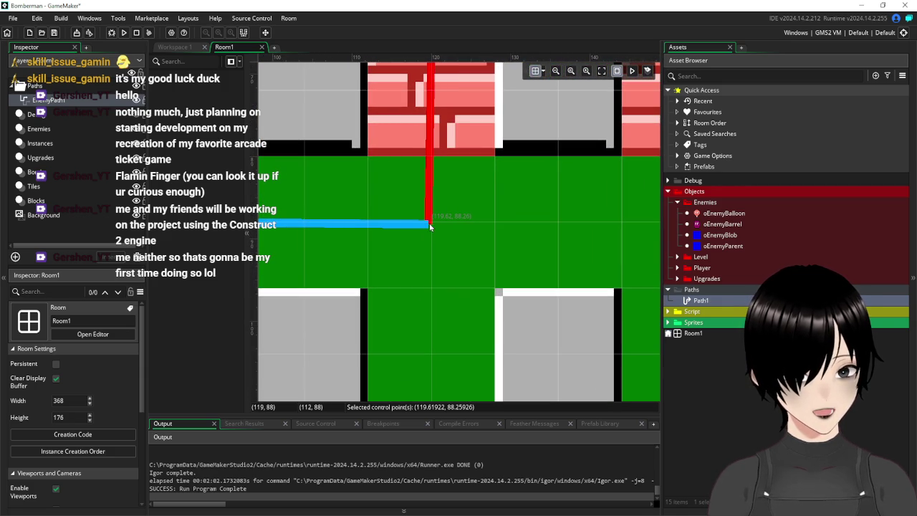
pyautogui.hotkey('ctrl', 'z')
pyautogui.scroll(-5, 407, 222)
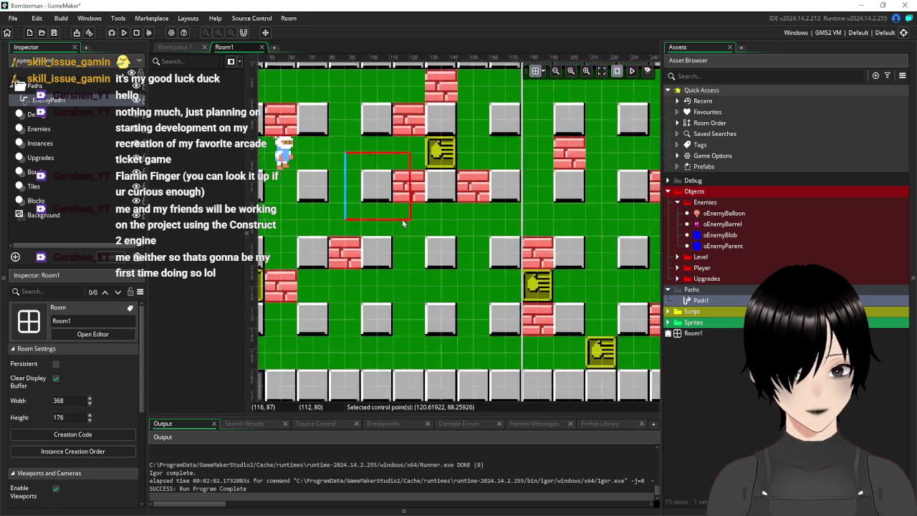
pyautogui.scroll(-5, 402, 223)
pyautogui.scroll(-1, 433, 212)
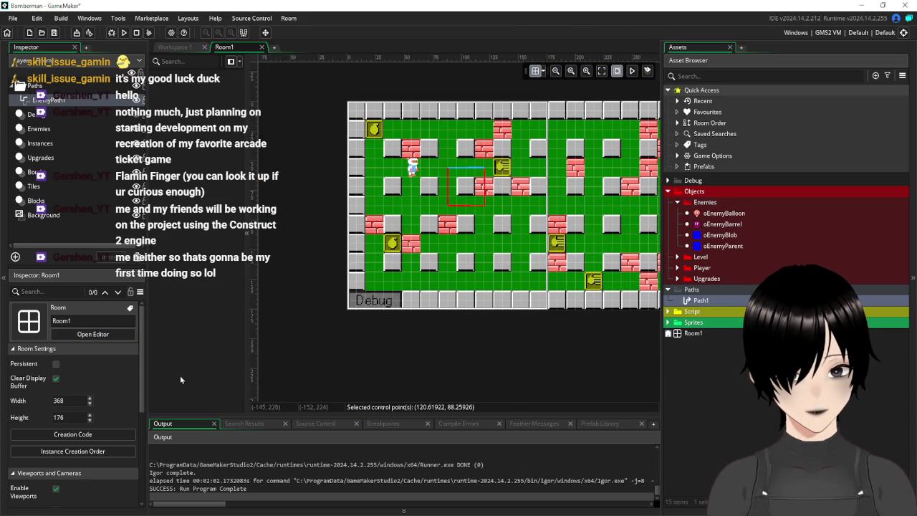
# Step: Select the EnemyPath1 layer and set its path precision to 1 in the Inspector
pyautogui.click(66, 102)
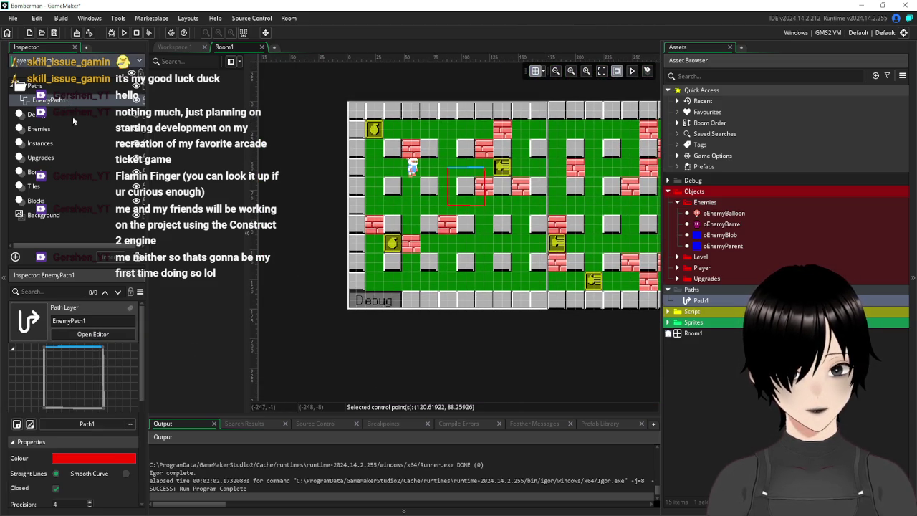
pyautogui.click(104, 409)
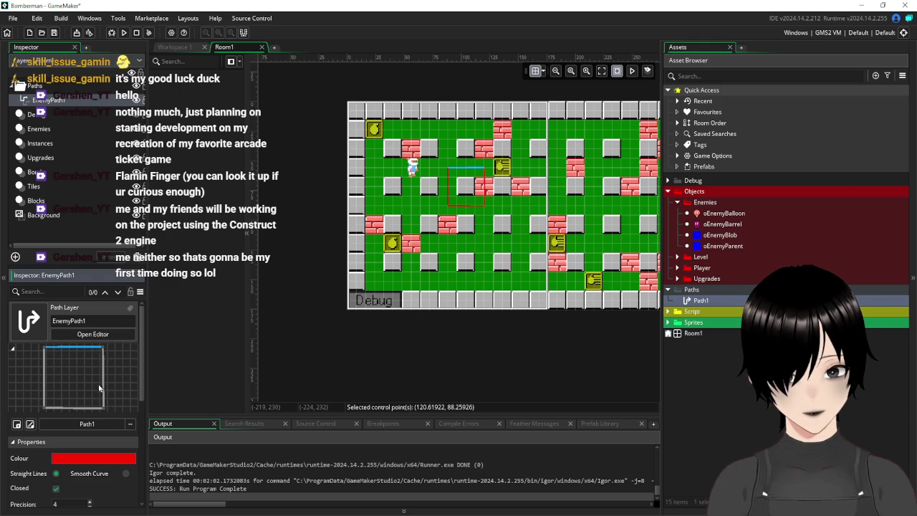
pyautogui.click(15, 350)
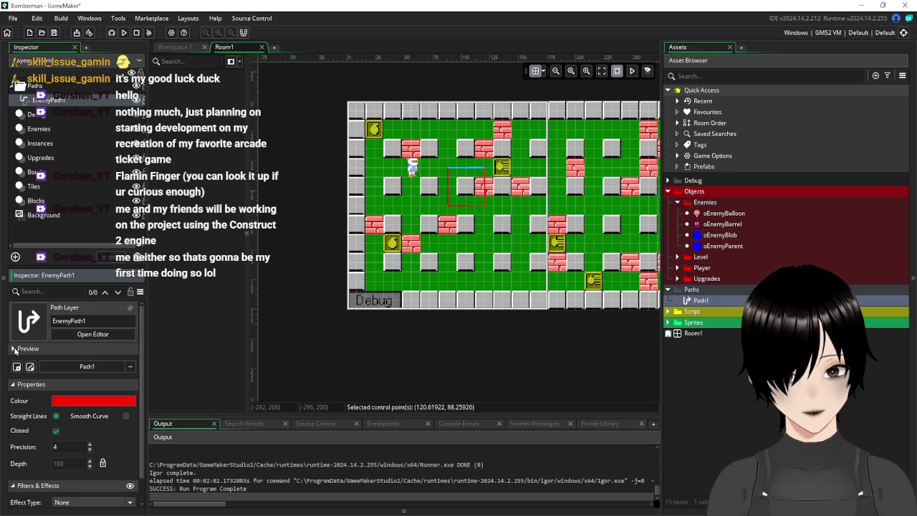
pyautogui.click(15, 350)
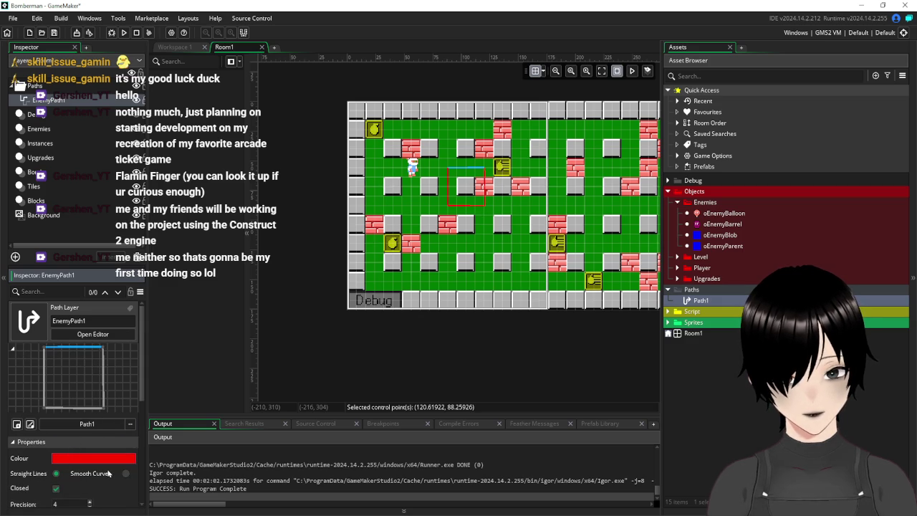
pyautogui.scroll(-2, 108, 473)
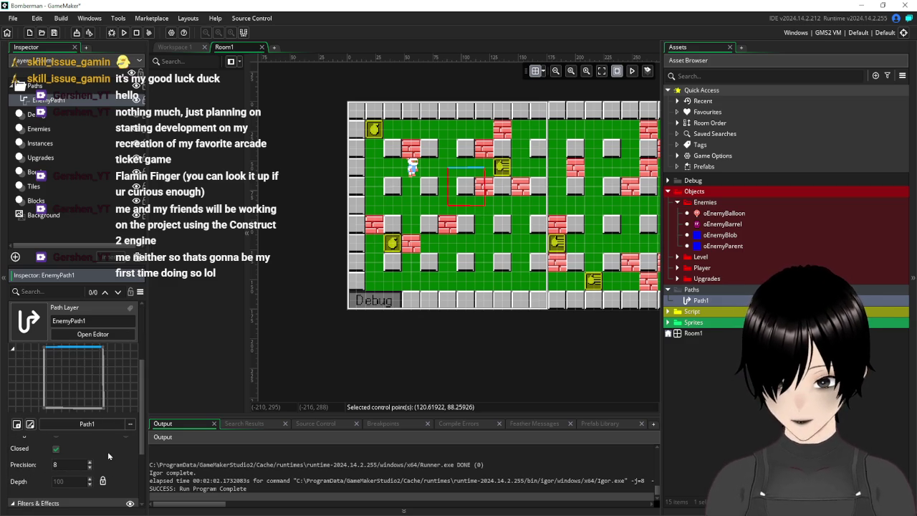
# Step: Pull the path's bottom-right corner down to about 127.7, 130.3
pyautogui.moveTo(487, 208)
pyautogui.mouseDown()
pyautogui.moveTo(484, 241)
pyautogui.moveTo(493, 223)
pyautogui.mouseUp()
pyautogui.hotkey('ctrl', 'z')
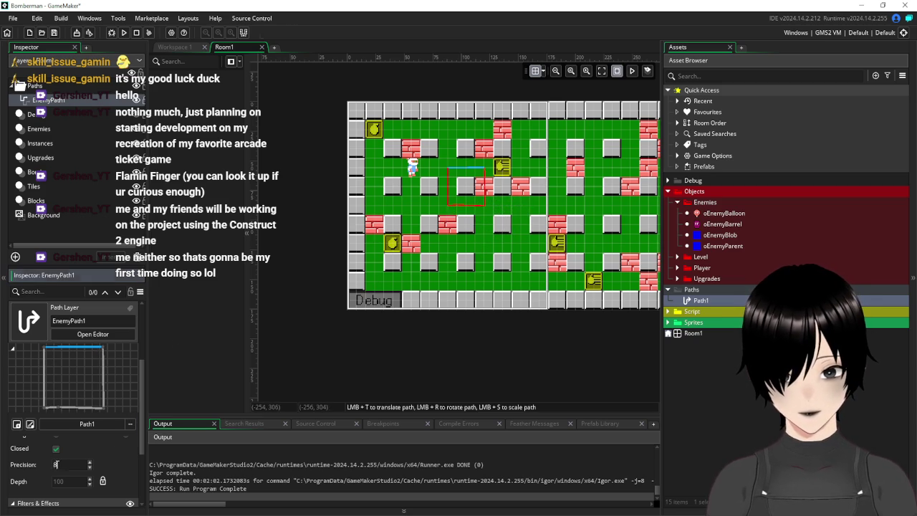
pyautogui.moveTo(485, 207)
pyautogui.mouseDown()
pyautogui.moveTo(474, 228)
pyautogui.moveTo(480, 222)
pyautogui.moveTo(494, 252)
pyautogui.mouseUp()
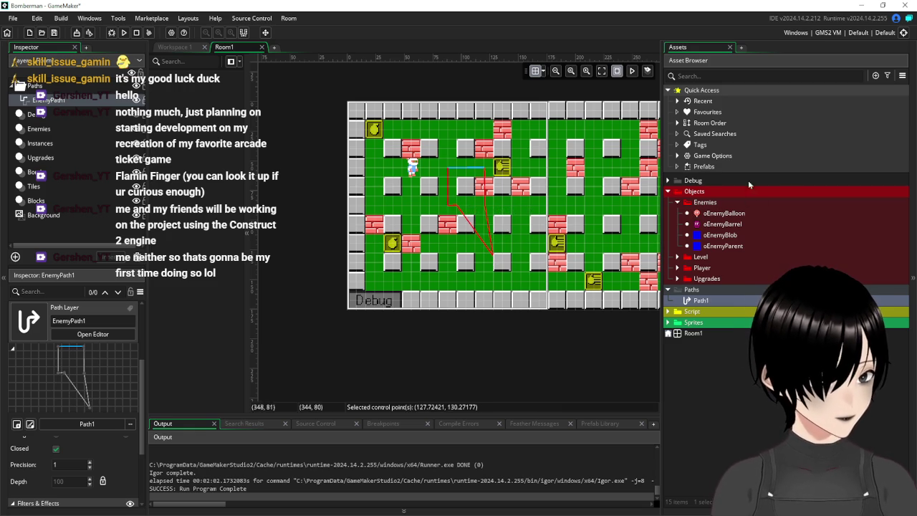
# Step: In the Path1 editor, delete the extra bend anchors, including 88, 88 and a duplicate 104, 96
pyautogui.doubleClick(701, 300)
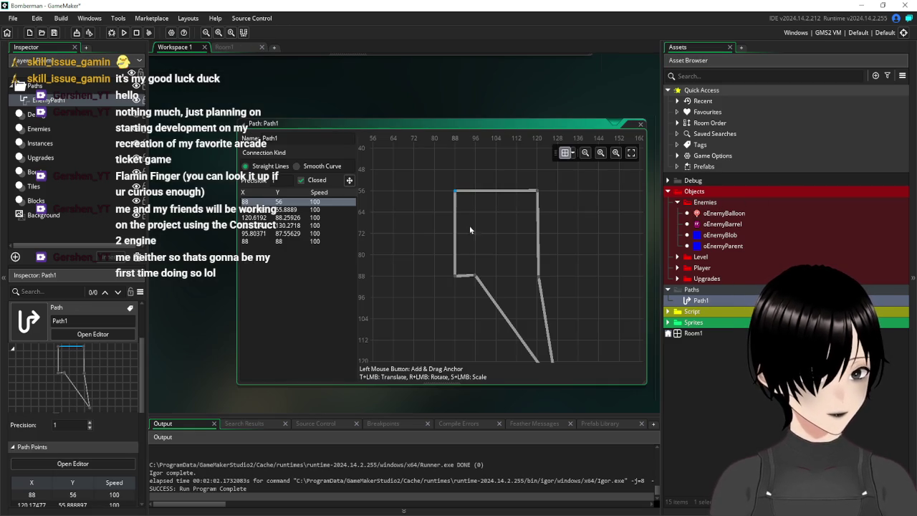
pyautogui.click(495, 298)
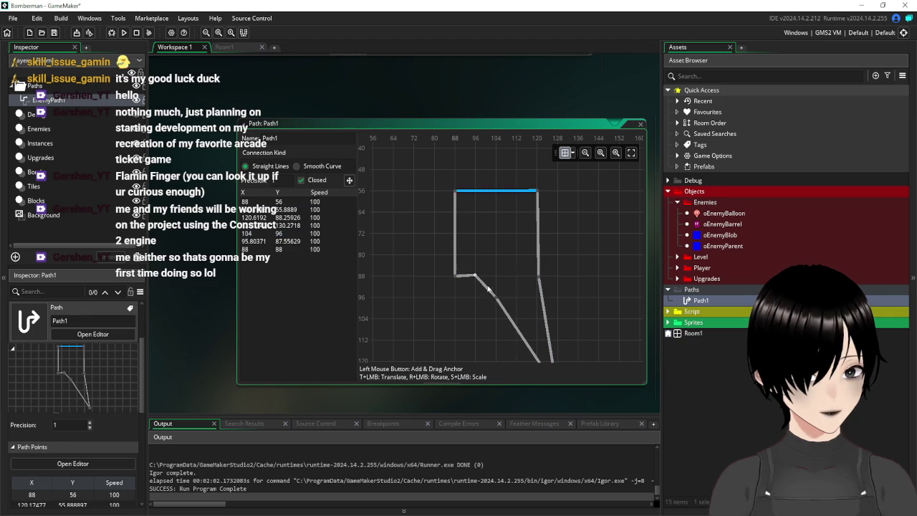
pyautogui.click(493, 299)
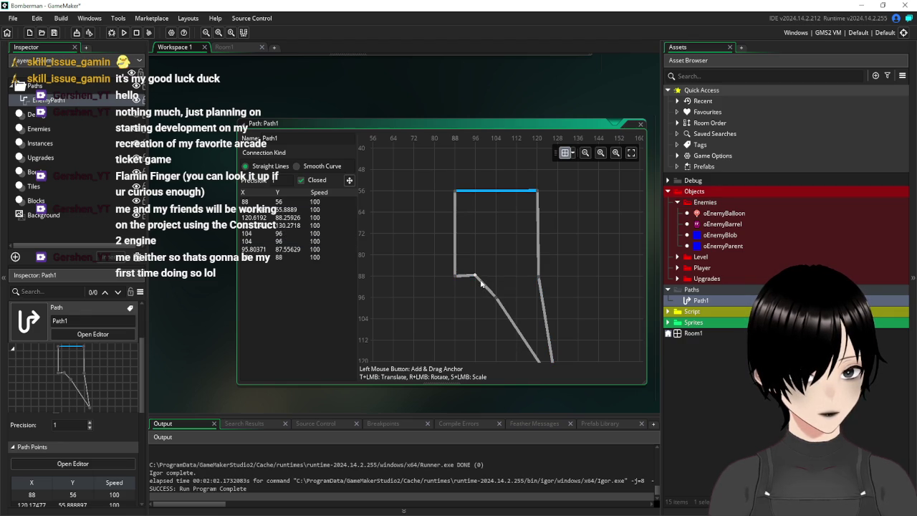
pyautogui.click(476, 278)
pyautogui.press('Delete')
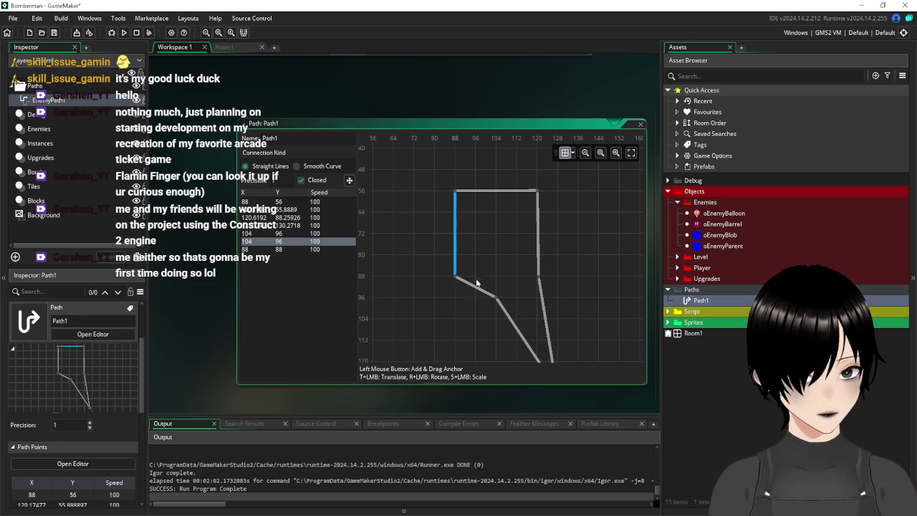
pyautogui.click(457, 278)
pyautogui.press('Delete')
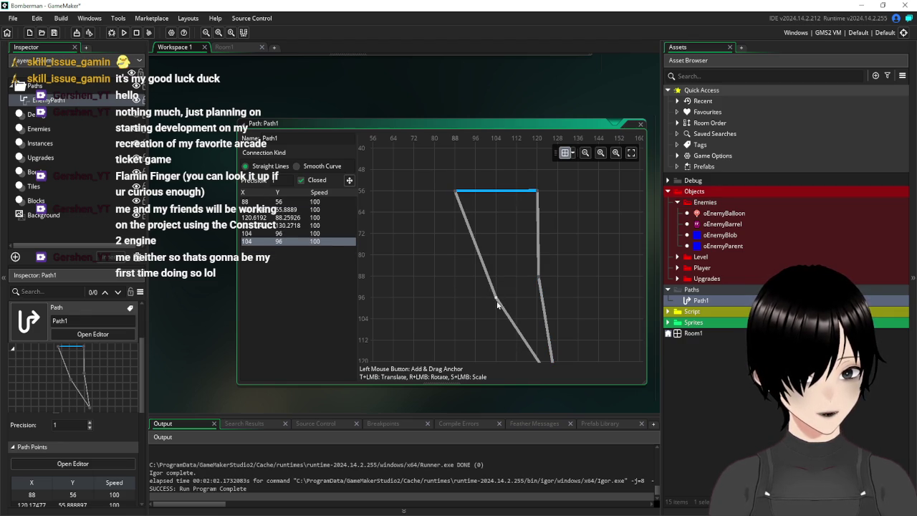
pyautogui.click(497, 297)
pyautogui.press('Delete')
# Step: Delete the remaining stray anchors at 120.6, 88.3, 104, 96 and 127.72, 130.27
pyautogui.click(538, 281)
pyautogui.press('Delete')
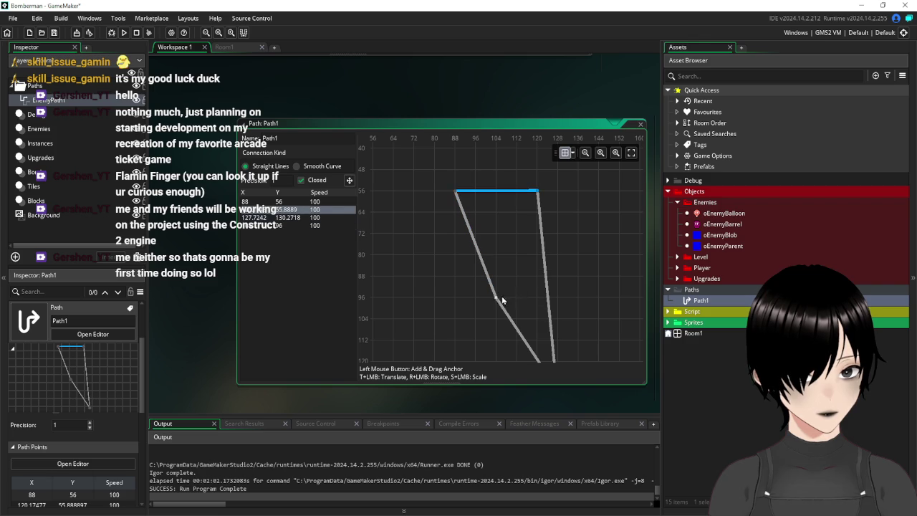
pyautogui.click(497, 301)
pyautogui.press('Delete')
pyautogui.moveTo(582, 324); pyautogui.dragTo(544, 263)
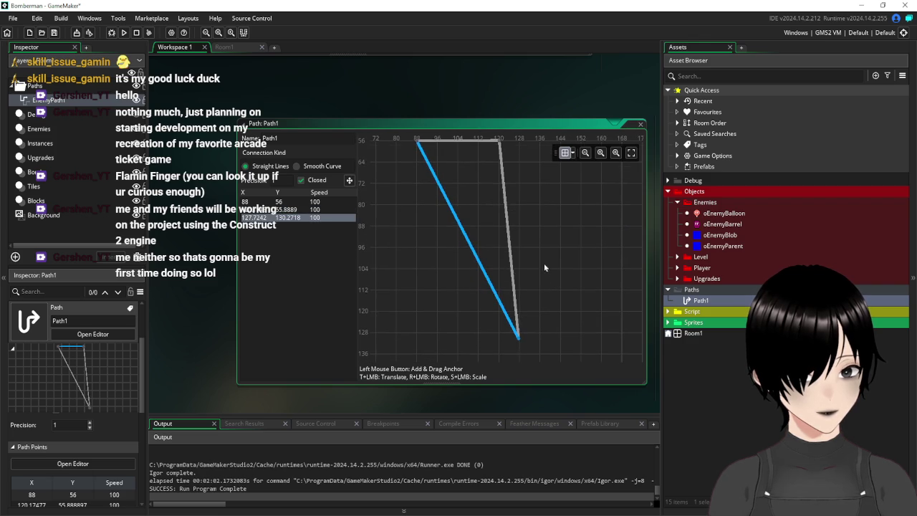
pyautogui.press('Delete')
pyautogui.scroll(3, 469, 220)
pyautogui.hscroll(-2, 469, 220)
# Step: Place anchors into a square through 88,56, 88,88, 120,88 and 120,56, then return to Room1
pyautogui.moveTo(463, 209)
pyautogui.mouseDown()
pyautogui.moveTo(434, 289)
pyautogui.moveTo(436, 313)
pyautogui.mouseUp()
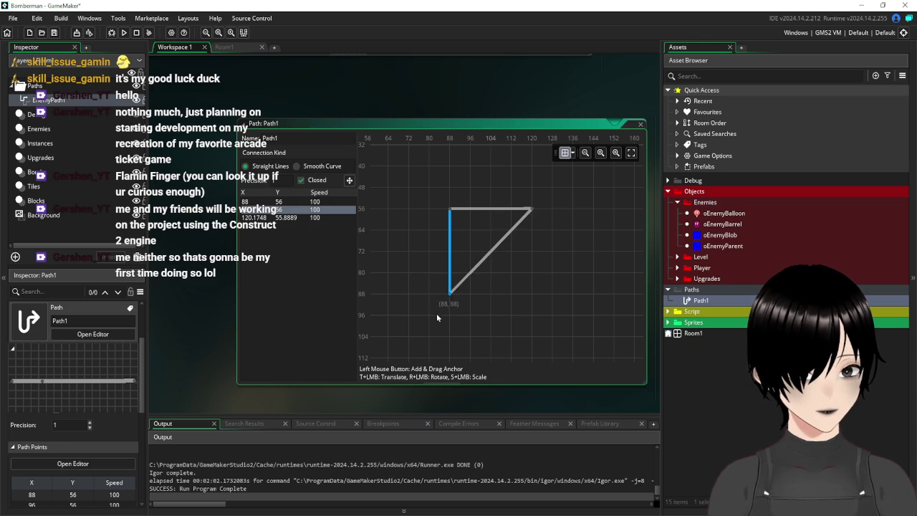
pyautogui.click(491, 251)
pyautogui.moveTo(513, 285)
pyautogui.mouseDown()
pyautogui.moveTo(550, 333)
pyautogui.moveTo(547, 291)
pyautogui.mouseUp()
pyautogui.moveTo(451, 317); pyautogui.dragTo(455, 293)
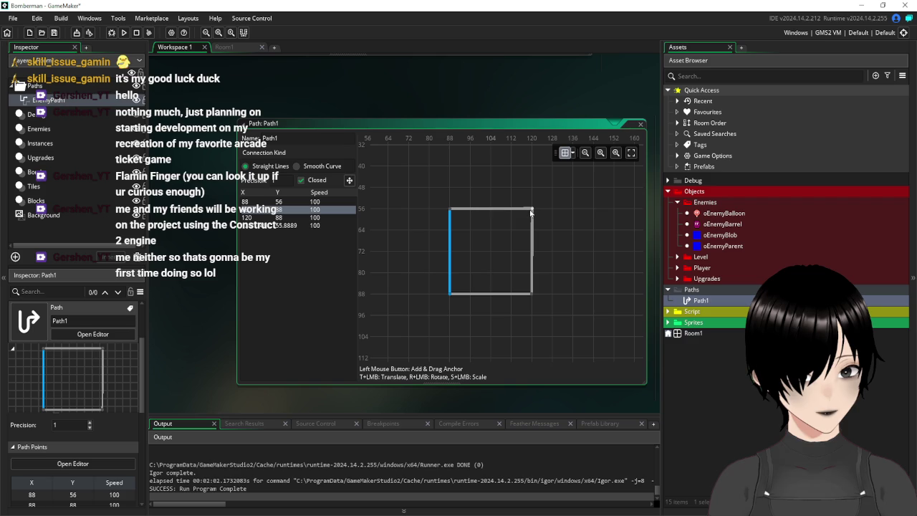
pyautogui.click(532, 210)
pyautogui.moveTo(514, 224); pyautogui.dragTo(536, 207)
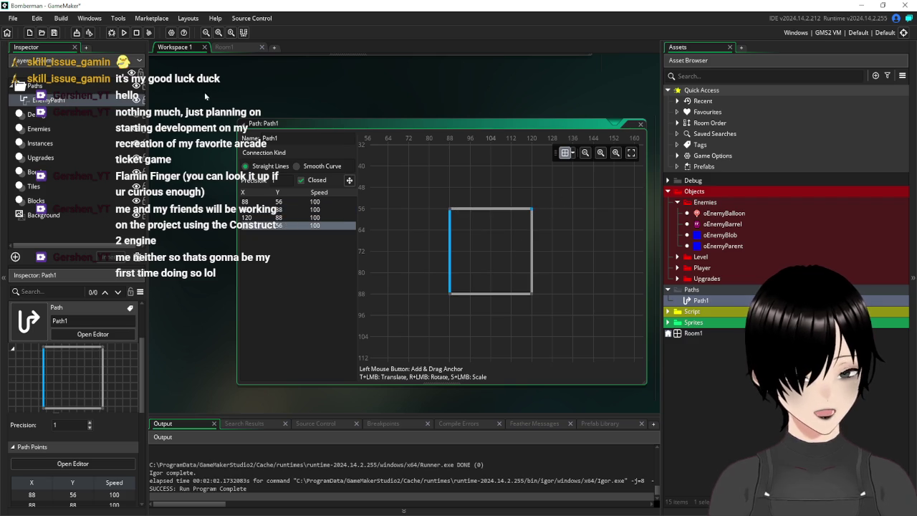
pyautogui.click(240, 48)
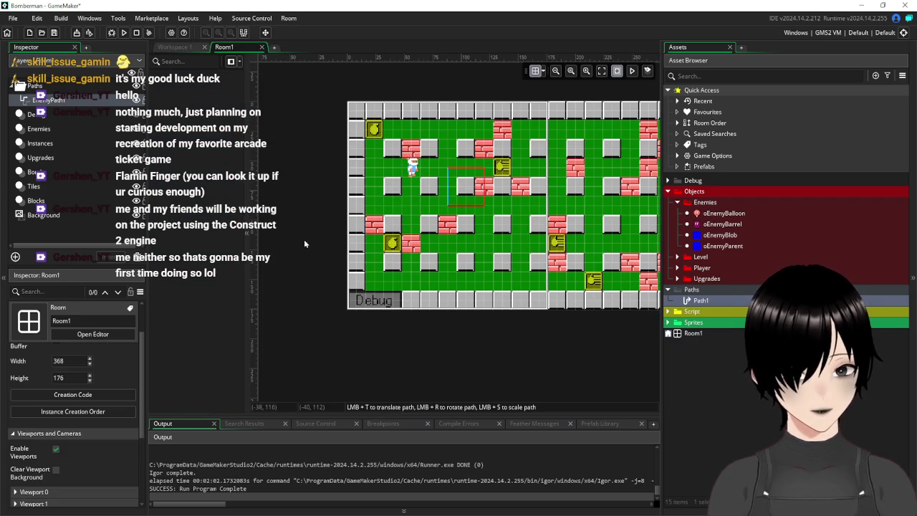
pyautogui.click(307, 211)
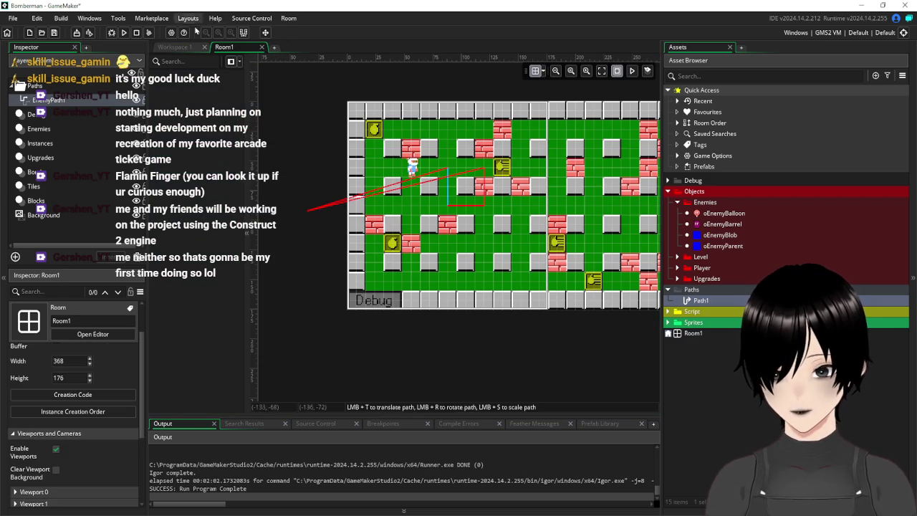
pyautogui.press('Delete')
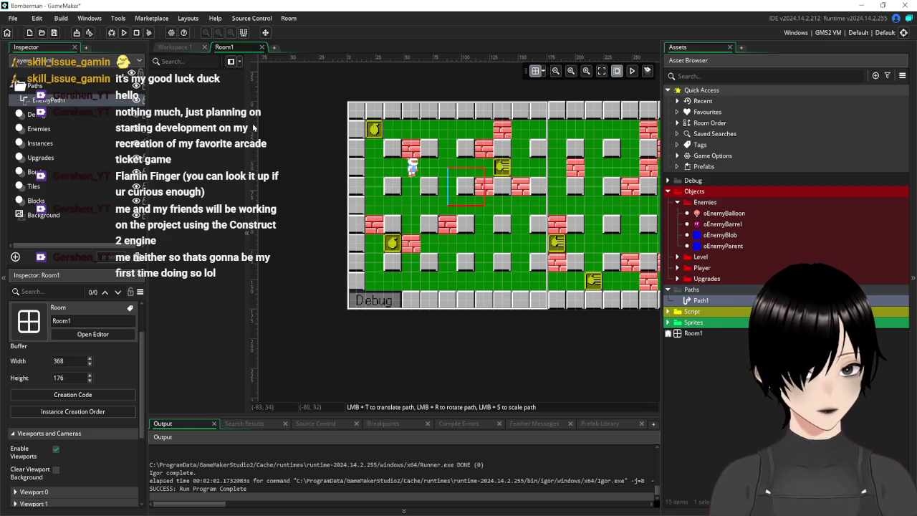
pyautogui.click(121, 364)
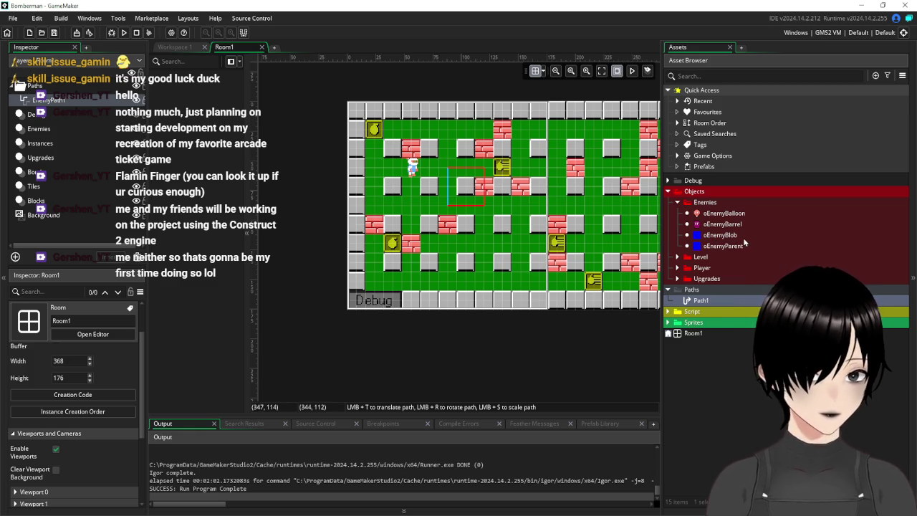
# Step: Make oEnemyBlob's Asset-type variable default to Path1 and save the project
pyautogui.doubleClick(724, 235)
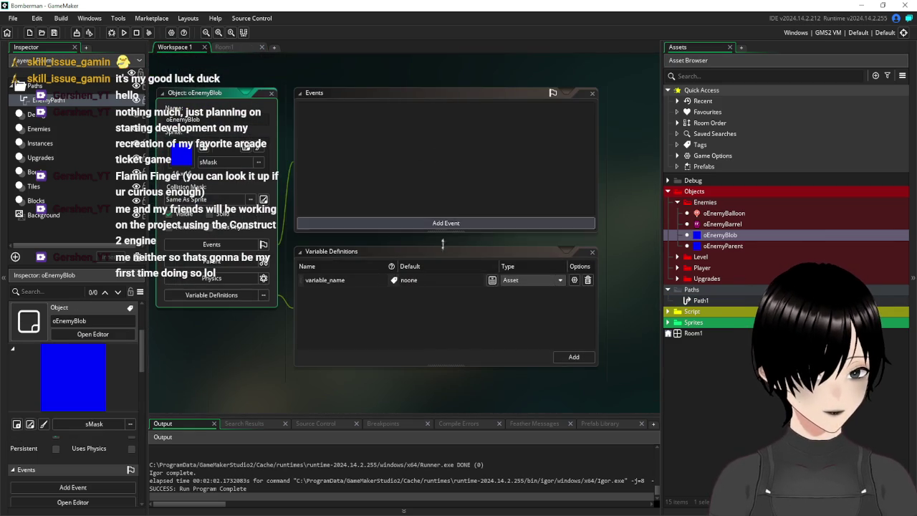
pyautogui.click(520, 281)
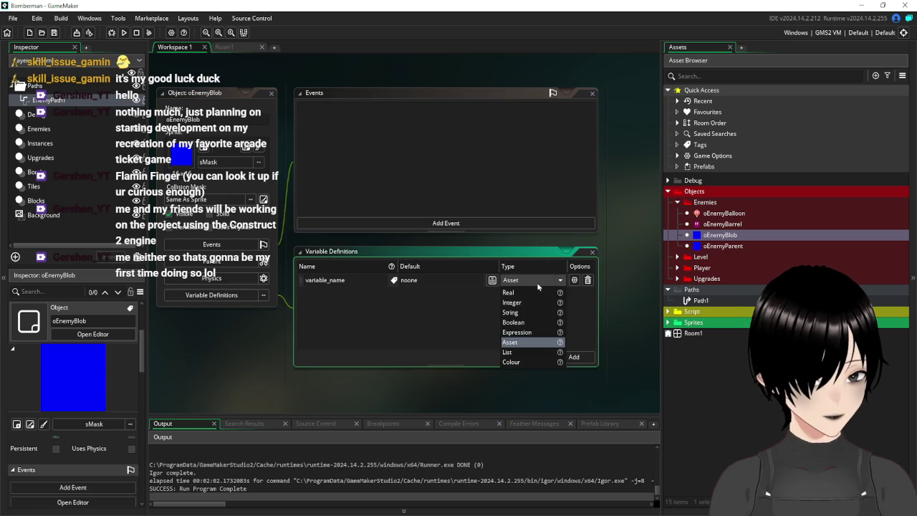
pyautogui.click(538, 285)
pyautogui.click(492, 280)
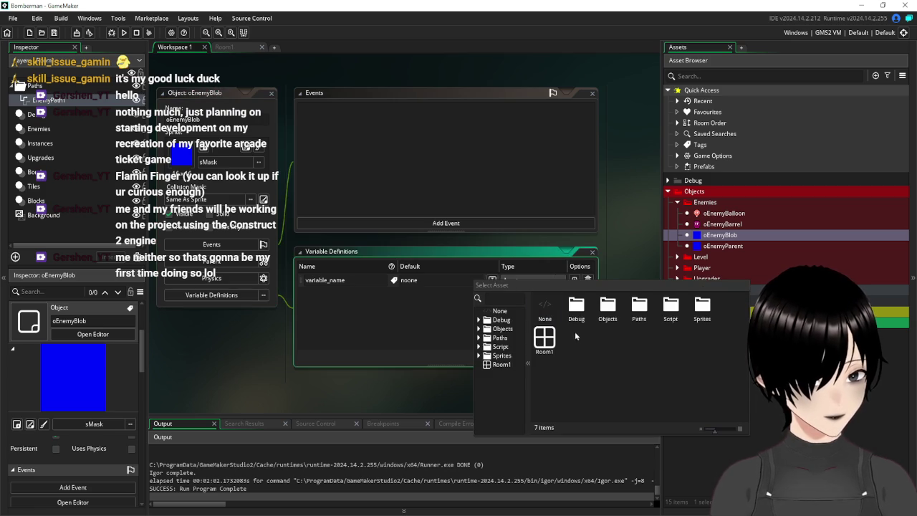
pyautogui.doubleClick(640, 308)
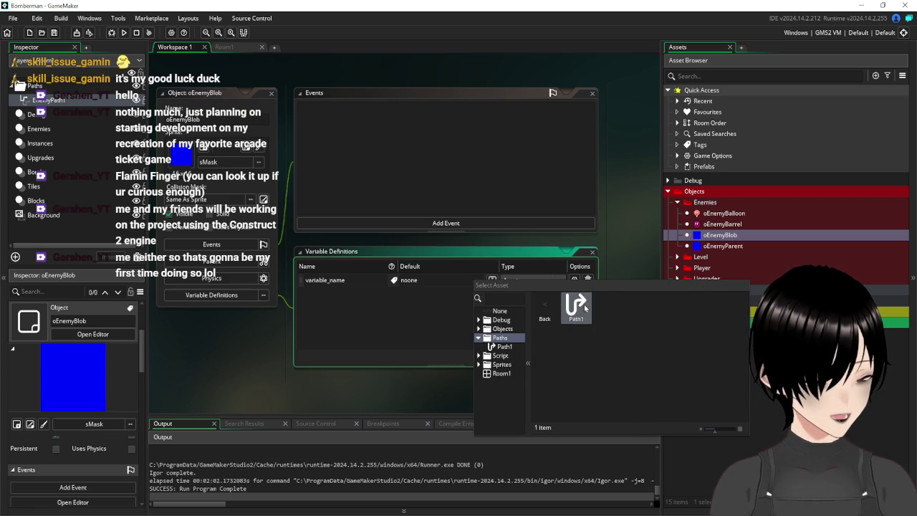
pyautogui.doubleClick(578, 309)
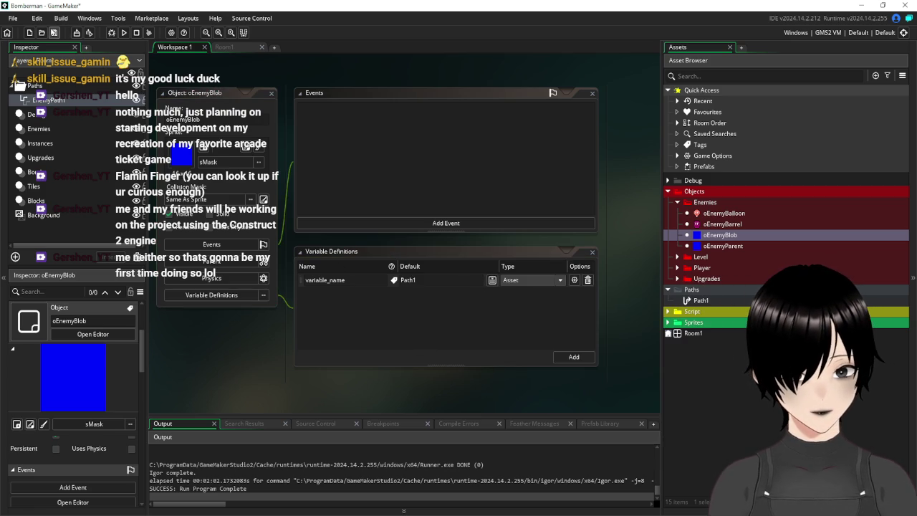
pyautogui.click(55, 35)
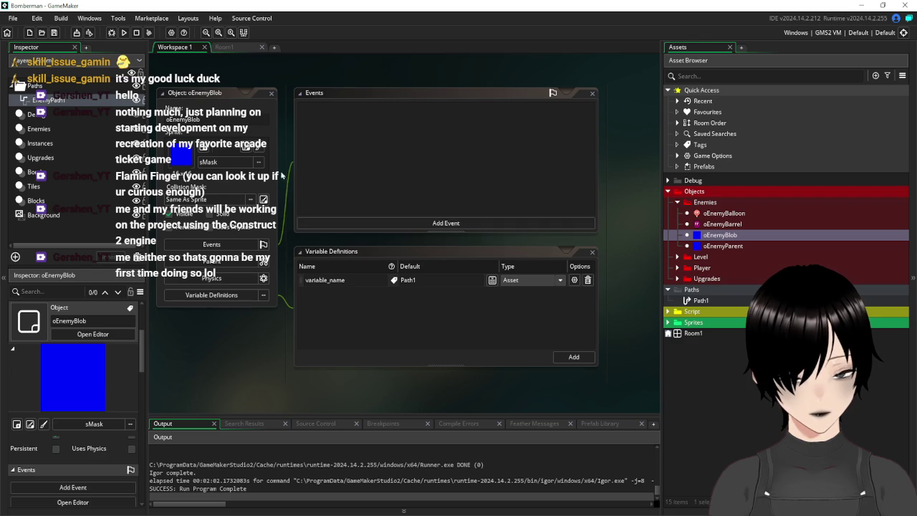
# Step: Check Room1's layers and the EnemyPath1 path choice, then test-run the game
pyautogui.click(240, 46)
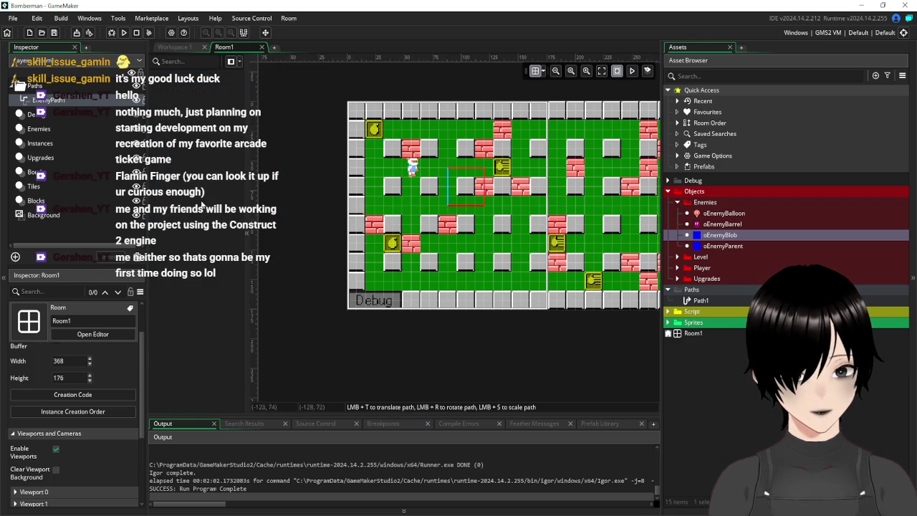
pyautogui.click(61, 115)
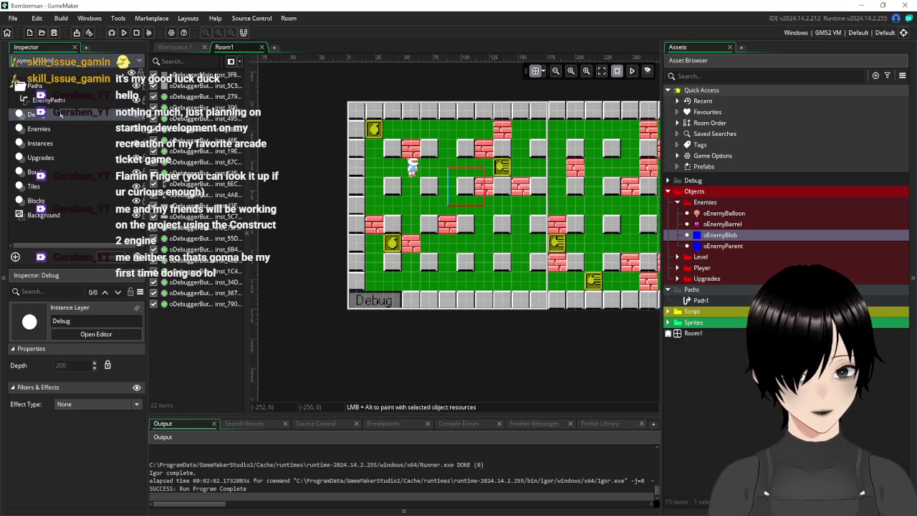
pyautogui.click(58, 101)
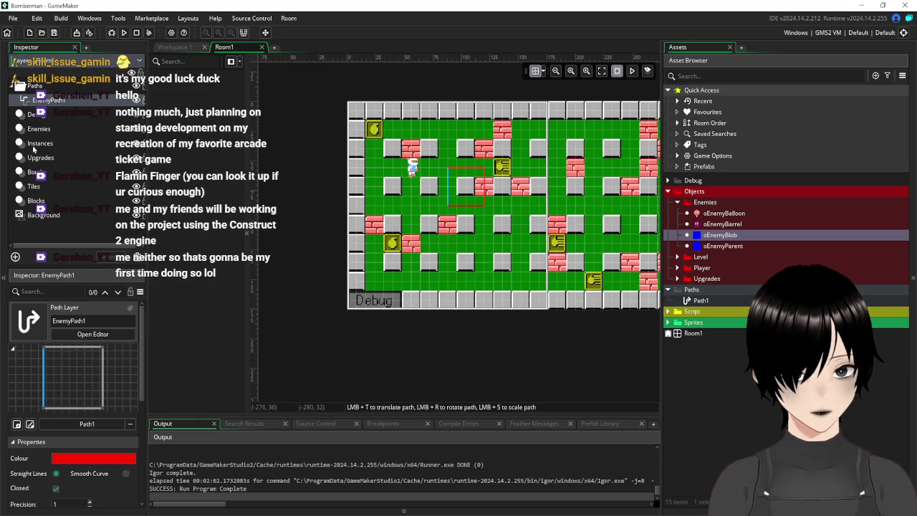
pyautogui.click(40, 143)
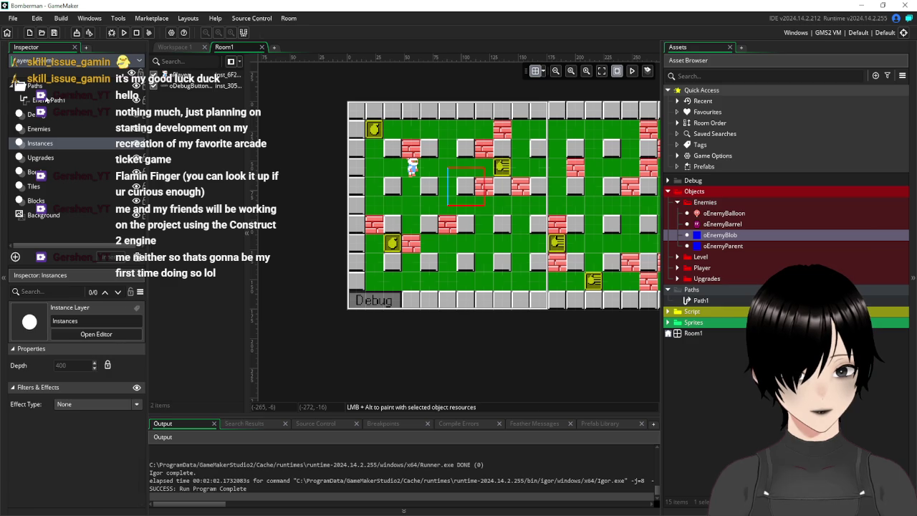
pyautogui.click(49, 101)
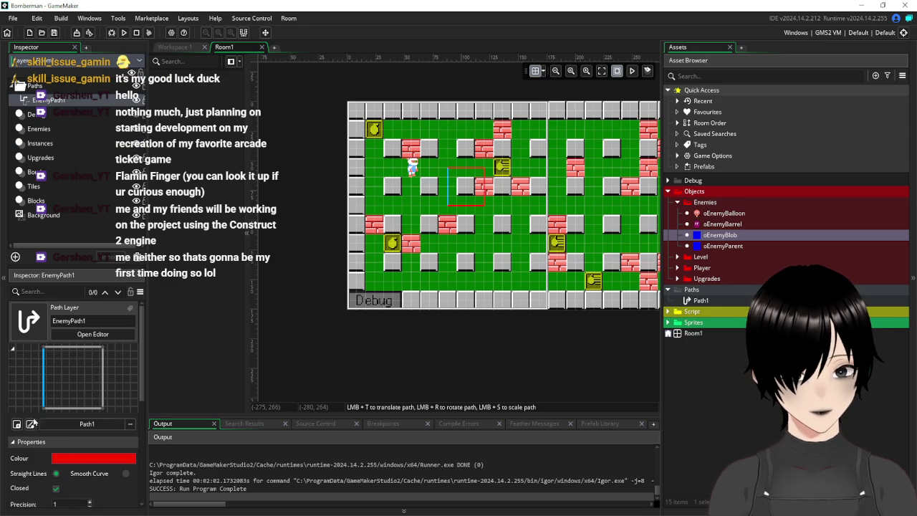
pyautogui.click(130, 425)
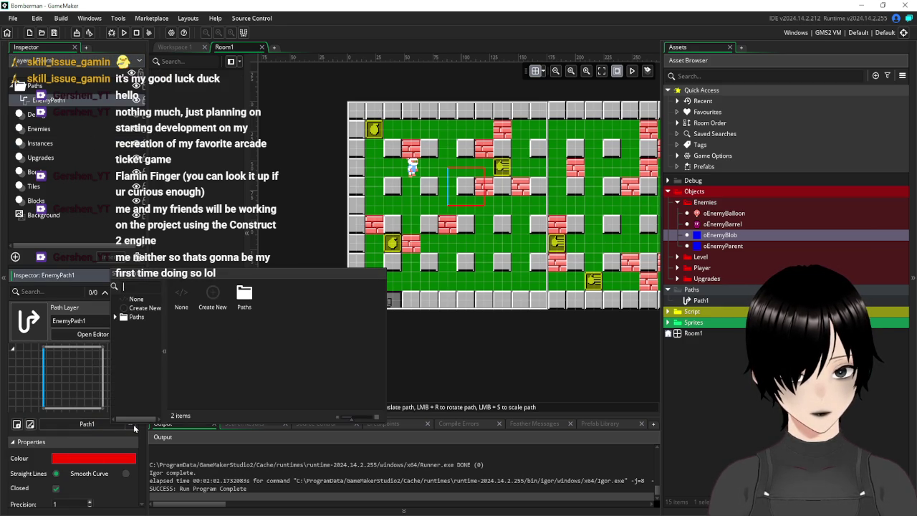
pyautogui.click(289, 184)
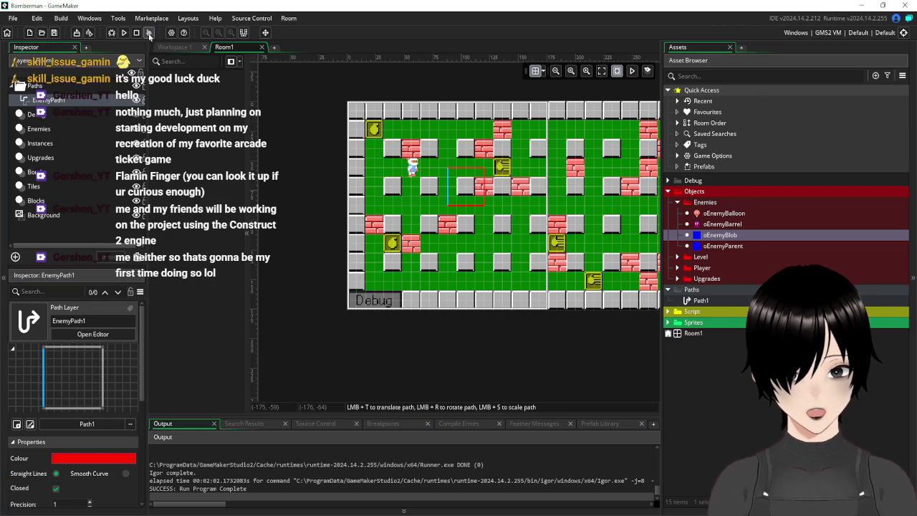
pyautogui.click(124, 32)
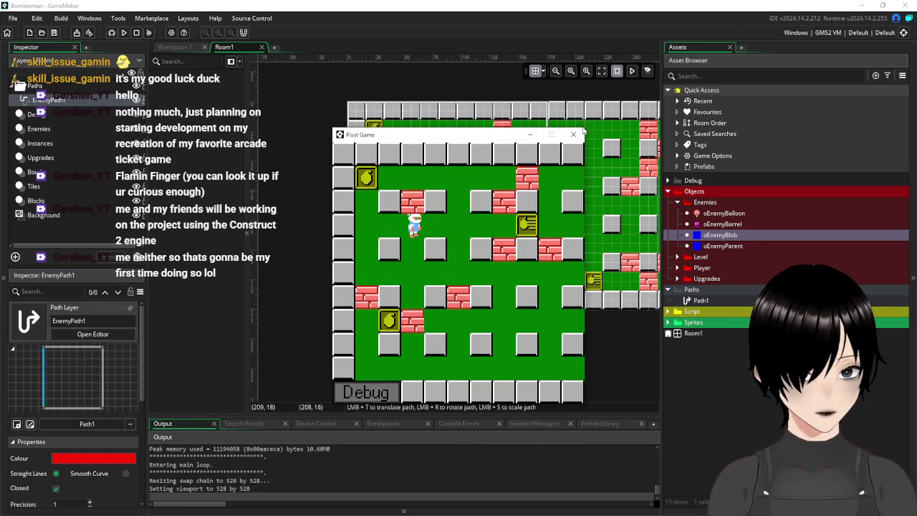
pyautogui.click(574, 134)
# Step: Add a Create event to oEnemyBlob containing path_index=Path1
pyautogui.click(178, 47)
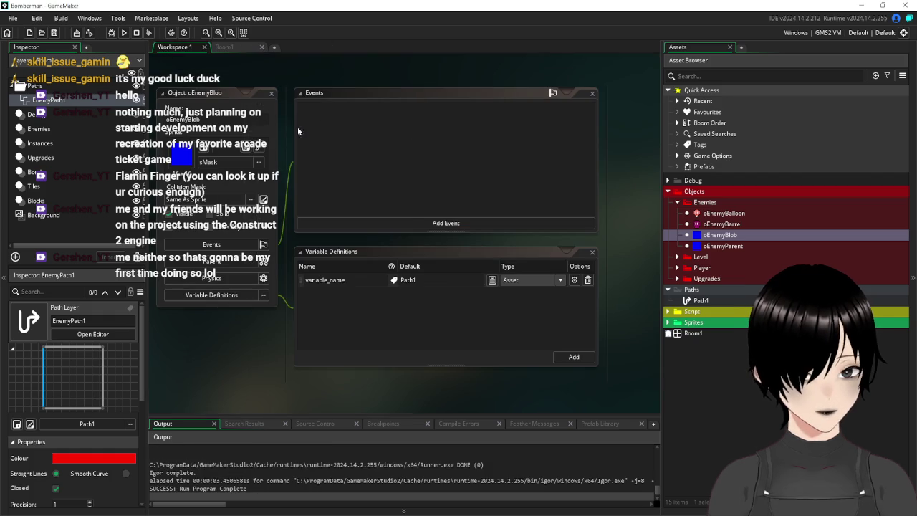
pyautogui.click(454, 223)
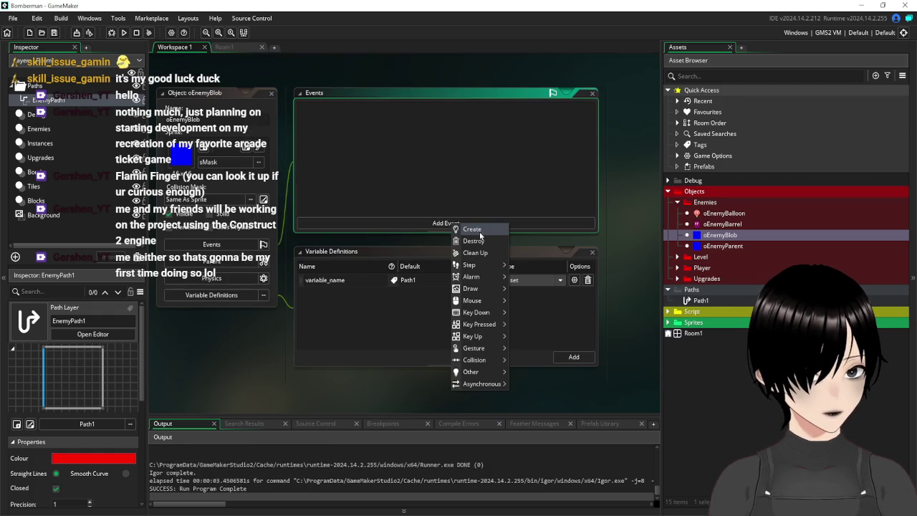
pyautogui.click(479, 230)
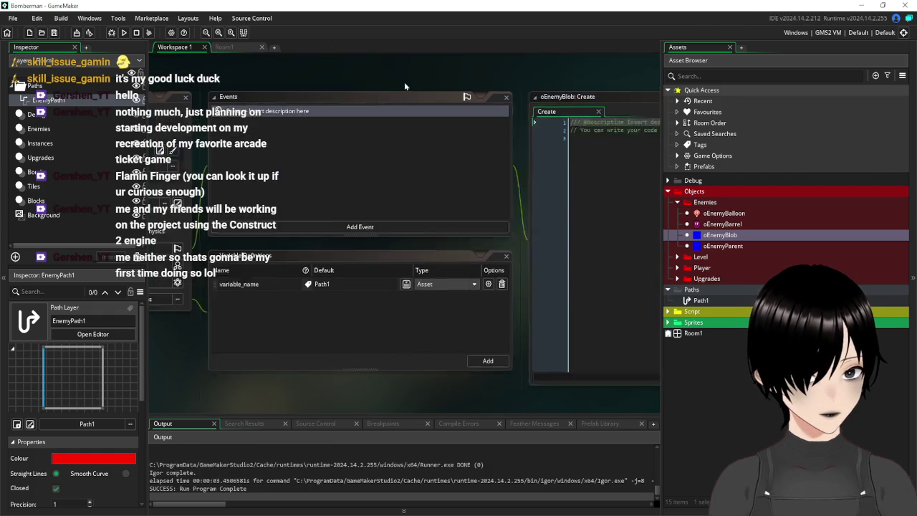
pyautogui.write('path_')
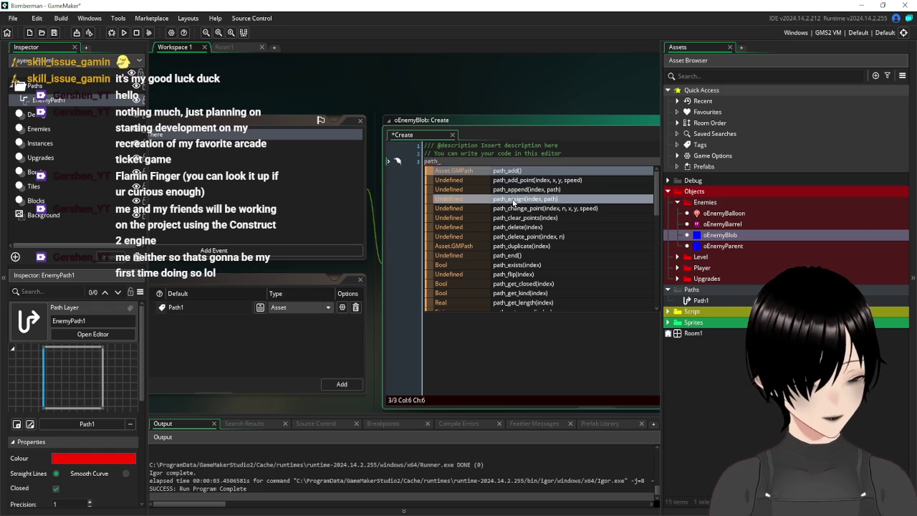
pyautogui.scroll(-8, 515, 197)
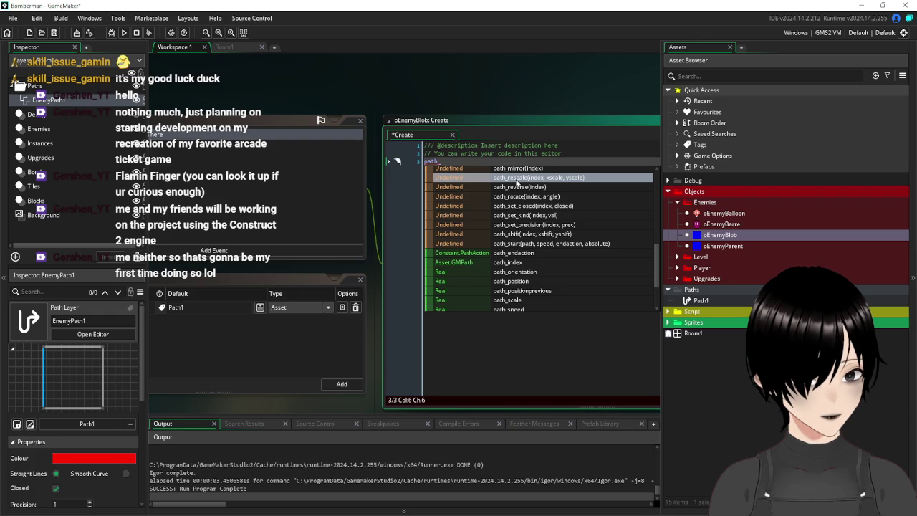
pyautogui.scroll(-2, 544, 197)
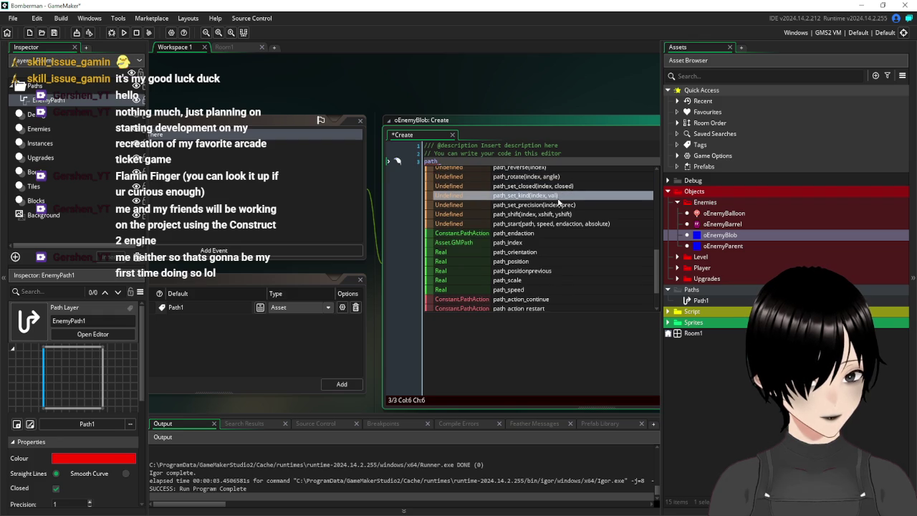
pyautogui.click(534, 242)
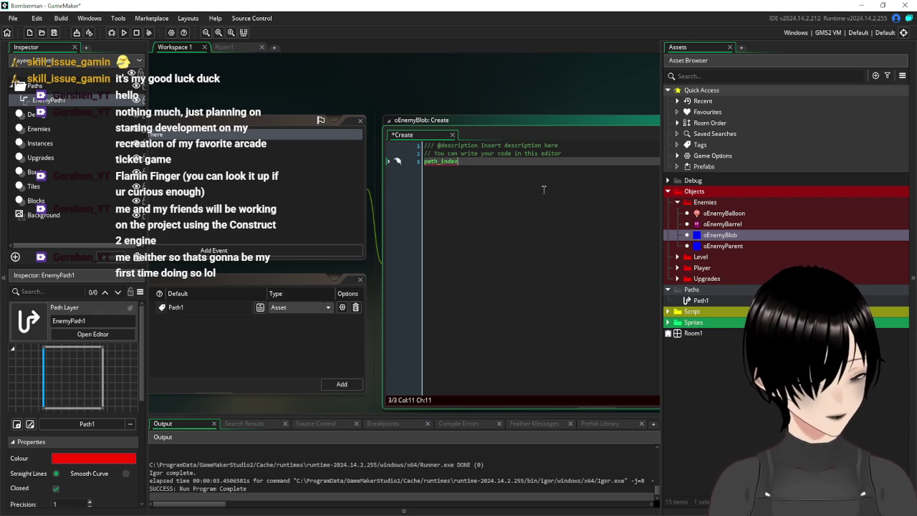
pyautogui.write('Pat')
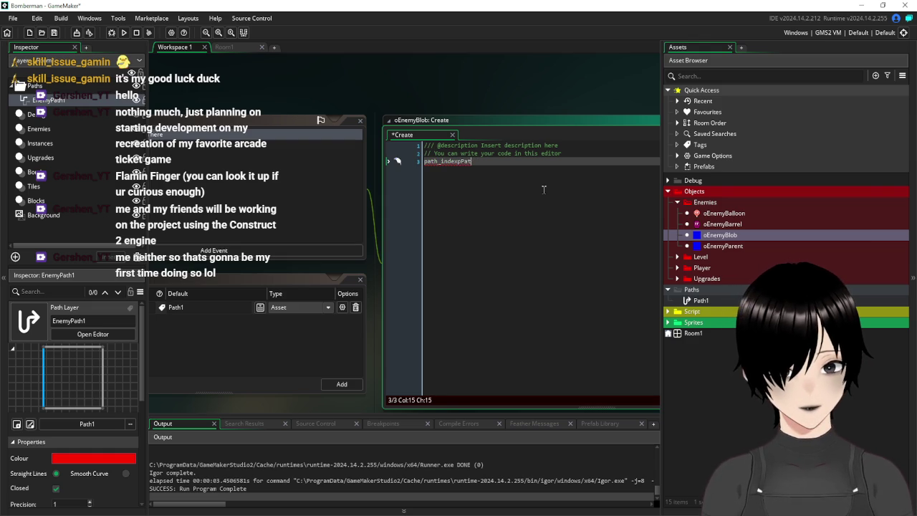
pyautogui.write('=Path1')
pyautogui.press('Return')
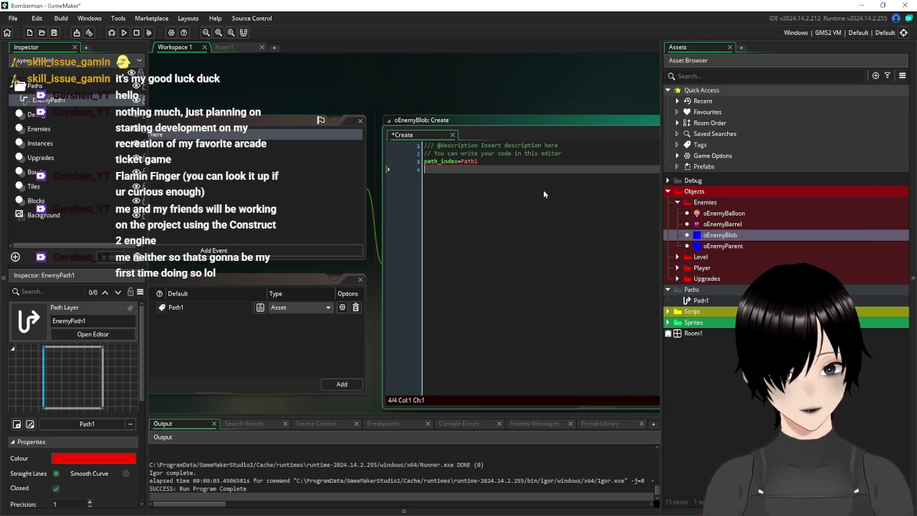
# Step: Add path_speed=1 on the next line of the Create event
pyautogui.write('path')
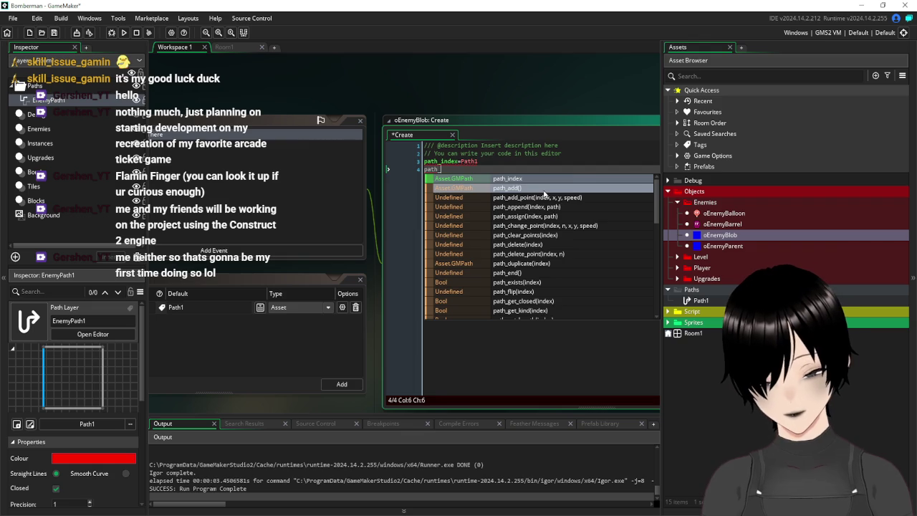
pyautogui.write('_speed')
pyautogui.press('Escape')
pyautogui.write('=1')
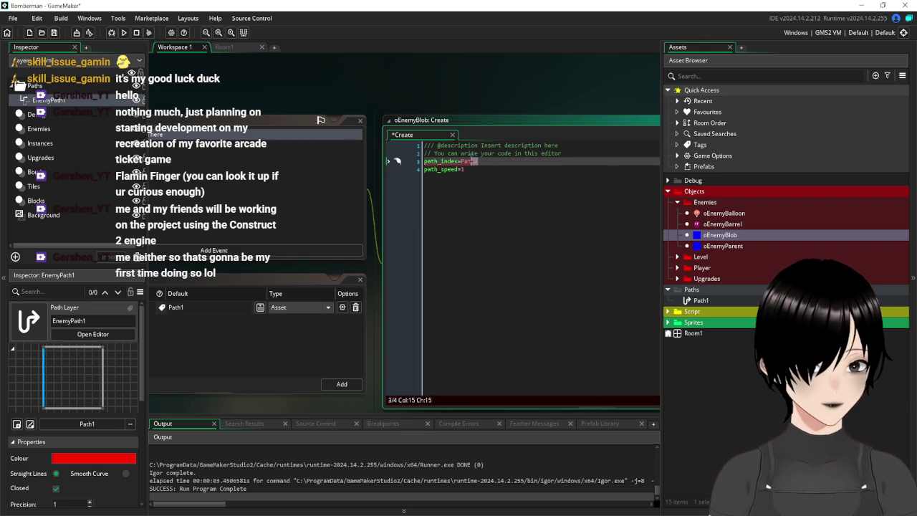
pyautogui.click(434, 162)
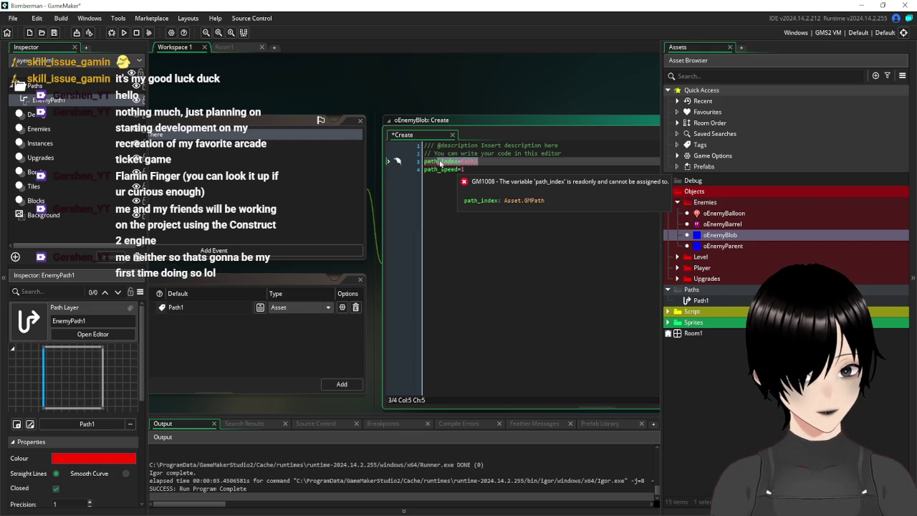
# Step: Erase the read-only path_index=Path1 assignment and browse the autocomplete suggestions
pyautogui.press('Delete')
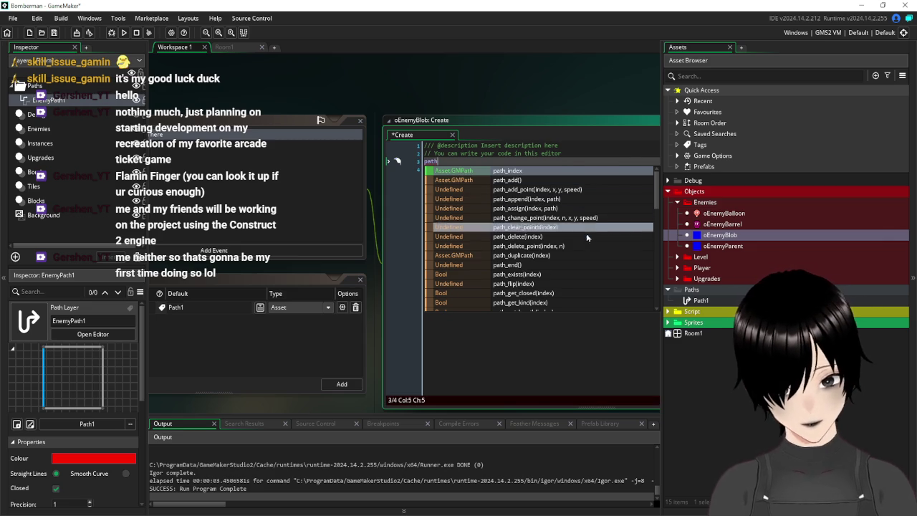
pyautogui.scroll(-2, 560, 226)
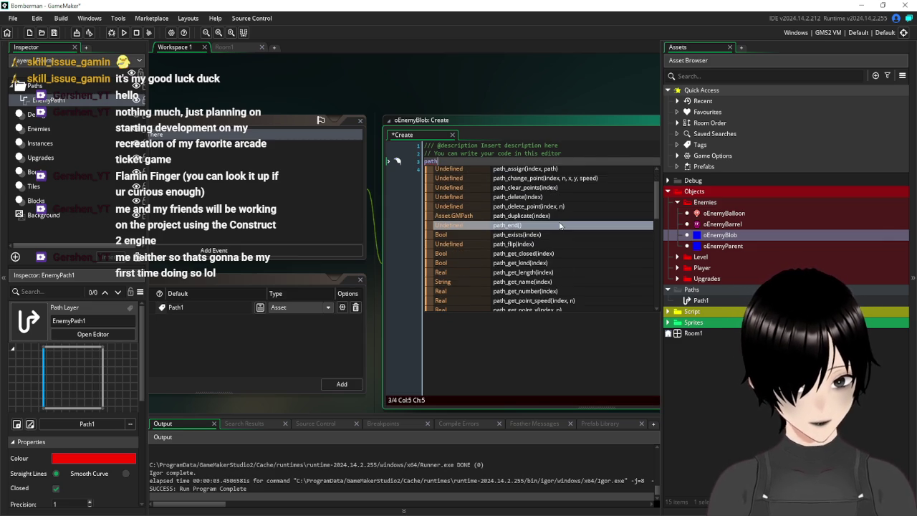
pyautogui.scroll(-1, 560, 226)
pyautogui.scroll(-2, 560, 225)
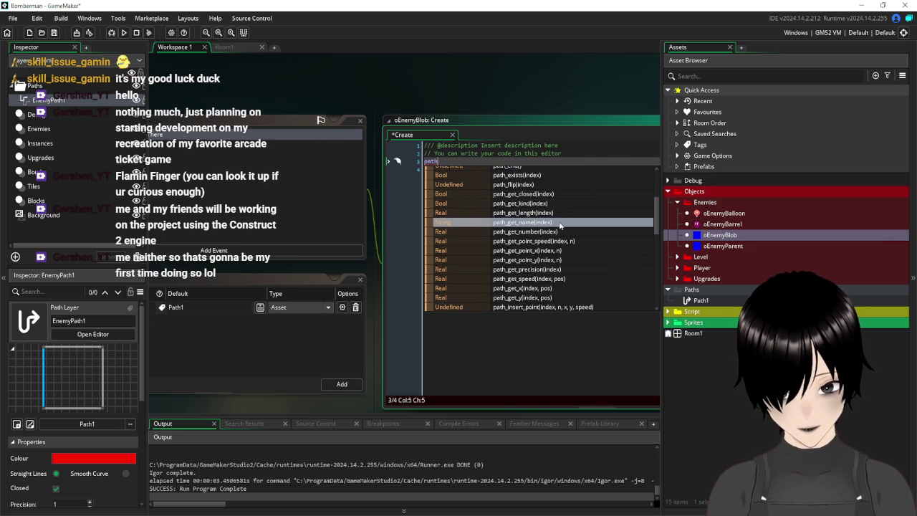
pyautogui.scroll(-4, 560, 226)
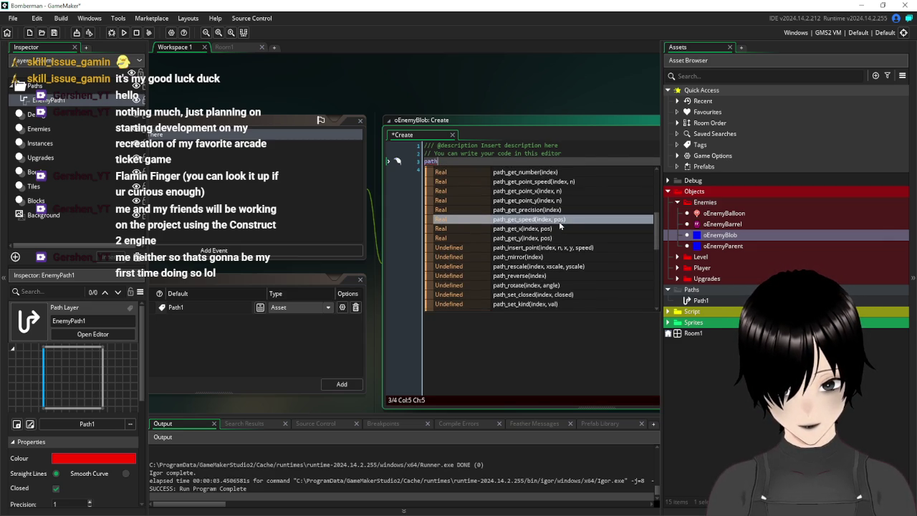
pyautogui.scroll(-6, 559, 226)
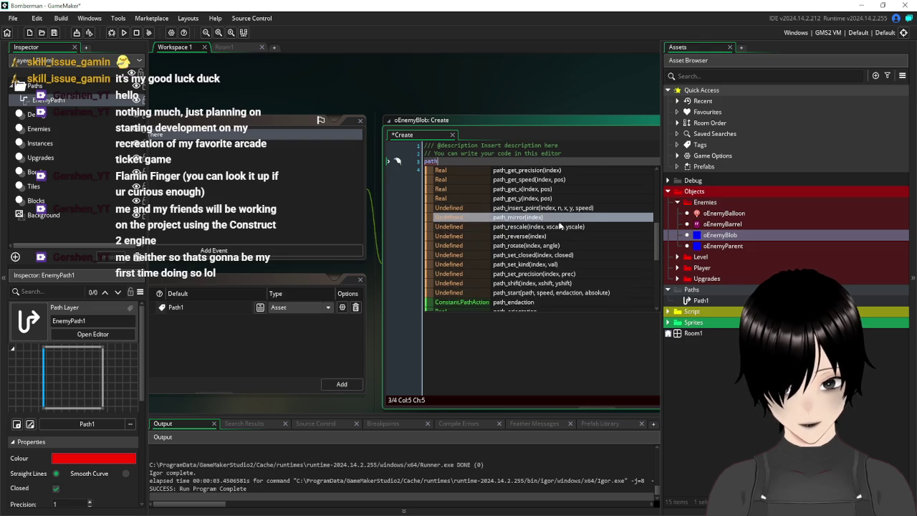
pyautogui.scroll(-2, 560, 226)
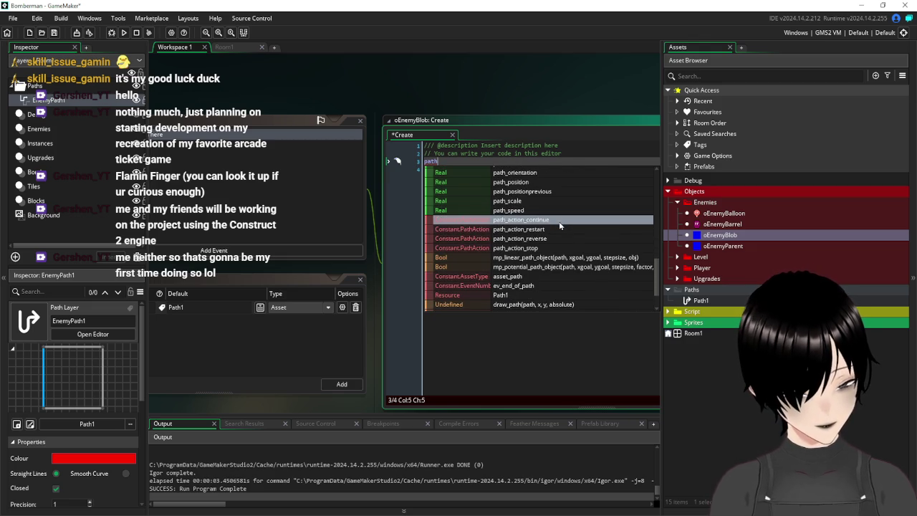
pyautogui.scroll(-1, 559, 226)
pyautogui.scroll(-1, 559, 225)
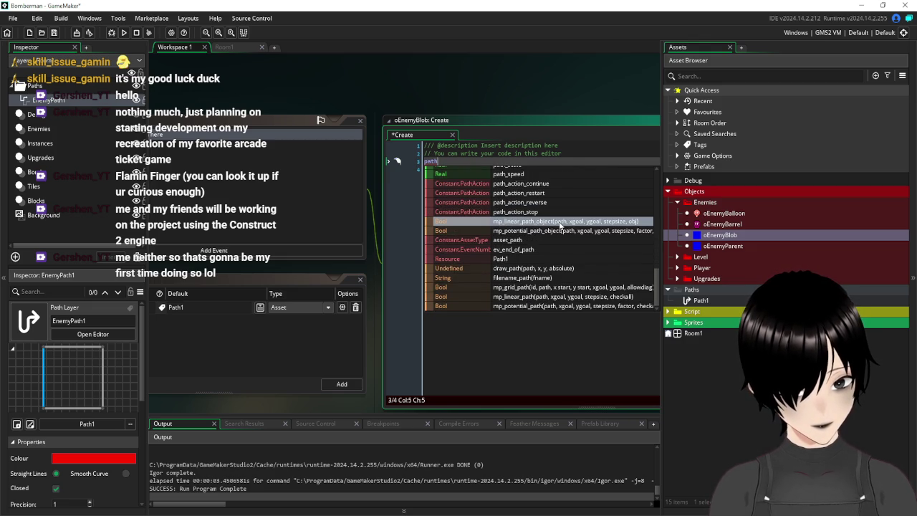
pyautogui.scroll(15, 559, 226)
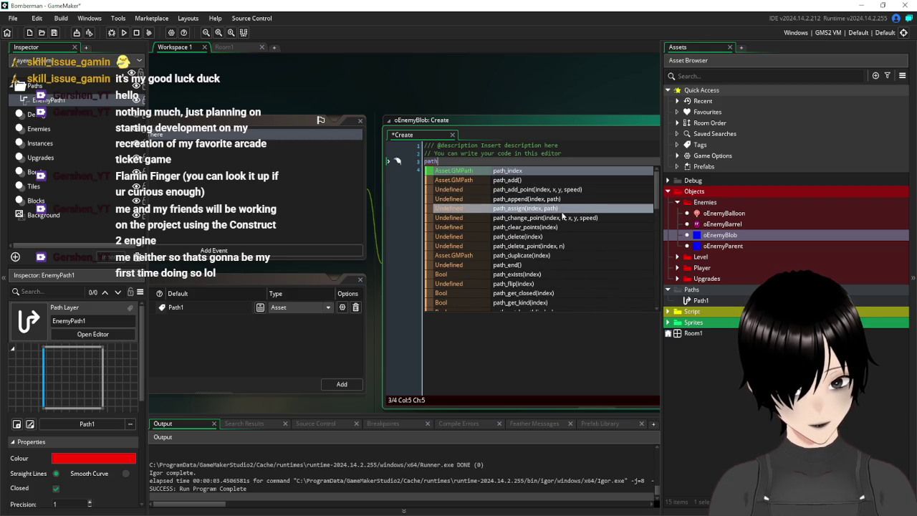
# Step: Insert and then delete a path_assign call, leaving only path_speed=1 in the code
pyautogui.click(550, 208)
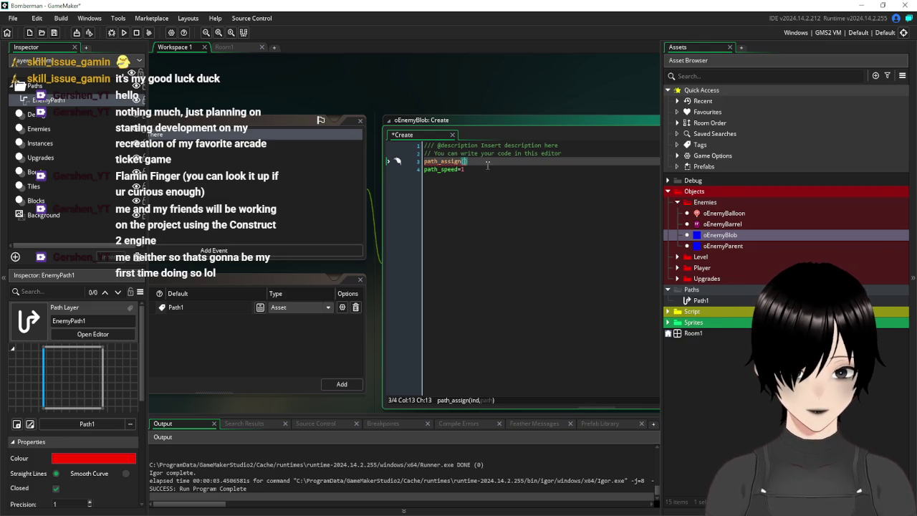
pyautogui.moveTo(487, 162); pyautogui.dragTo(402, 164)
pyautogui.press('BackSpace')
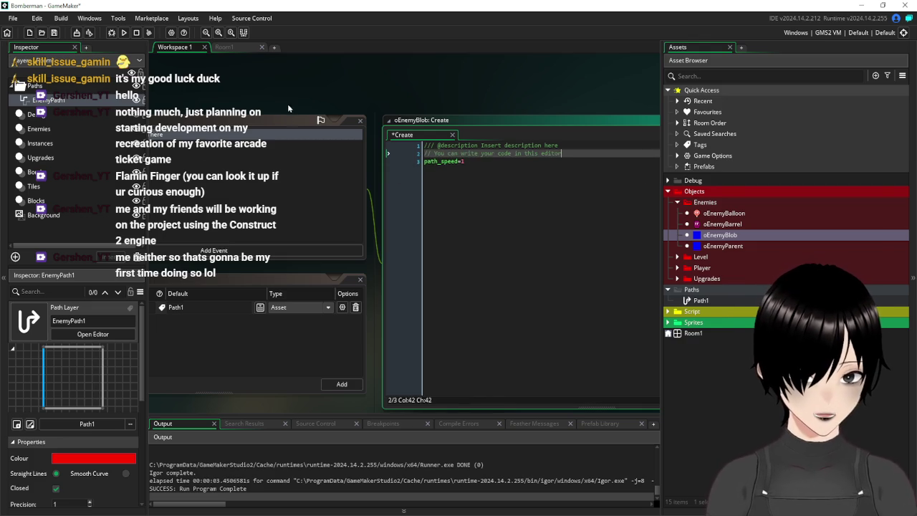
pyautogui.moveTo(250, 86)
pyautogui.mouseDown()
pyautogui.moveTo(563, 76)
pyautogui.moveTo(592, 84)
pyautogui.mouseUp()
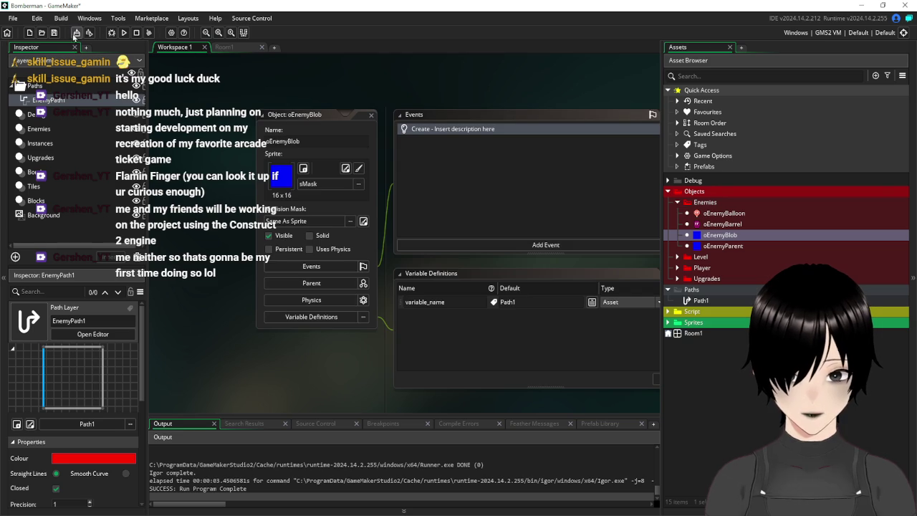
# Step: Switch to the Room1 level editor showing the square Path1 loop beside the player
pyautogui.click(224, 46)
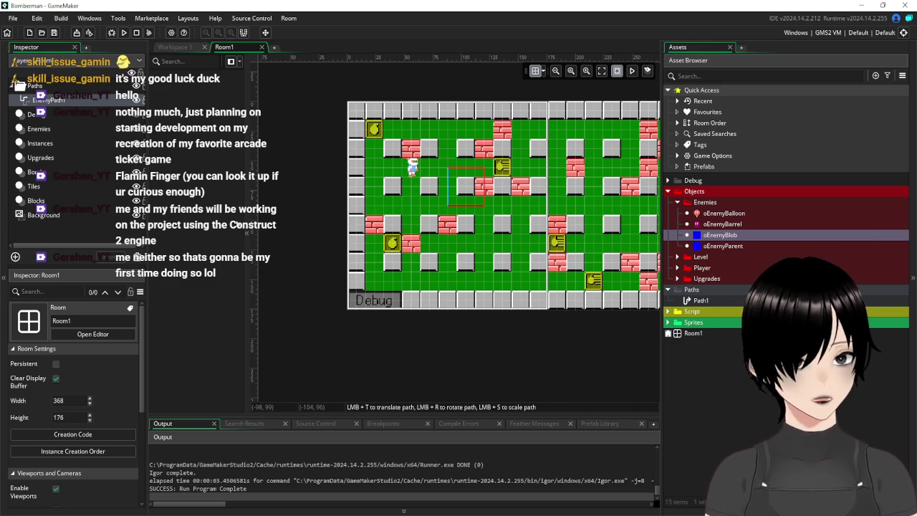
# Step: Delete Room1's Paths layer folder, including its EnemyPath1 layer
pyautogui.click(678, 203)
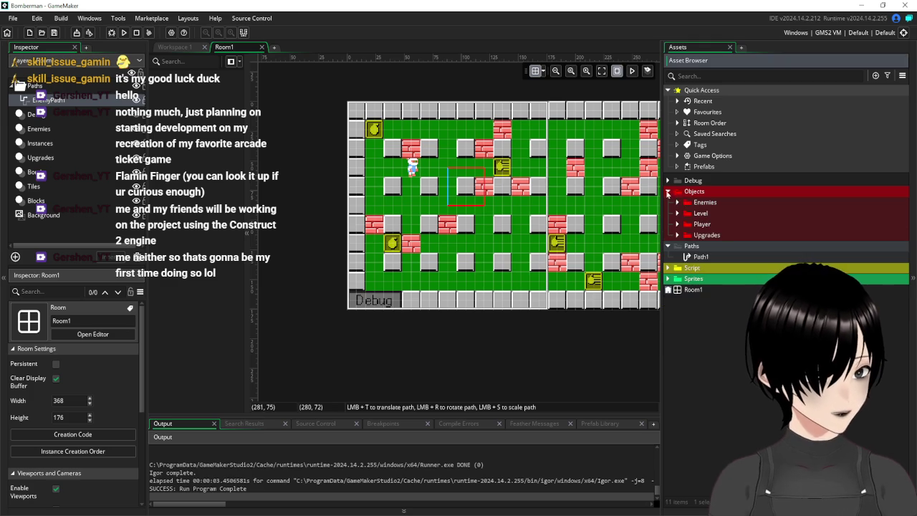
pyautogui.click(668, 191)
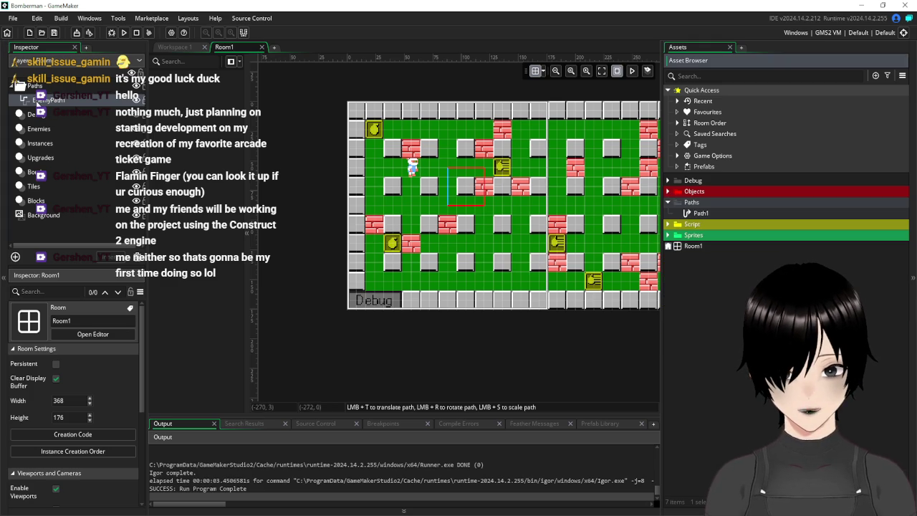
pyautogui.rightClick(32, 86)
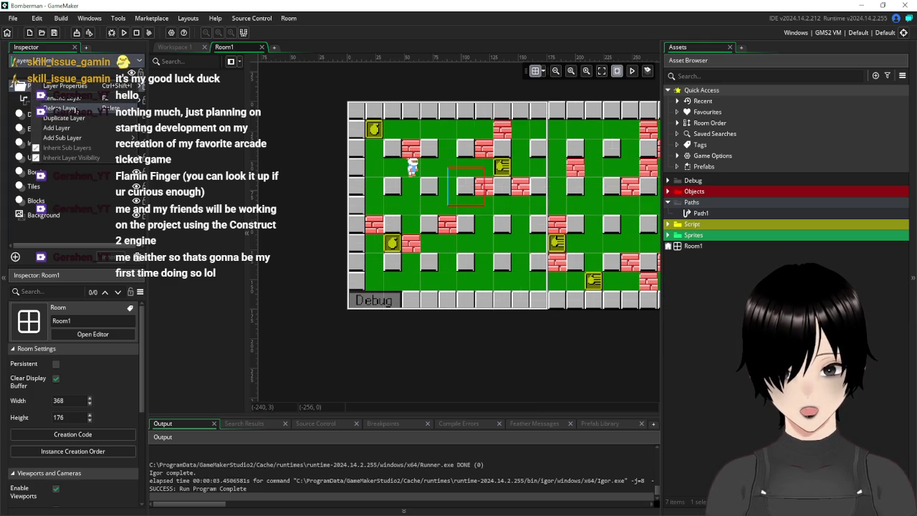
pyautogui.click(80, 106)
pyautogui.click(493, 281)
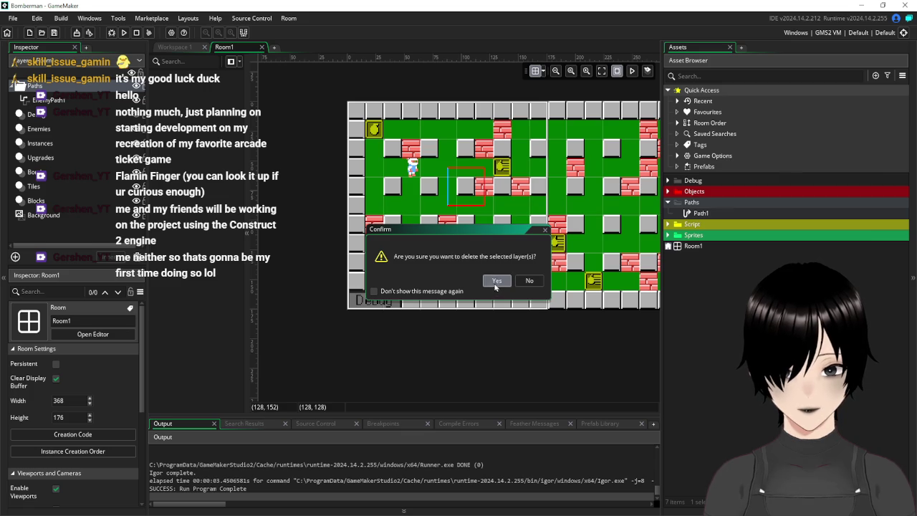
# Step: Remove the Path1 asset from the project's Paths group
pyautogui.click(701, 213)
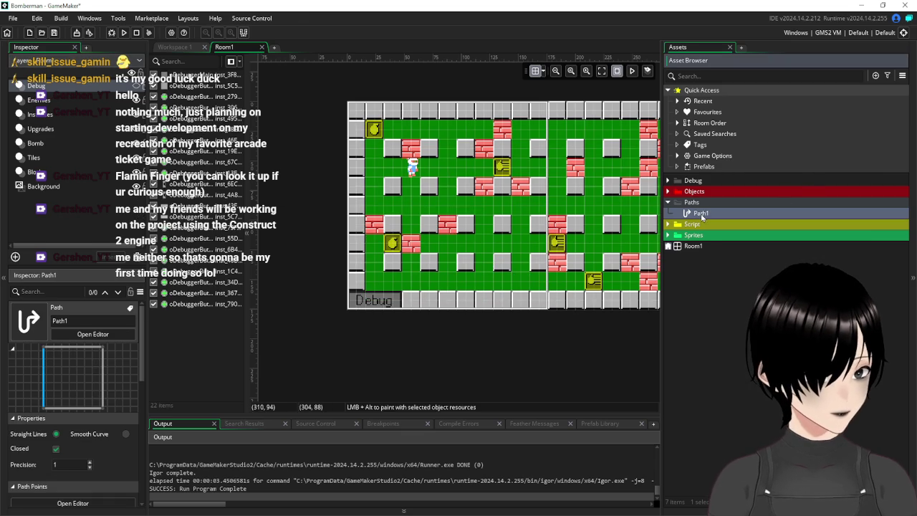
pyautogui.rightClick(701, 214)
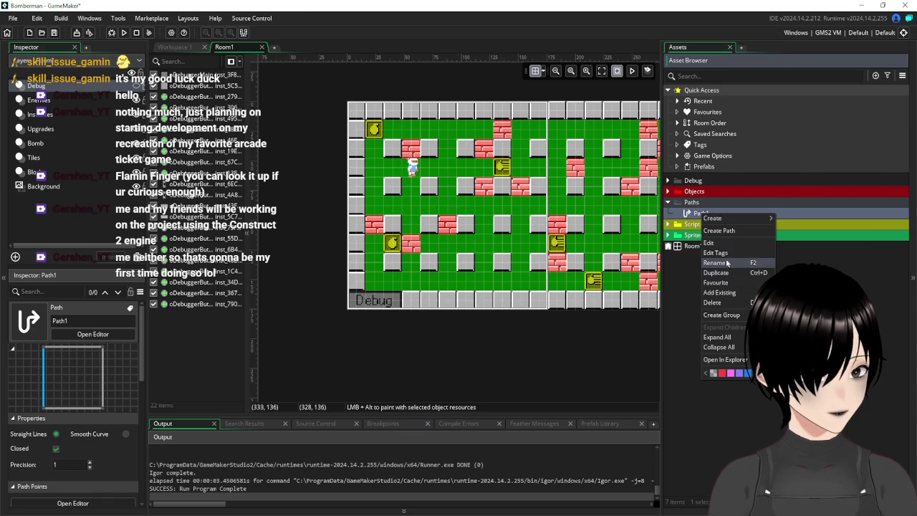
pyautogui.click(729, 303)
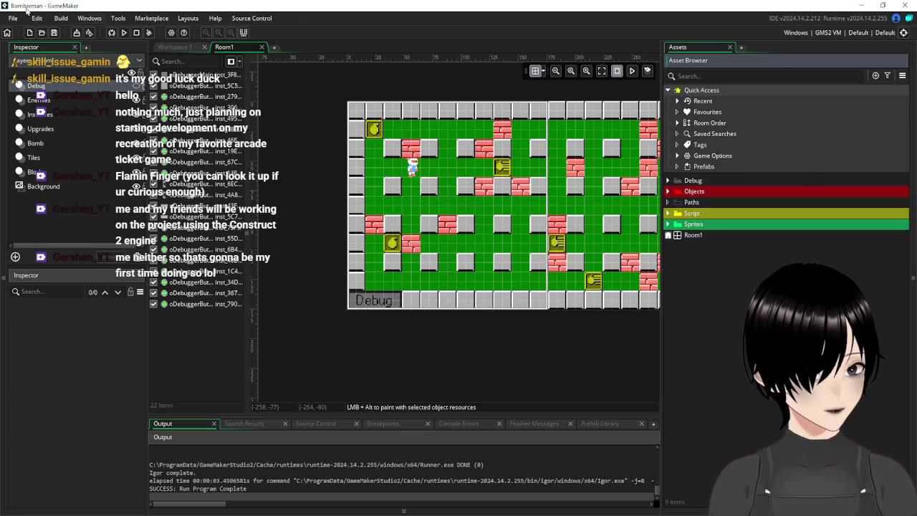